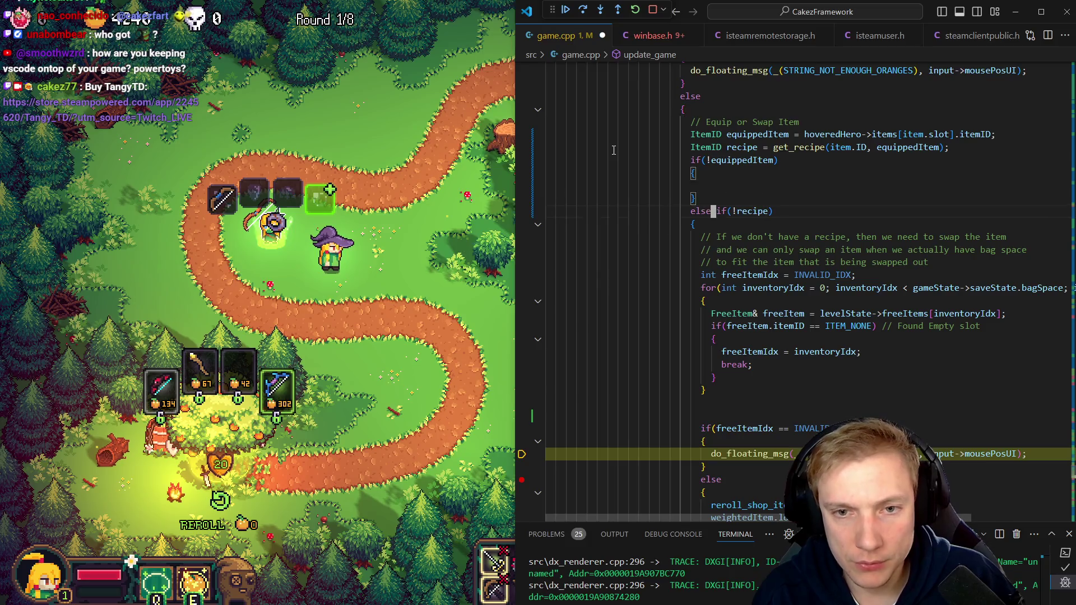
Copy the reroll_shop_item, locked and buy_shop_item lines into the empty if(!equippedItem) block
{"action": "key", "text": "Down"}
{"action": "key", "text": "Down"}
{"action": "key", "text": "Down"}
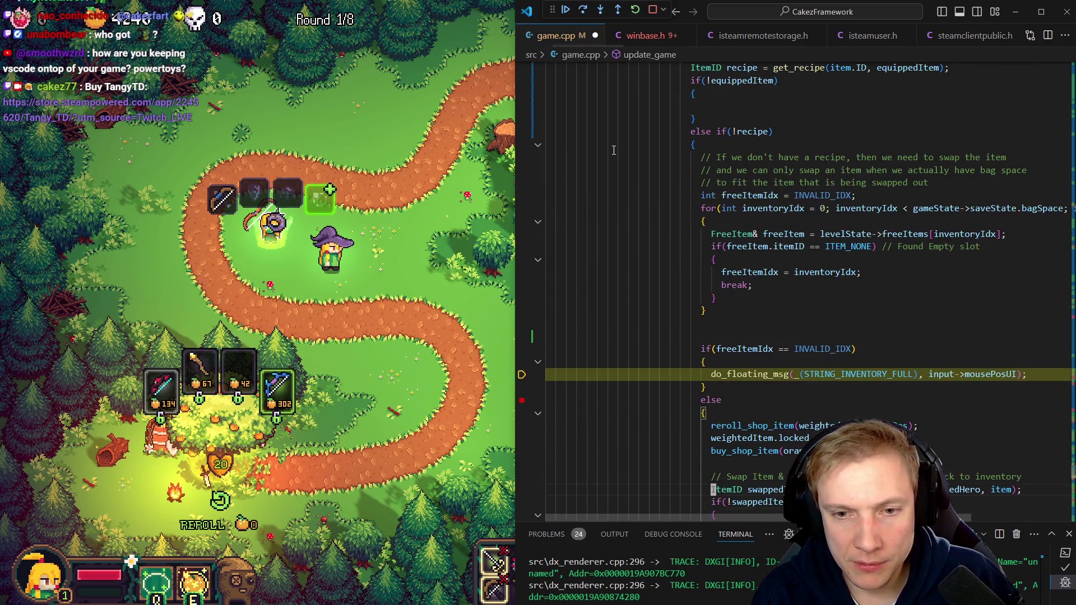
{"action": "key", "text": "Down"}
{"action": "key", "text": "Down"}
{"action": "key", "text": "Down"}
{"action": "key", "text": "Home"}
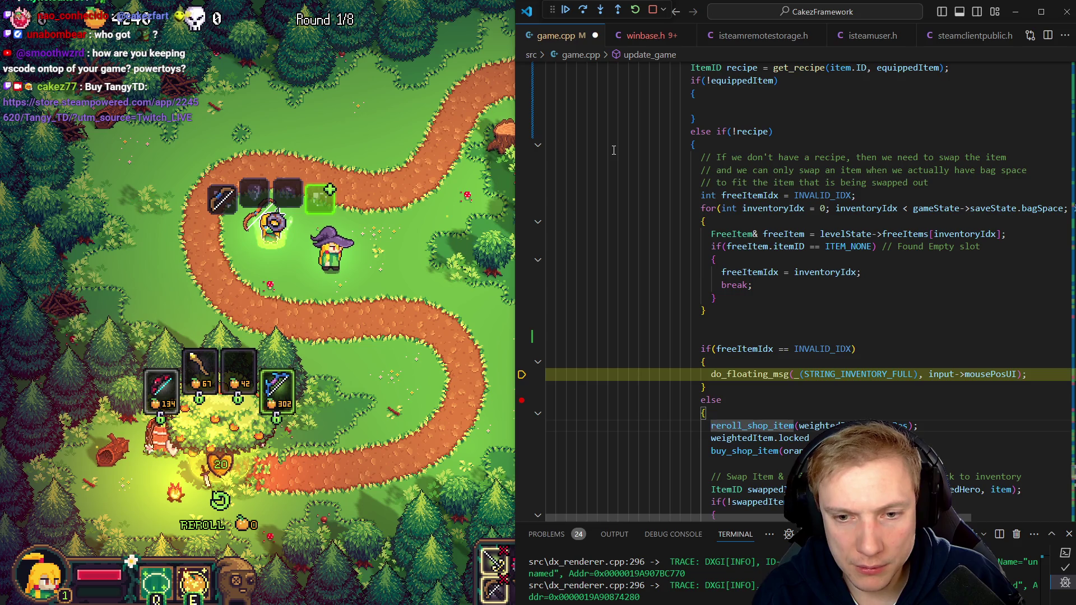
{"action": "key", "text": "shift+End"}
{"action": "left_click", "coordinate": [614, 151]}
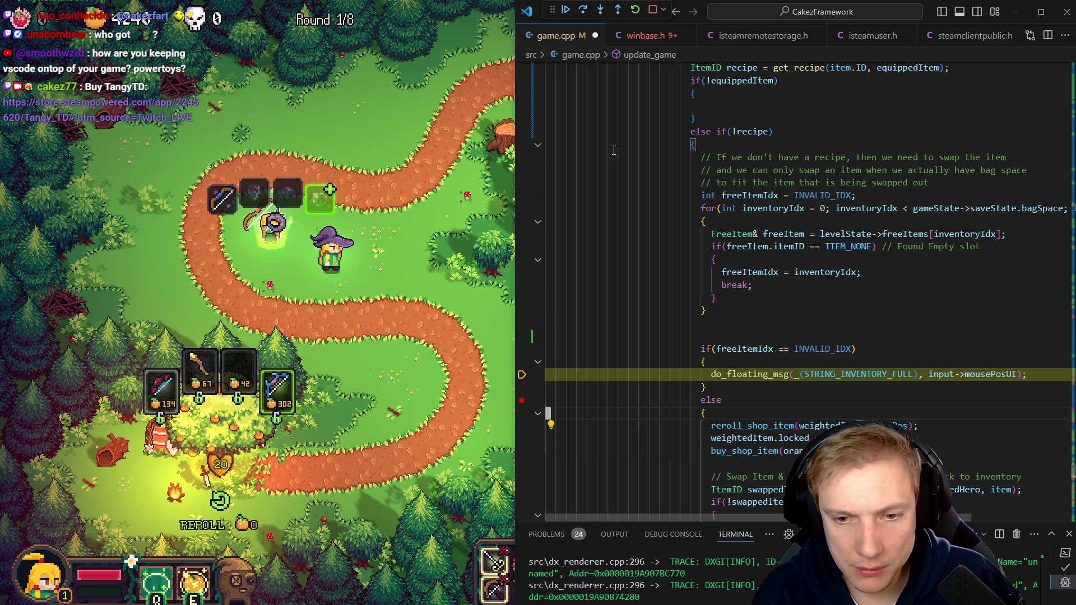
{"action": "type", "text": "reroll_shop_item(weightedItem, itemPos); weightedItem.locked = false; buy_shop_item(oranges, itemCost);"}
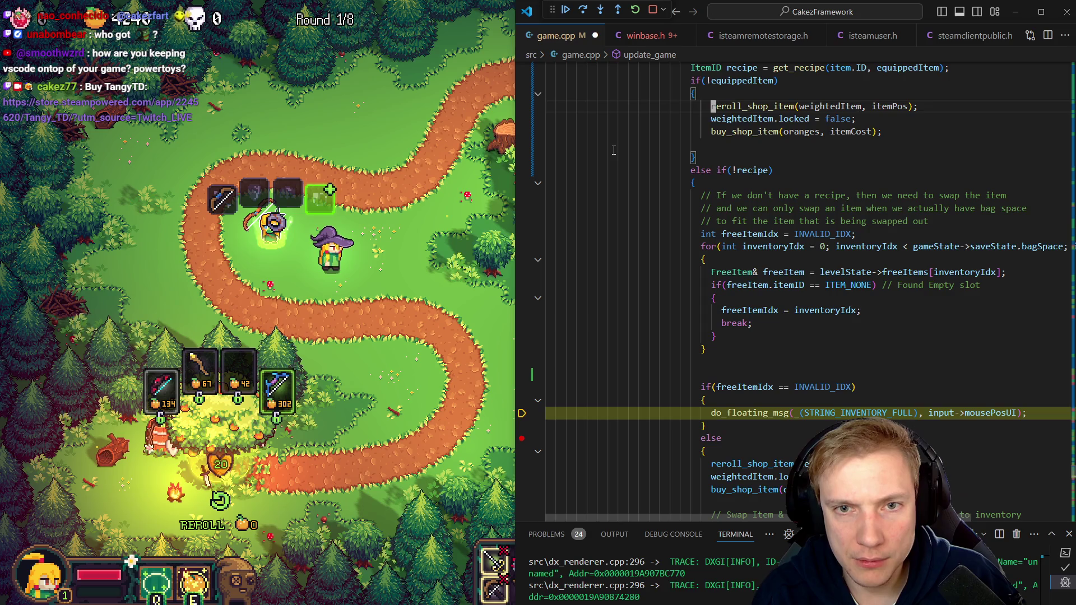
{"action": "key", "text": "shift+Up"}
{"action": "key", "text": "shift+Up"}
{"action": "key", "text": "shift+Home"}
{"action": "left_click", "coordinate": [613, 150]}
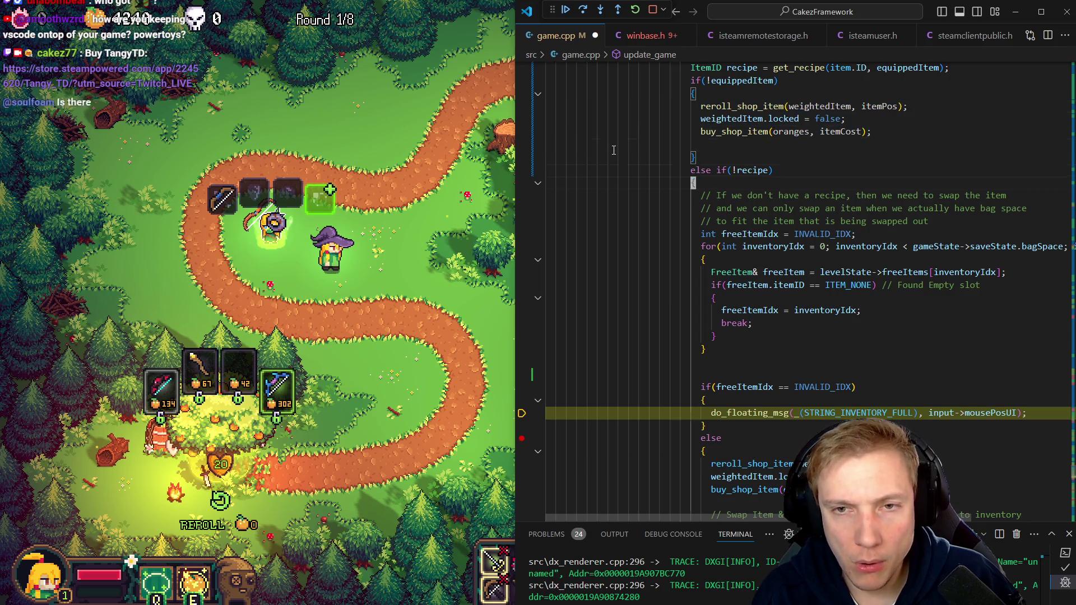
{"action": "scroll", "coordinate": [613, 150], "scroll_direction": "down", "scroll_amount": 2}
{"action": "scroll", "coordinate": [613, 150], "scroll_direction": "down", "scroll_amount": 5}
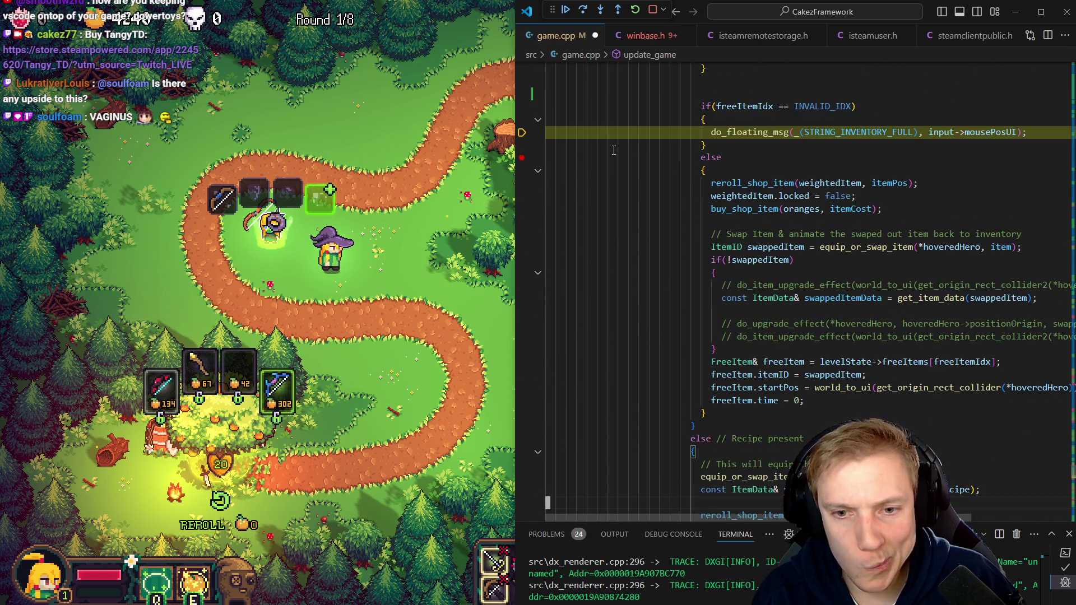
Locate and select the swappedItem equip line further down in game.cpp
{"action": "key", "text": "k"}
{"action": "key", "text": "k"}
{"action": "key", "text": "k"}
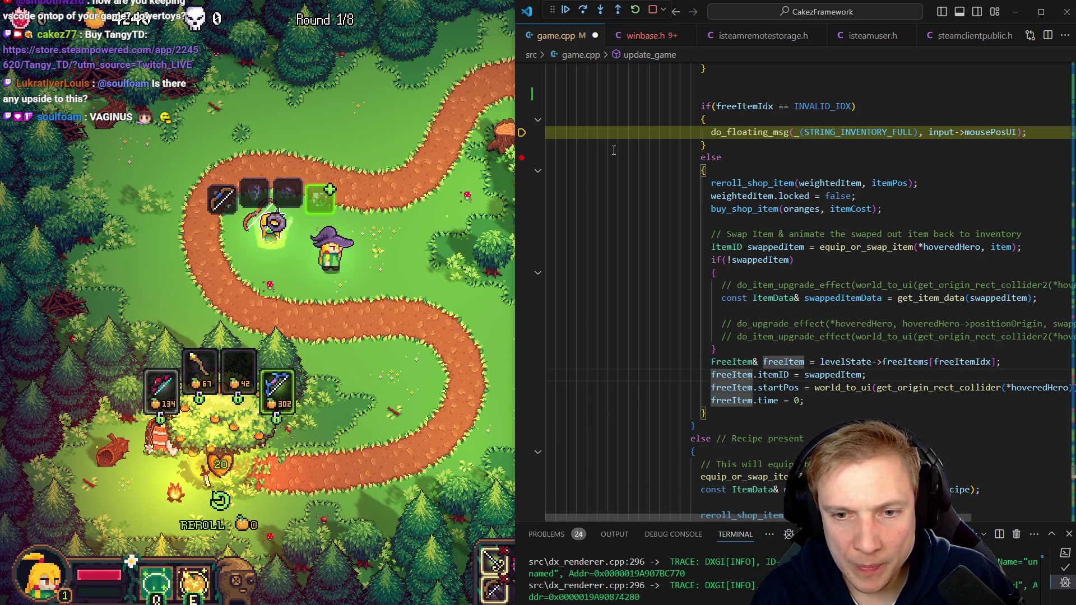
{"action": "key", "text": "k"}
{"action": "key", "text": "k"}
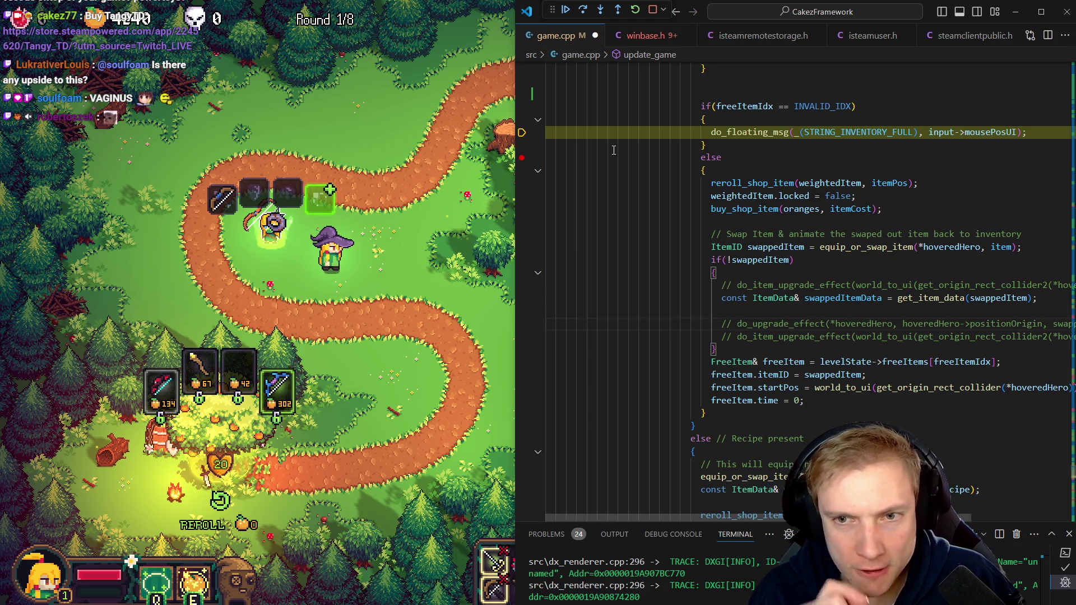
{"action": "key", "text": "k"}
{"action": "key", "text": "k"}
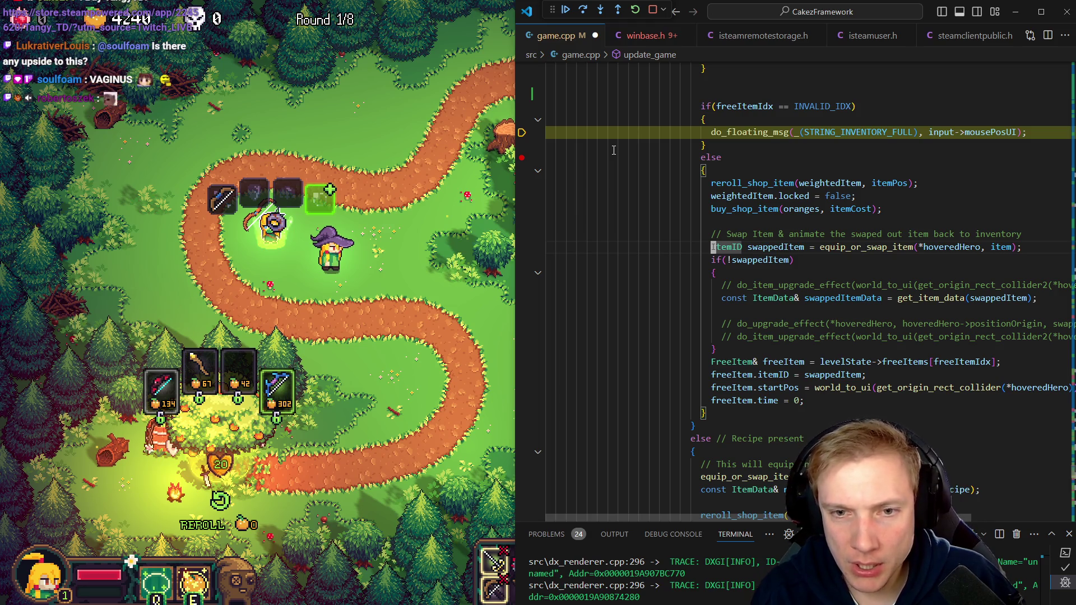
{"action": "key", "text": "j"}
{"action": "key", "text": "j"}
{"action": "key", "text": "j"}
{"action": "key", "text": "shift+v"}
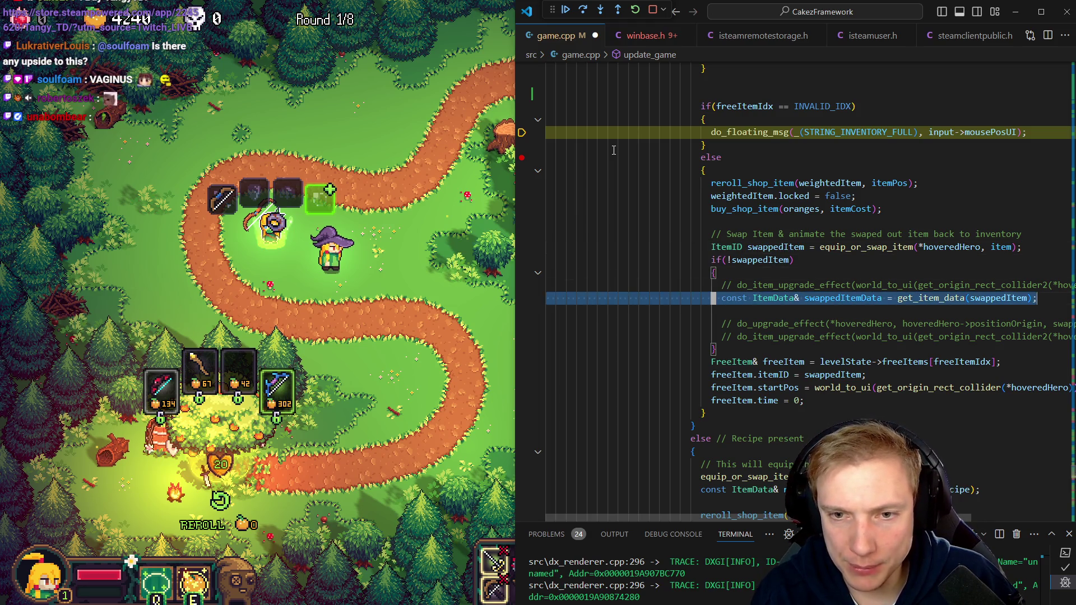
{"action": "key", "text": "Escape"}
{"action": "key", "text": "k"}
{"action": "key", "text": "j"}
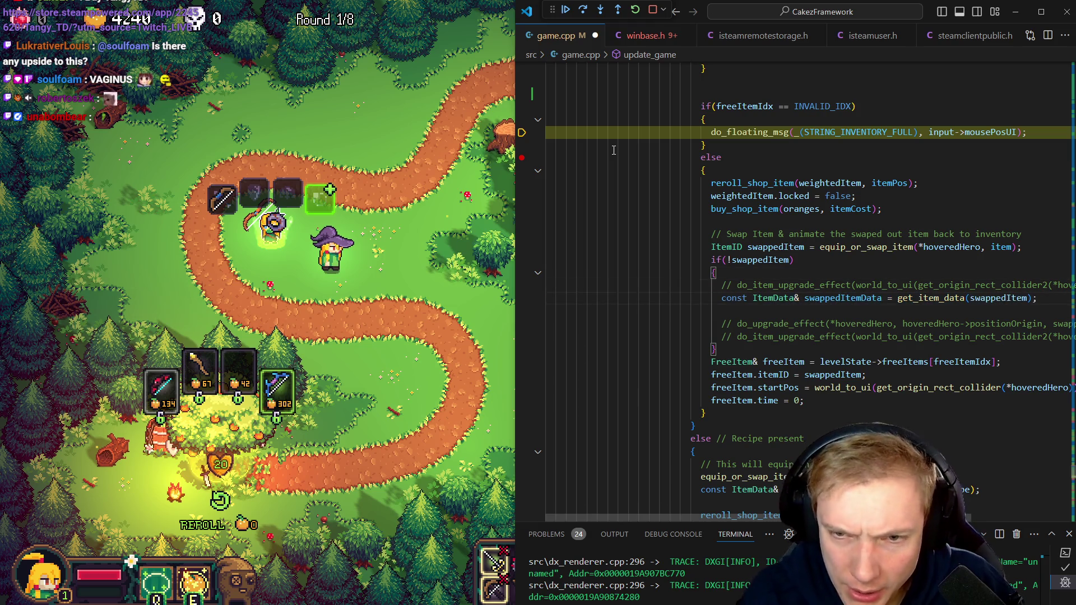
{"action": "key", "text": "shift+v"}
{"action": "key", "text": "Escape"}
{"action": "key", "text": "e"}
{"action": "key", "text": "e"}
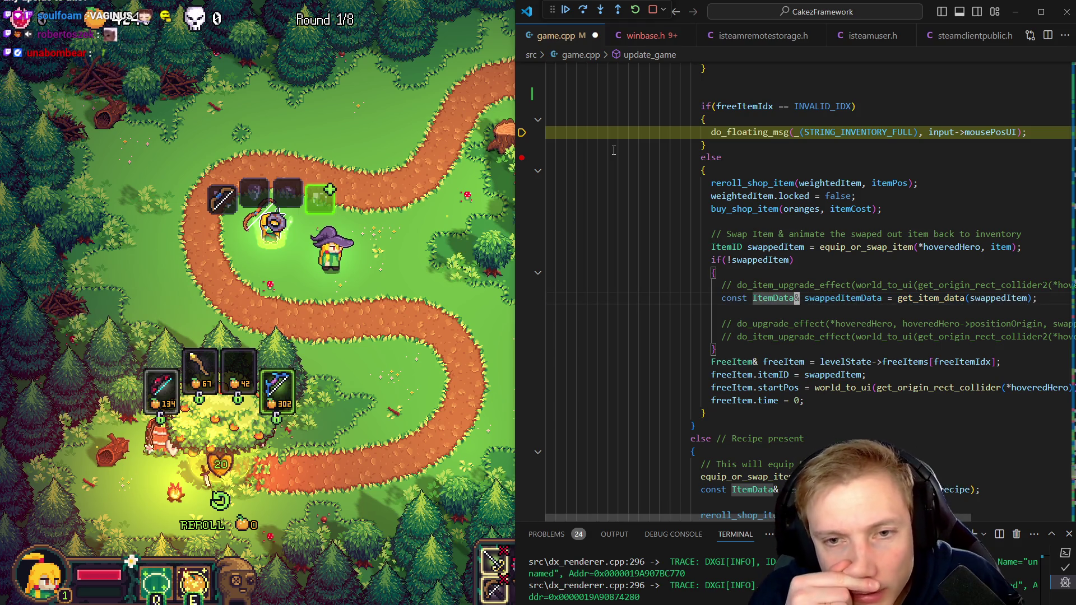
Paste swappedItem = equip_or_swap_item(*hoveredHero, item) under buy_shop_item, fix indentation, rebuild and resume
{"action": "key", "text": "k"}
{"action": "key", "text": "k"}
{"action": "key", "text": "k"}
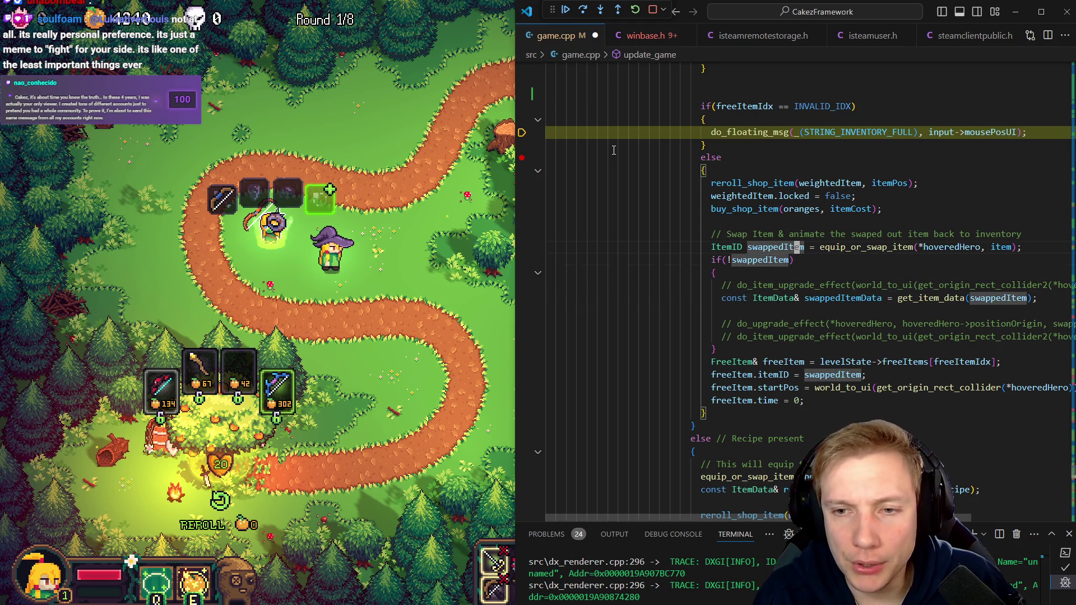
{"action": "key", "text": "k"}
{"action": "key", "text": "k"}
{"action": "key", "text": "k"}
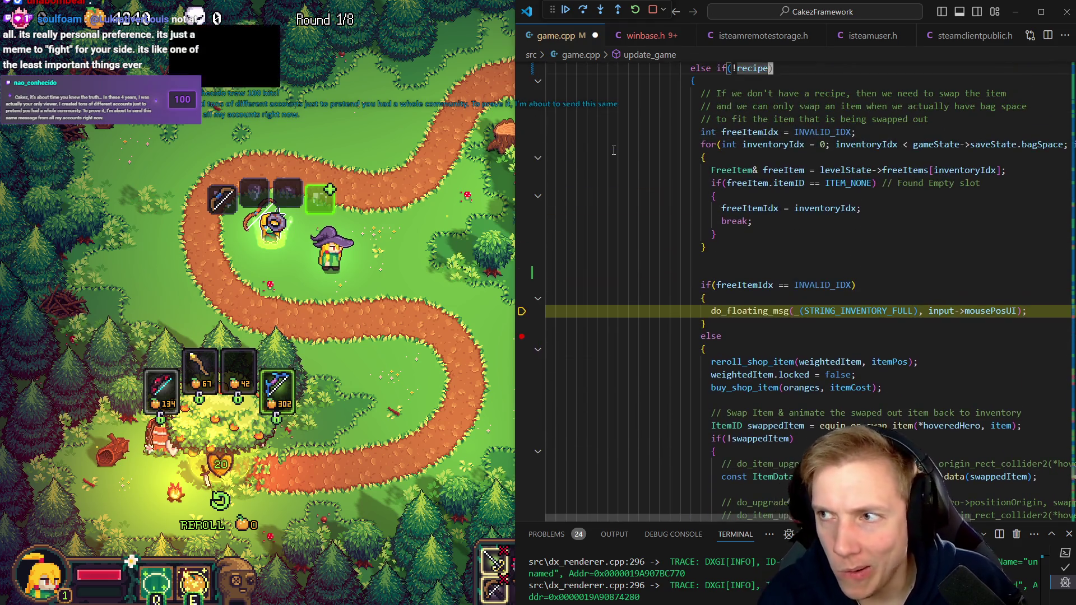
{"action": "key", "text": "k"}
{"action": "key", "text": "k"}
{"action": "key", "text": "k"}
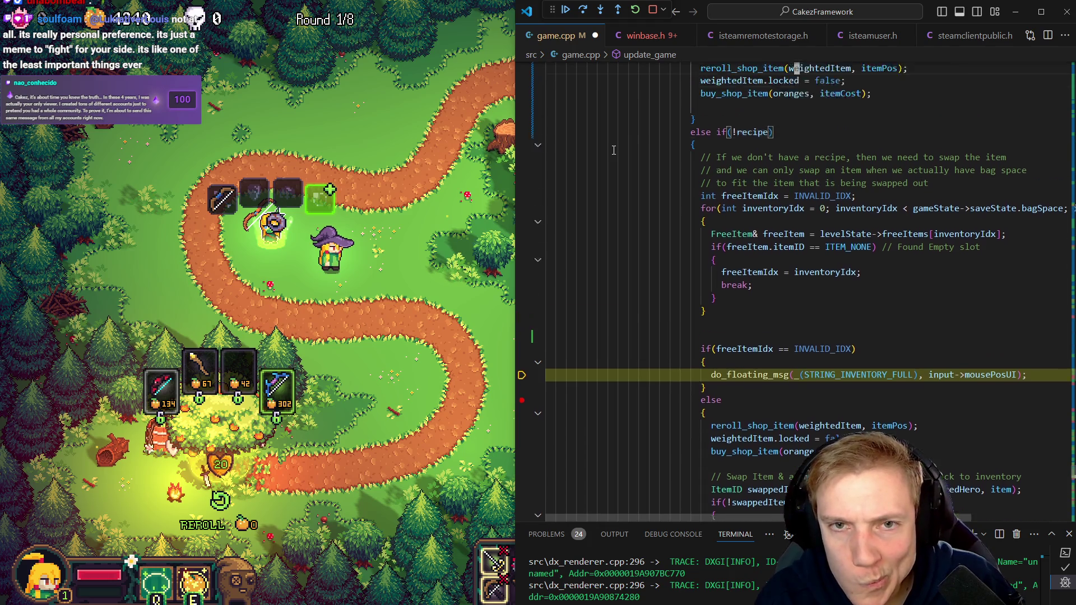
{"action": "key", "text": "j"}
{"action": "key", "text": "j"}
{"action": "key", "text": "j"}
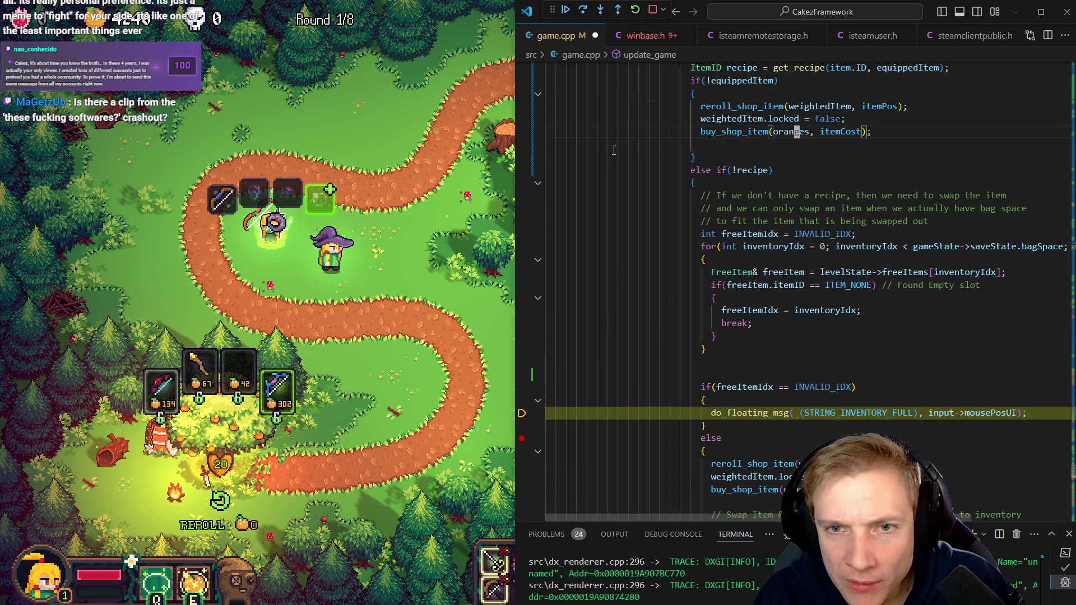
{"action": "key", "text": "p"}
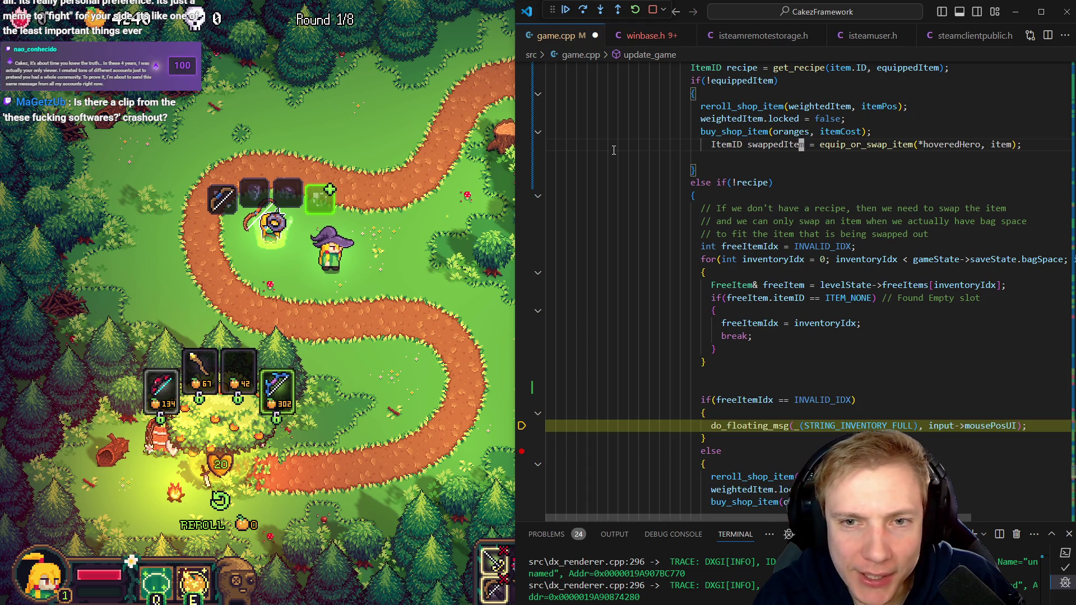
{"action": "key", "text": "less"}
{"action": "key", "text": "less"}
{"action": "key", "text": "j"}
{"action": "key", "text": "d"}
{"action": "key", "text": "d"}
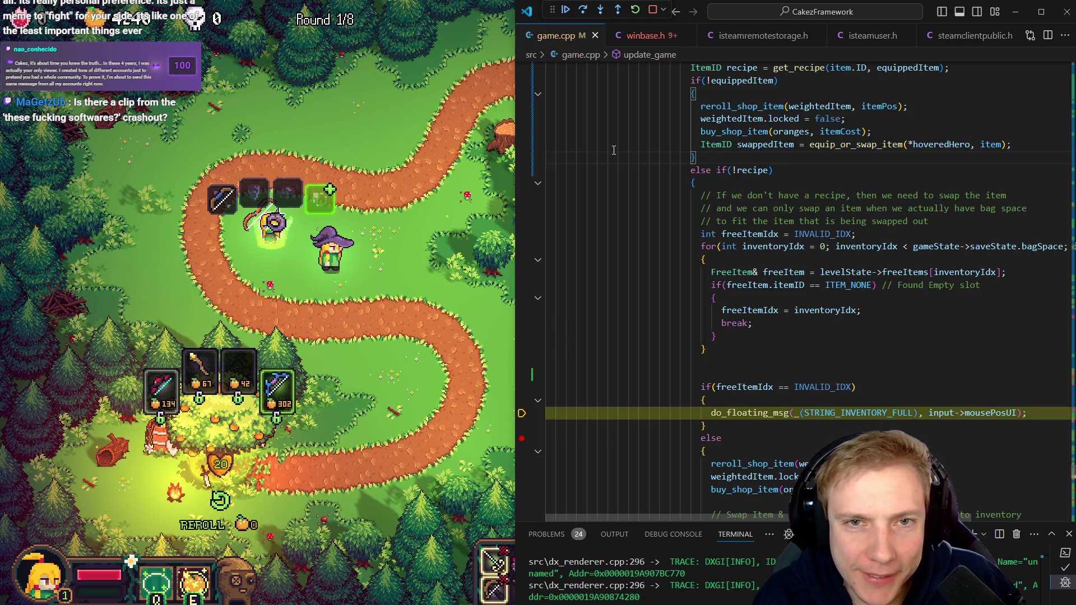
{"action": "key", "text": "ctrl+shift+b"}
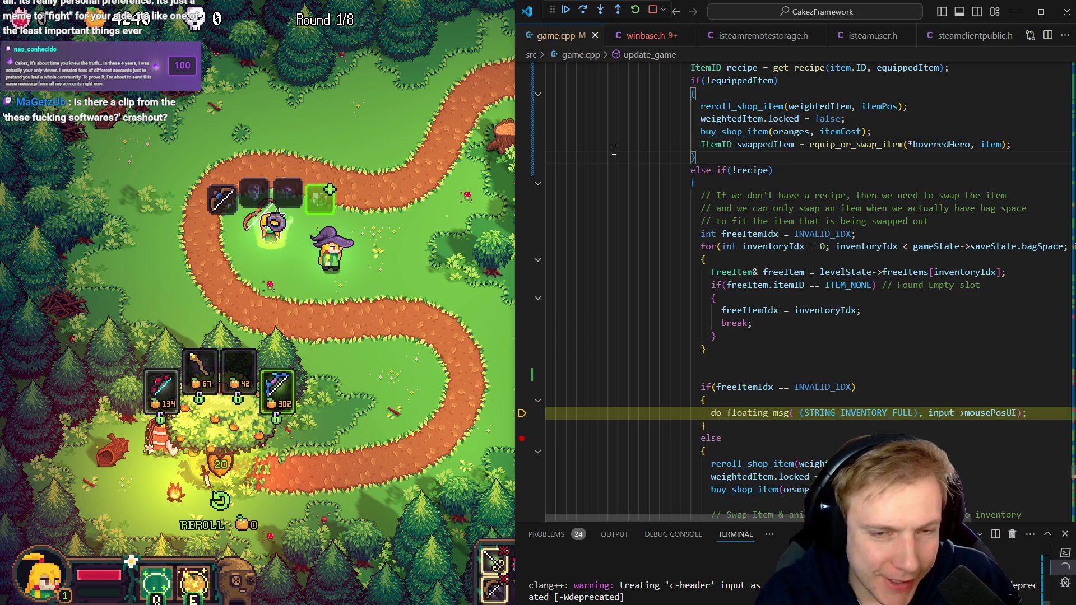
{"action": "key", "text": "F5"}
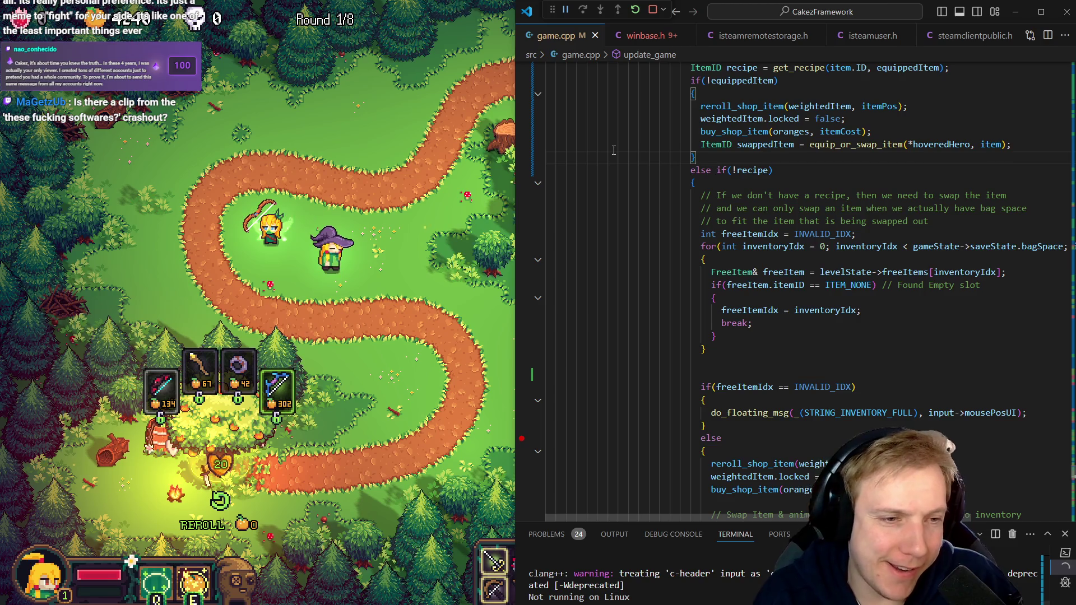
In the rebuilt game, drag the ring, staff, Ember Bow and Thornwood Bow onto the archer hero
{"action": "key", "text": "alt+Tab"}
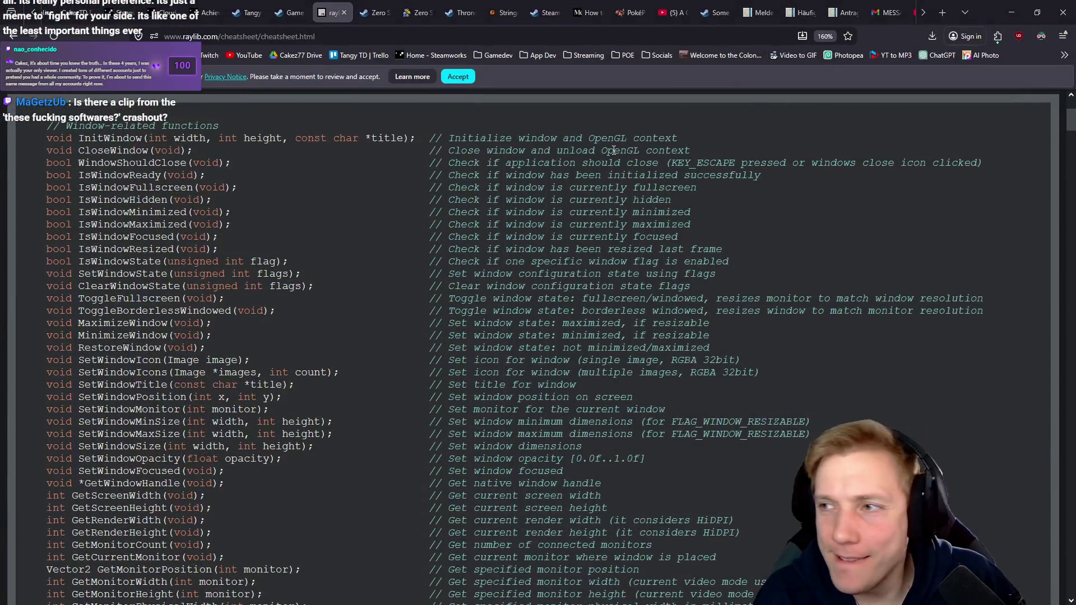
{"action": "key", "text": "alt+Tab"}
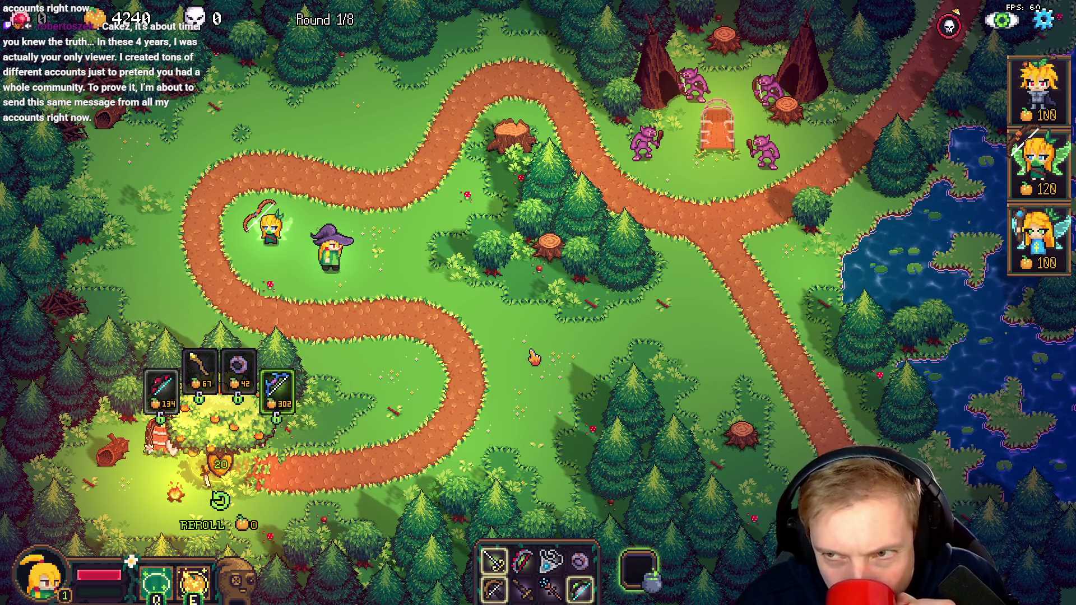
{"action": "left_click_drag", "start_coordinate": [246, 398], "coordinate": [272, 232]}
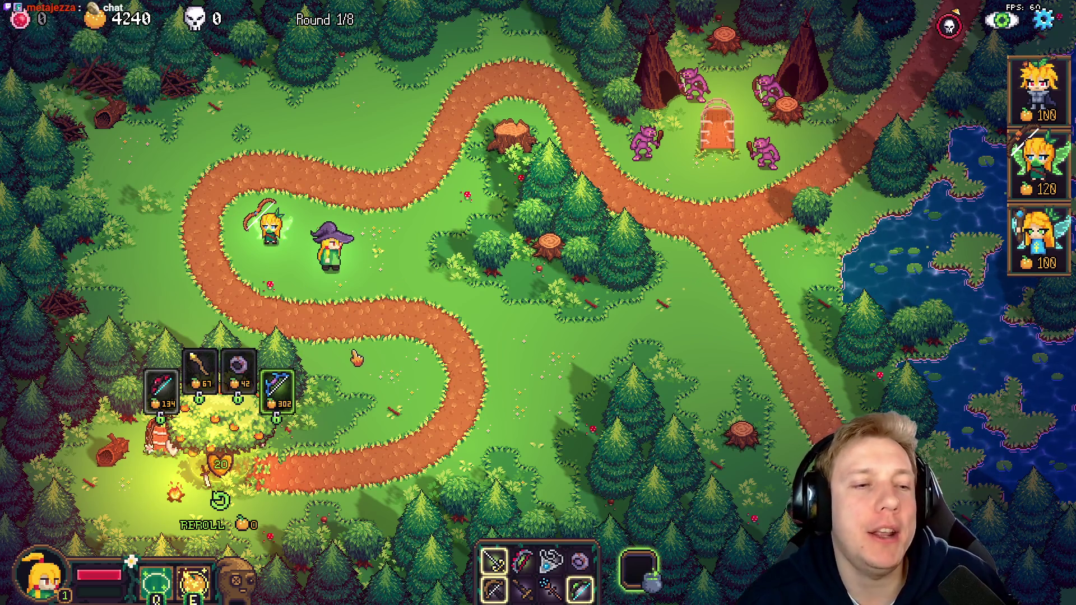
{"action": "mouse_move", "coordinate": [200, 373]}
{"action": "left_mouse_down"}
{"action": "mouse_move", "coordinate": [246, 261]}
{"action": "mouse_move", "coordinate": [272, 233]}
{"action": "left_mouse_up"}
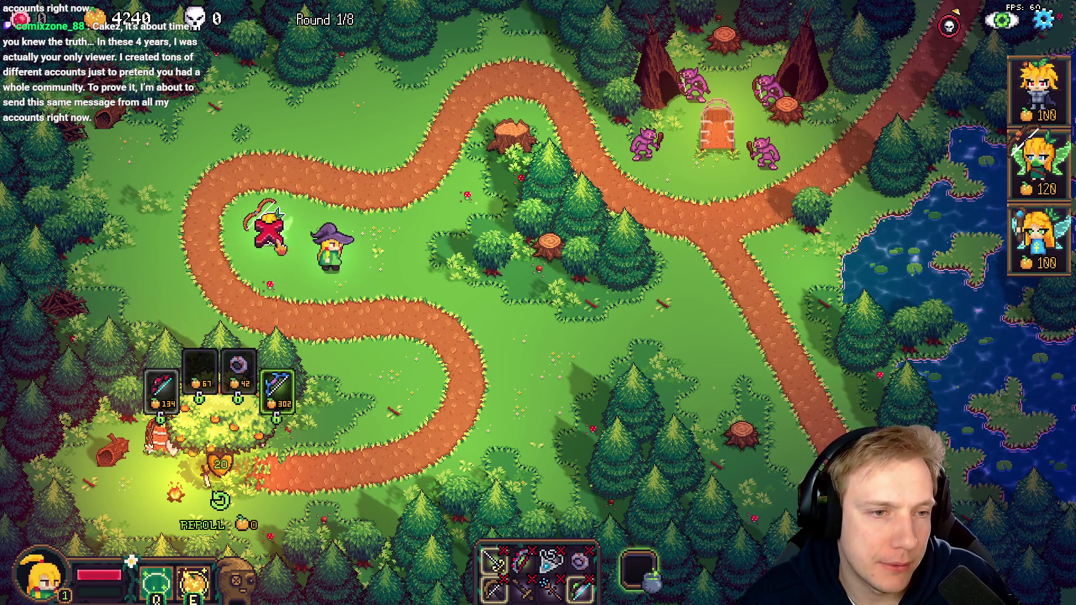
{"action": "mouse_move", "coordinate": [162, 387]}
{"action": "left_mouse_down"}
{"action": "mouse_move", "coordinate": [286, 241]}
{"action": "mouse_move", "coordinate": [272, 233]}
{"action": "left_mouse_up"}
{"action": "left_click_drag", "start_coordinate": [278, 387], "coordinate": [272, 188]}
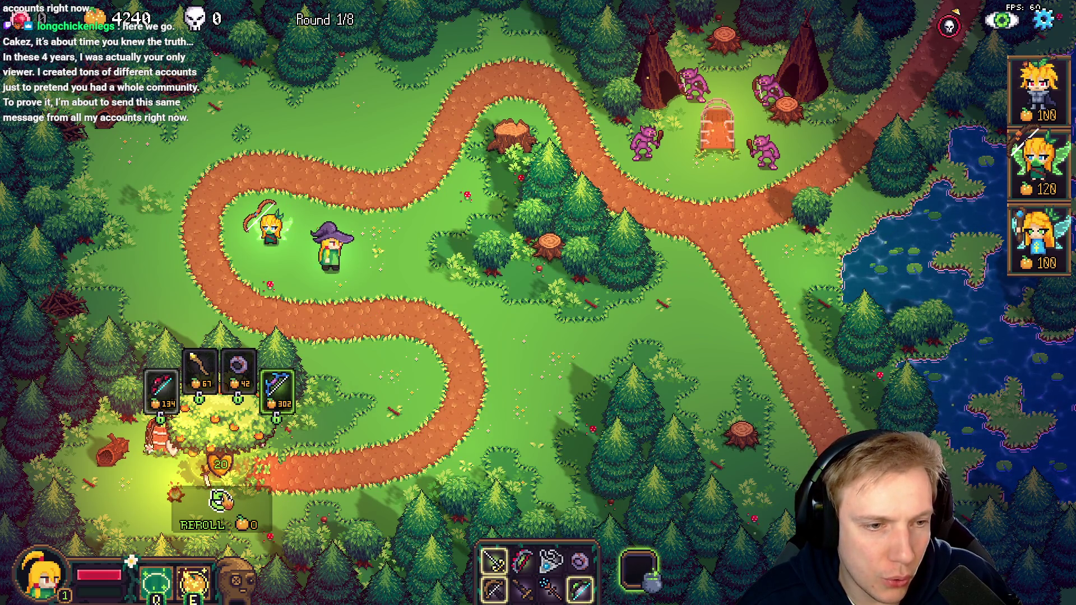
Reroll the shop and try placing the 50-cost item on the archer hero
{"action": "left_click", "coordinate": [221, 502]}
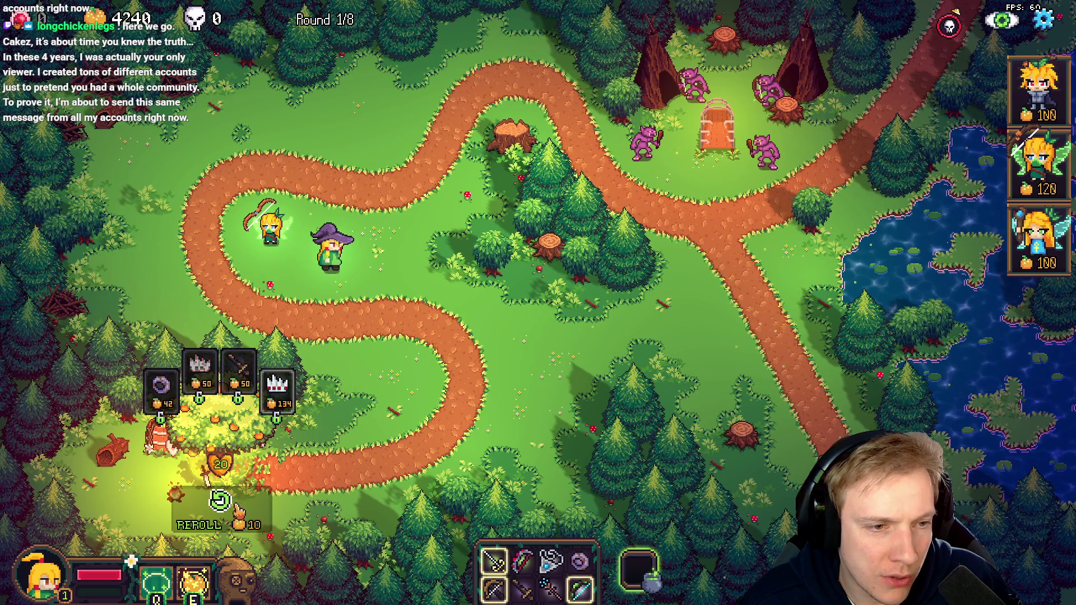
{"action": "left_click_drag", "start_coordinate": [201, 367], "coordinate": [272, 233]}
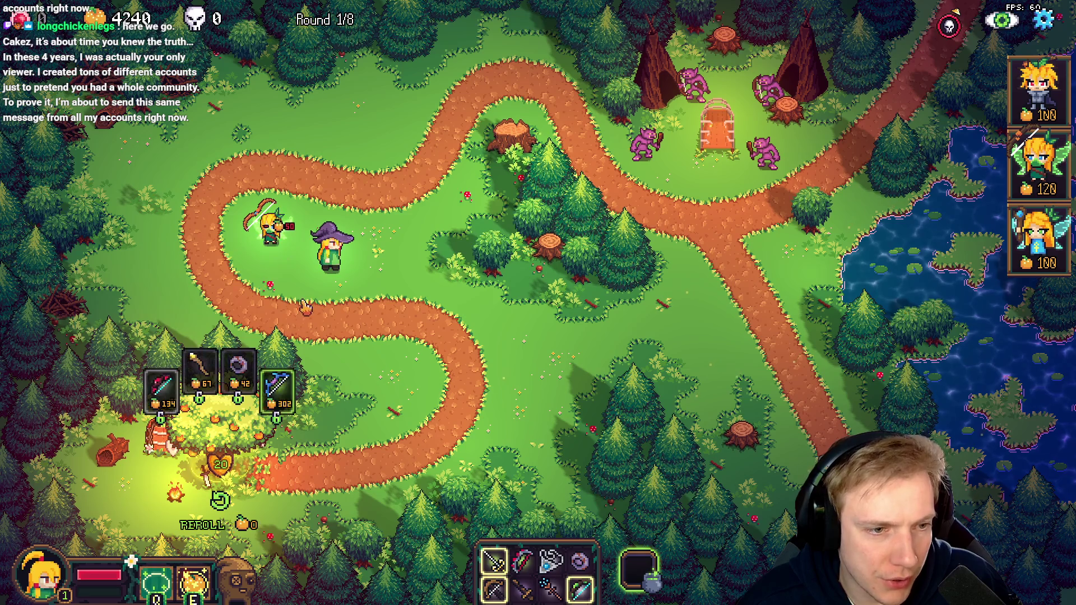
{"action": "left_click", "coordinate": [224, 502]}
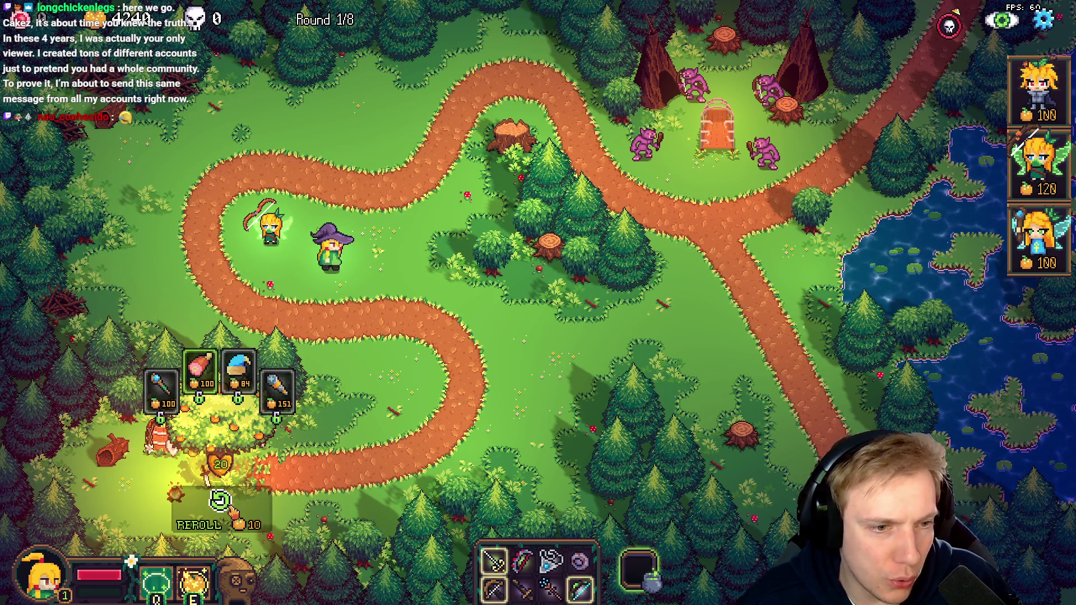
{"action": "left_click", "coordinate": [220, 501]}
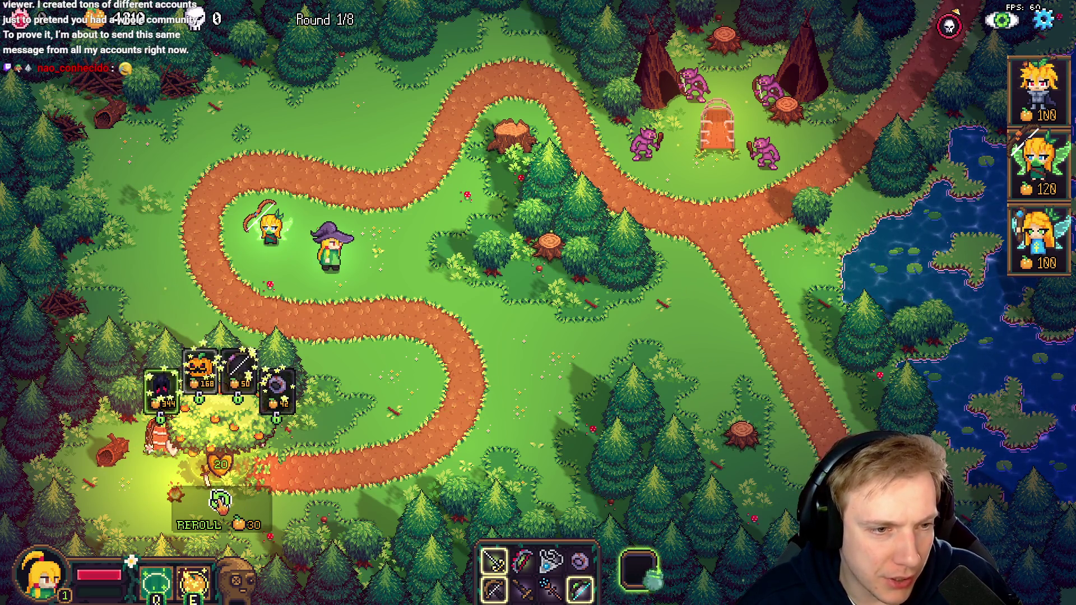
{"action": "left_click", "coordinate": [220, 501]}
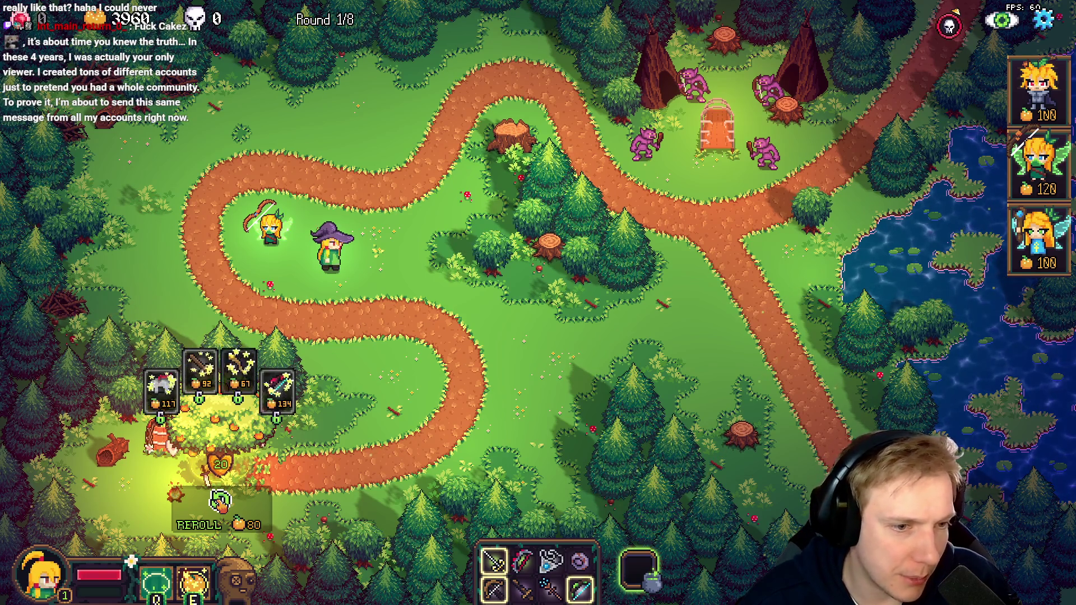
{"action": "left_click", "coordinate": [220, 500]}
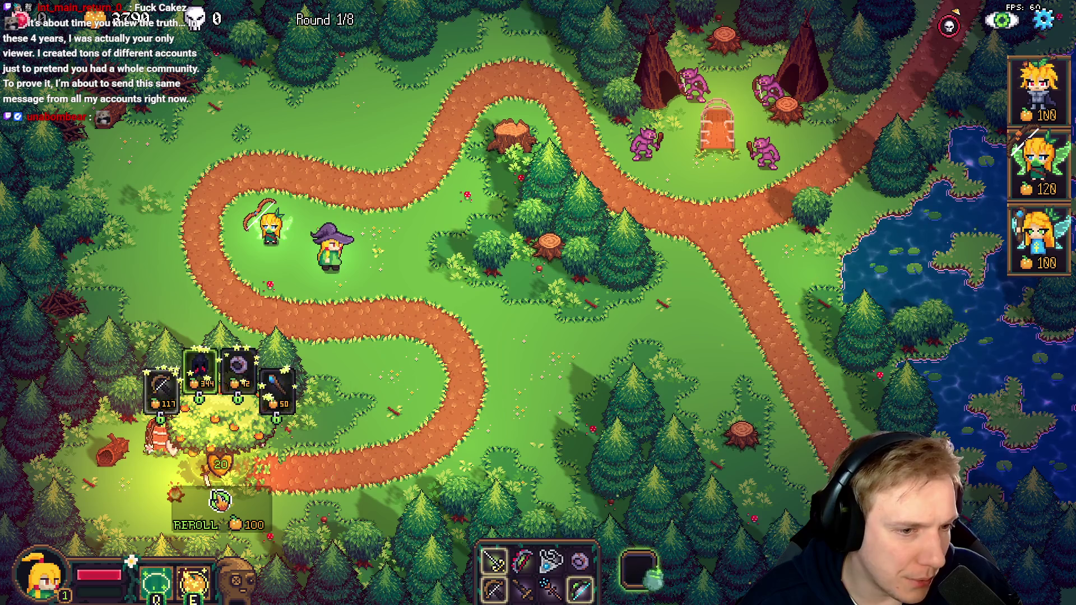
{"action": "left_click", "coordinate": [220, 500]}
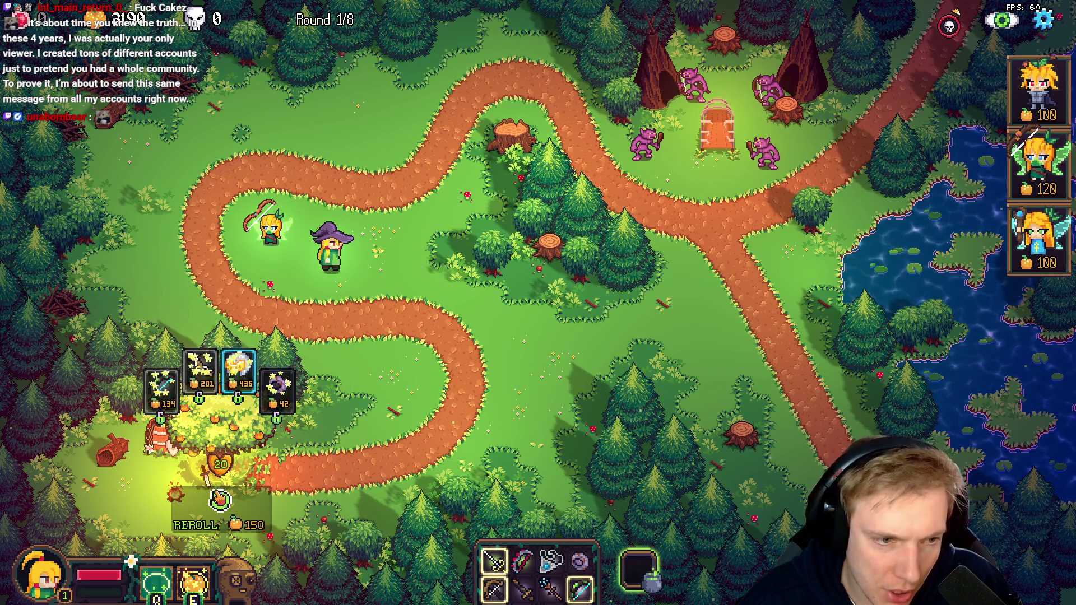
Keep rerolling the shop, then equip the 100-gold bow on the archer hero
{"action": "left_click", "coordinate": [220, 500]}
{"action": "left_click", "coordinate": [220, 501]}
{"action": "left_click", "coordinate": [220, 501]}
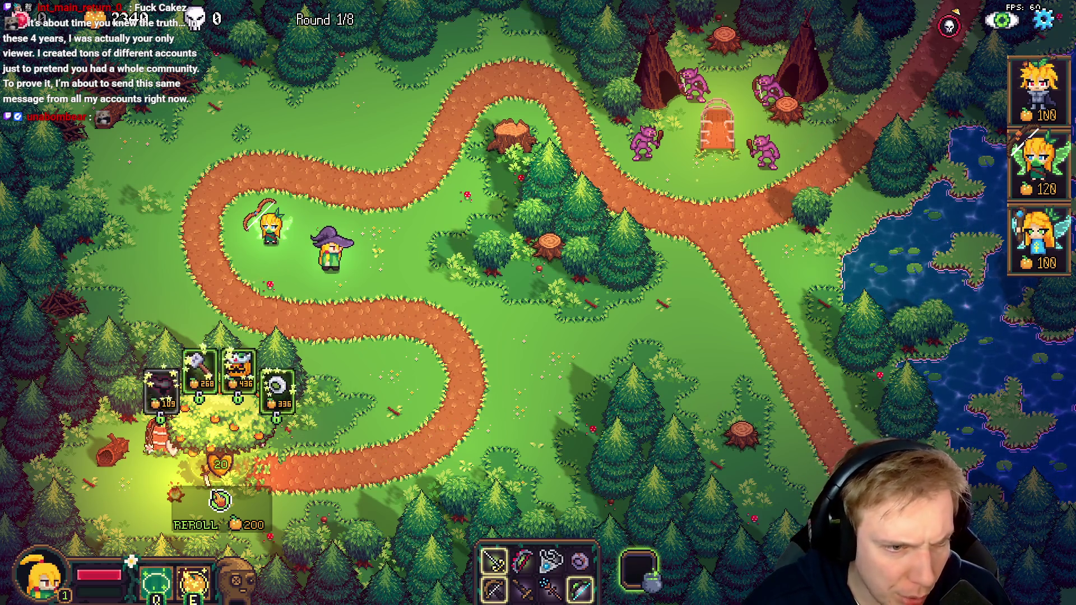
{"action": "left_click", "coordinate": [219, 501]}
{"action": "left_click", "coordinate": [220, 501]}
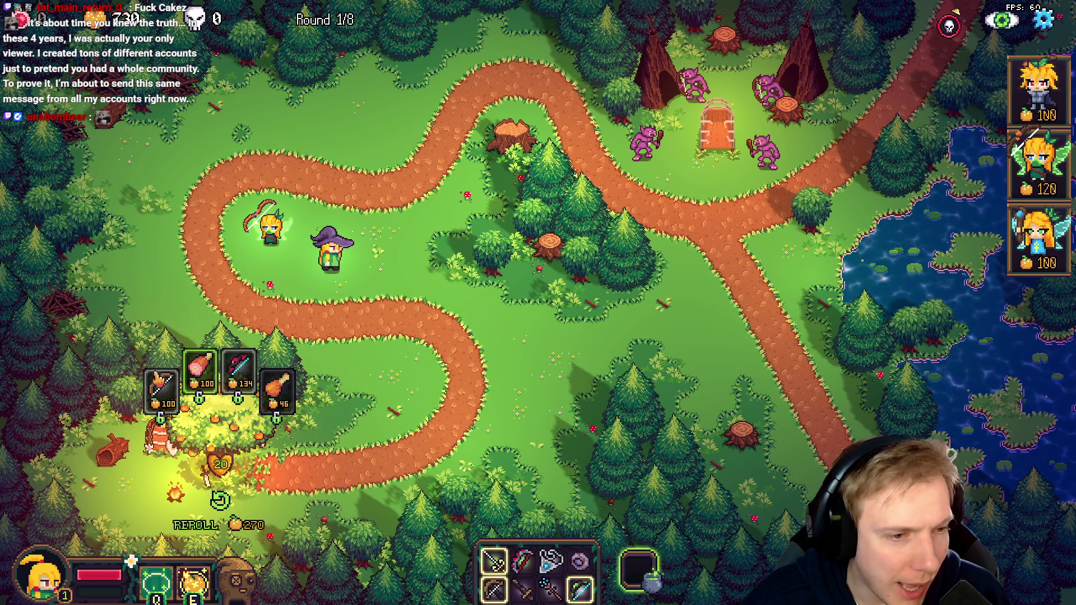
{"action": "left_click_drag", "start_coordinate": [161, 387], "coordinate": [269, 227]}
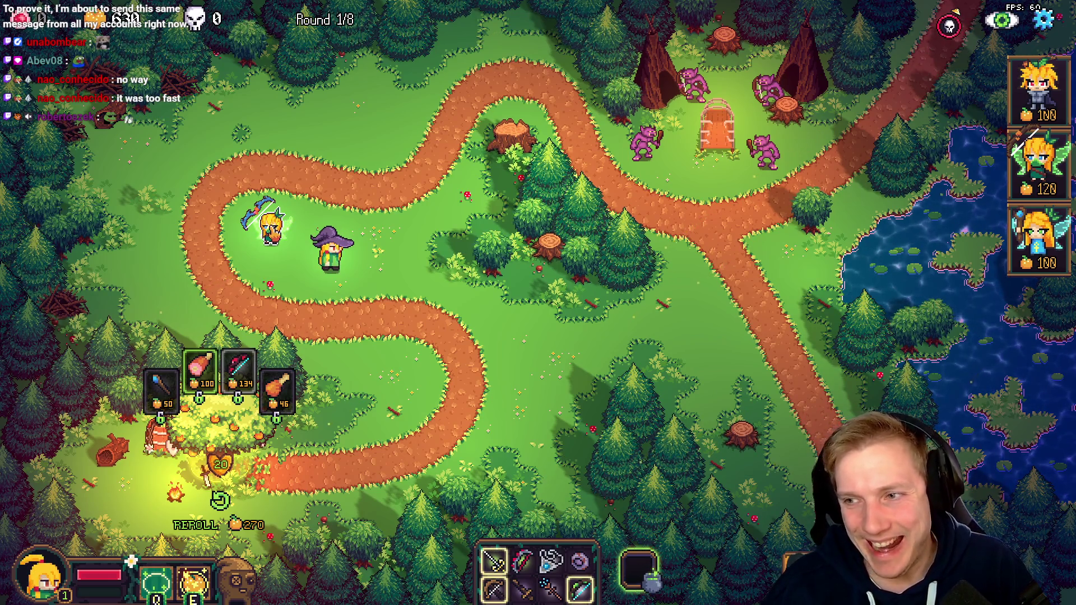
Start a new changelog line in the Demo TODO List with a ✅ tick emoji
{"action": "key", "text": "alt+Tab"}
{"action": "scroll", "coordinate": [279, 357], "scroll_direction": "down", "scroll_amount": 20}
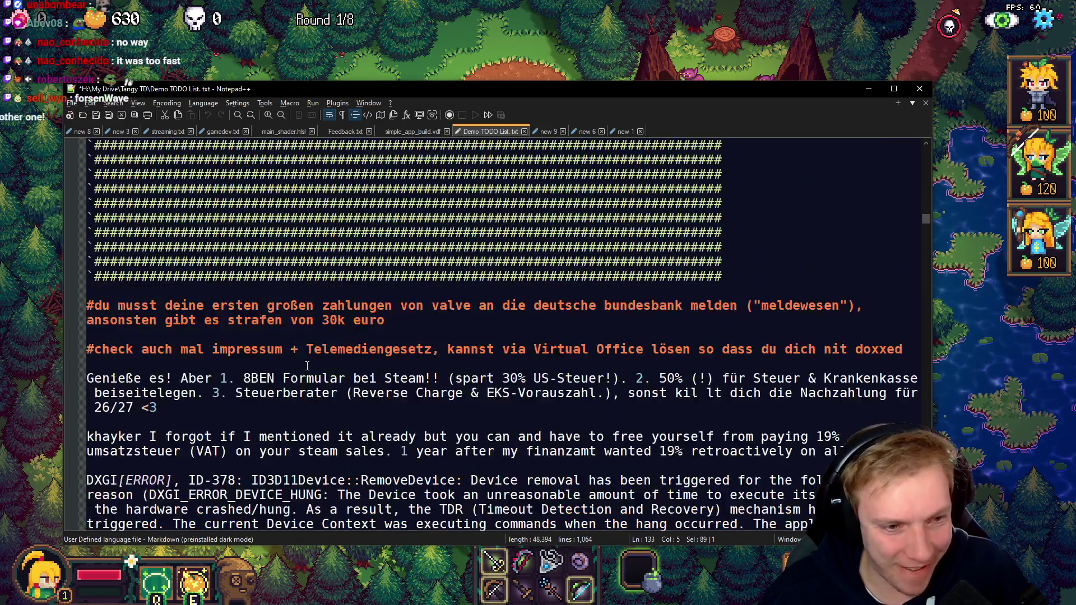
{"action": "scroll", "coordinate": [295, 332], "scroll_direction": "down", "scroll_amount": 9}
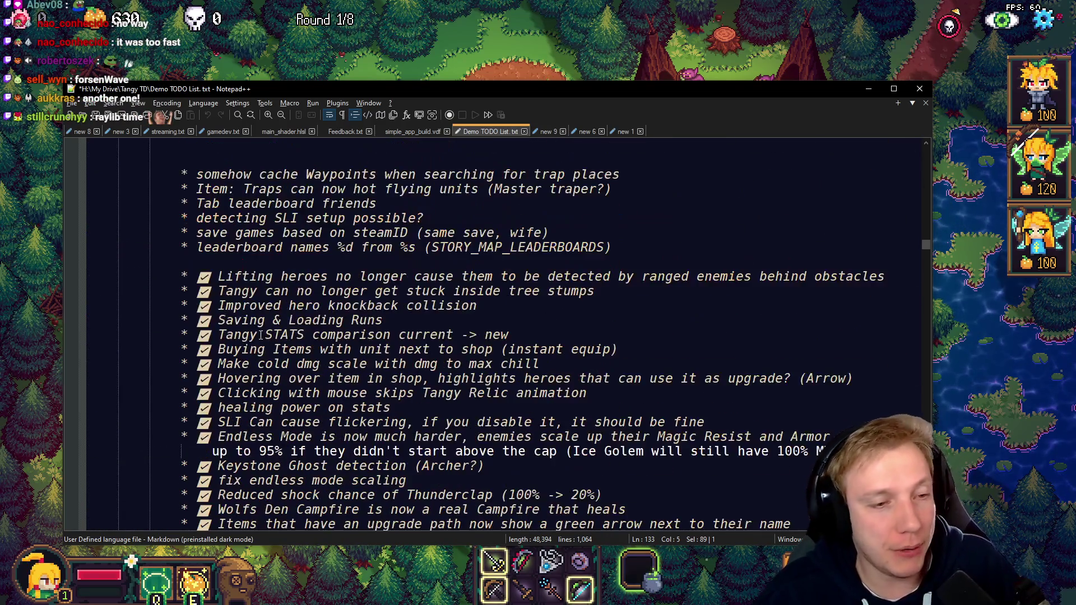
{"action": "left_click", "coordinate": [229, 256]}
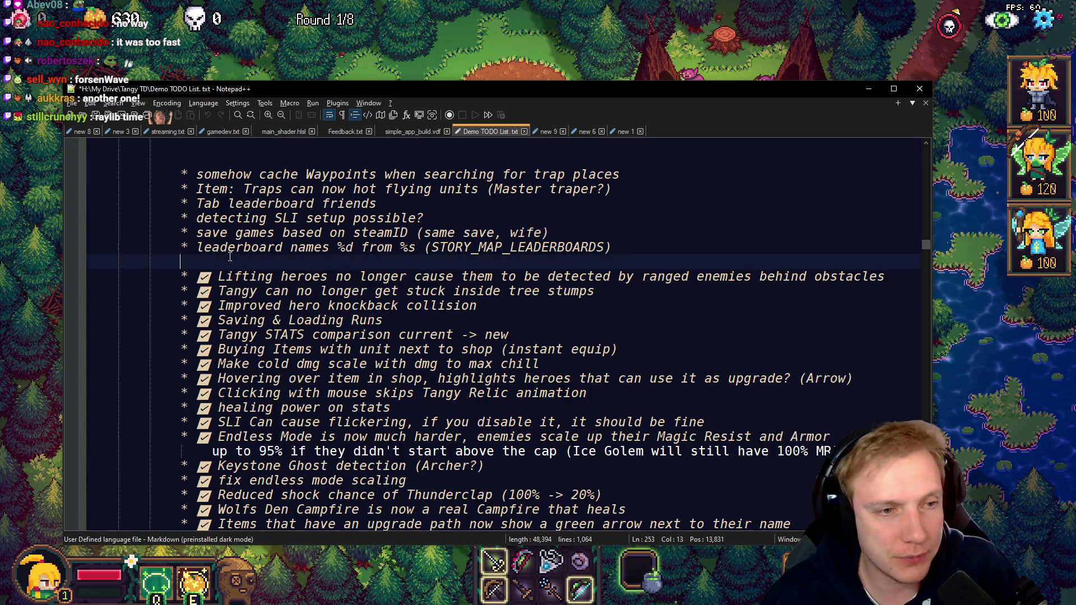
{"action": "key", "text": "Return"}
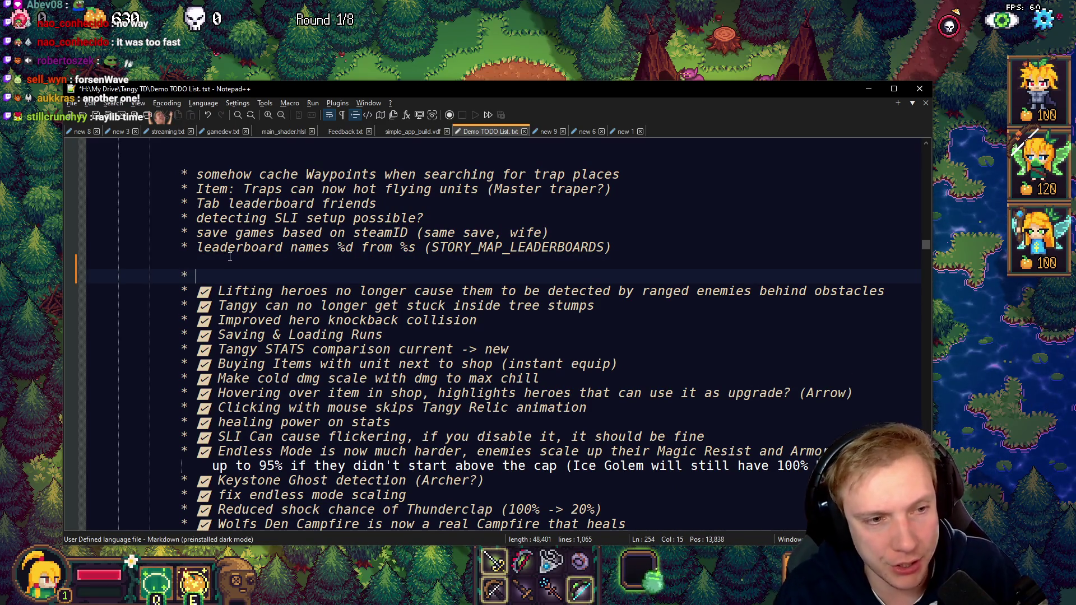
{"action": "key", "text": "super+period"}
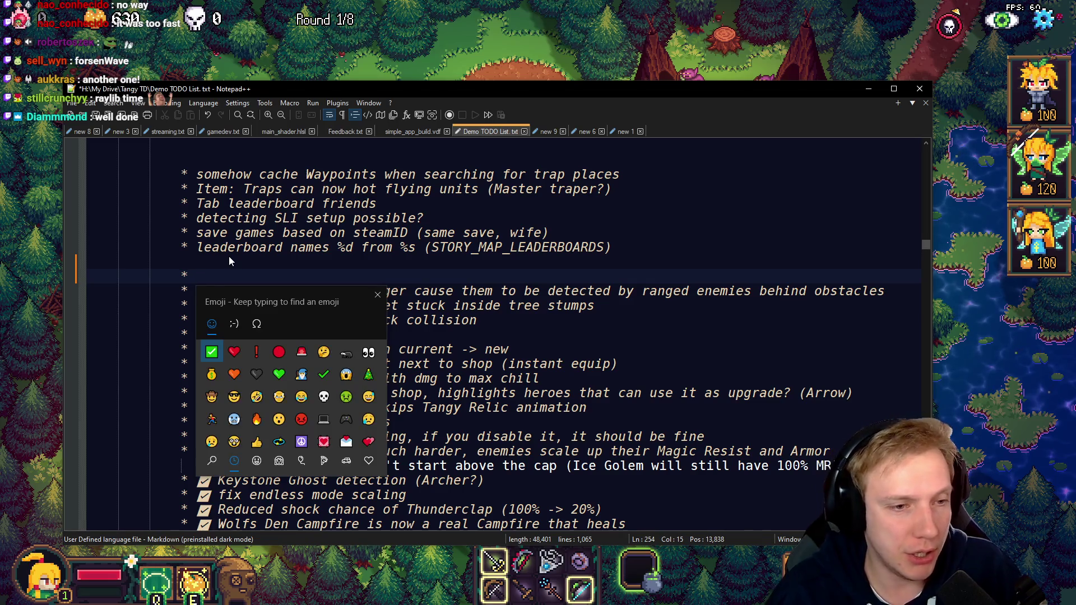
{"action": "key", "text": "Return"}
{"action": "key", "text": "Return"}
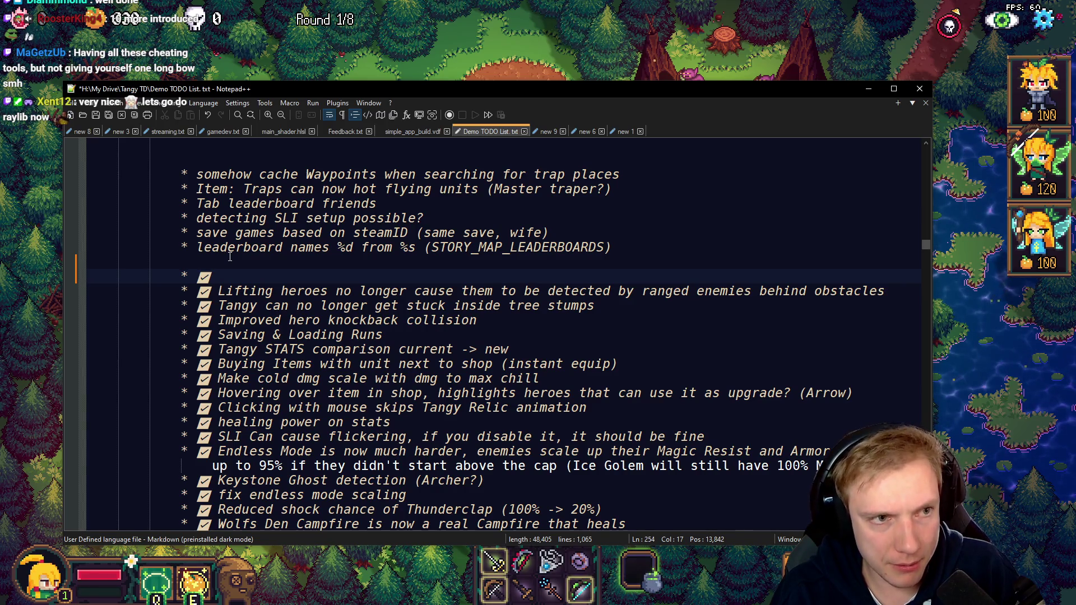
Type 'Buying items into empty slots is now possible, even with a full inventory' and save
{"action": "type", "text": "Buy"}
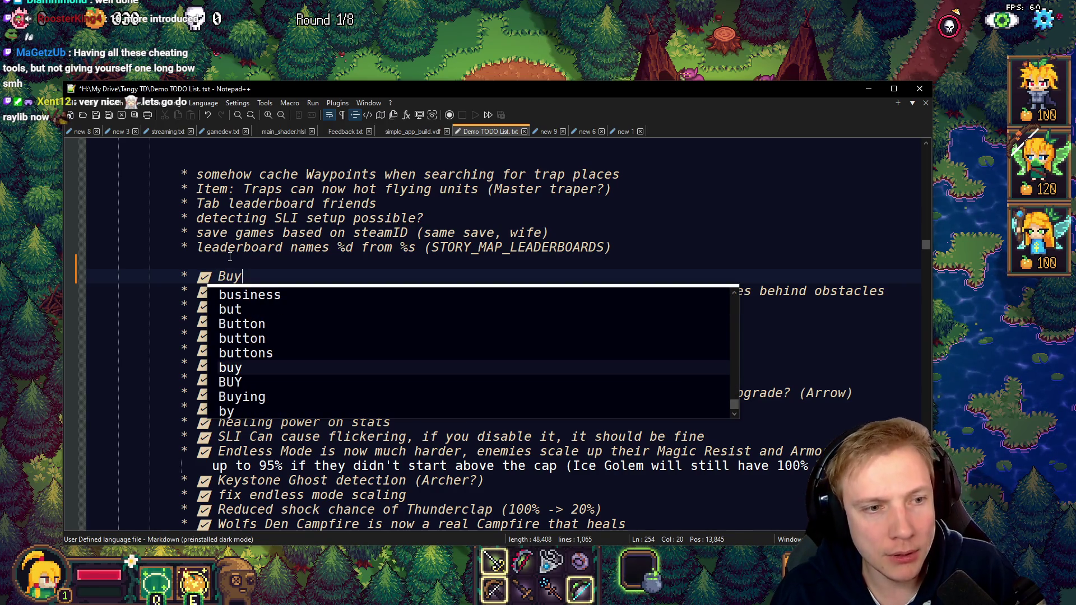
{"action": "type", "text": "ing ite"}
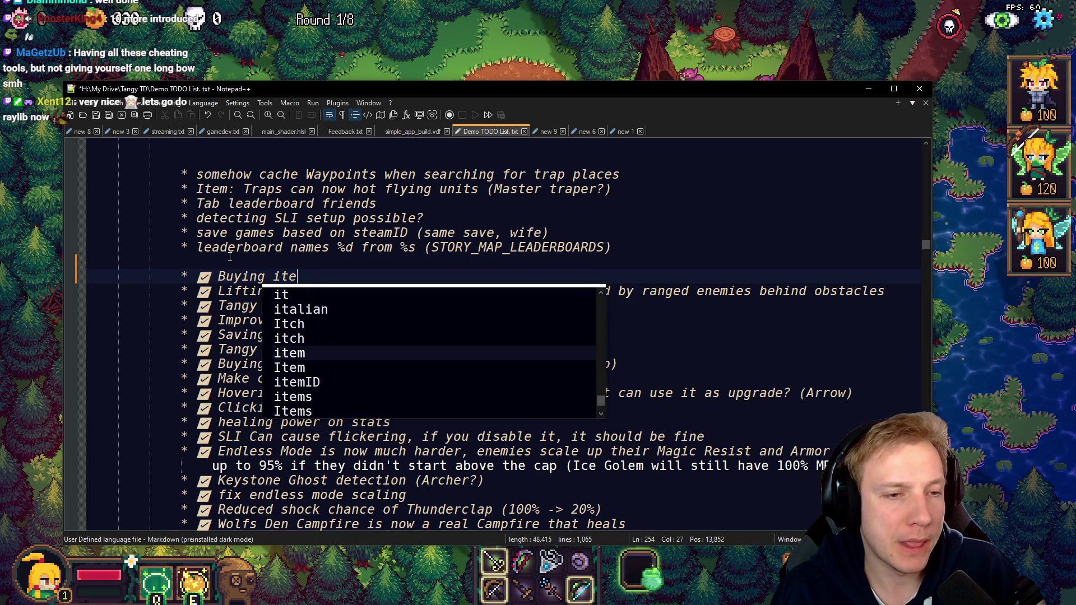
{"action": "type", "text": "ms into un"}
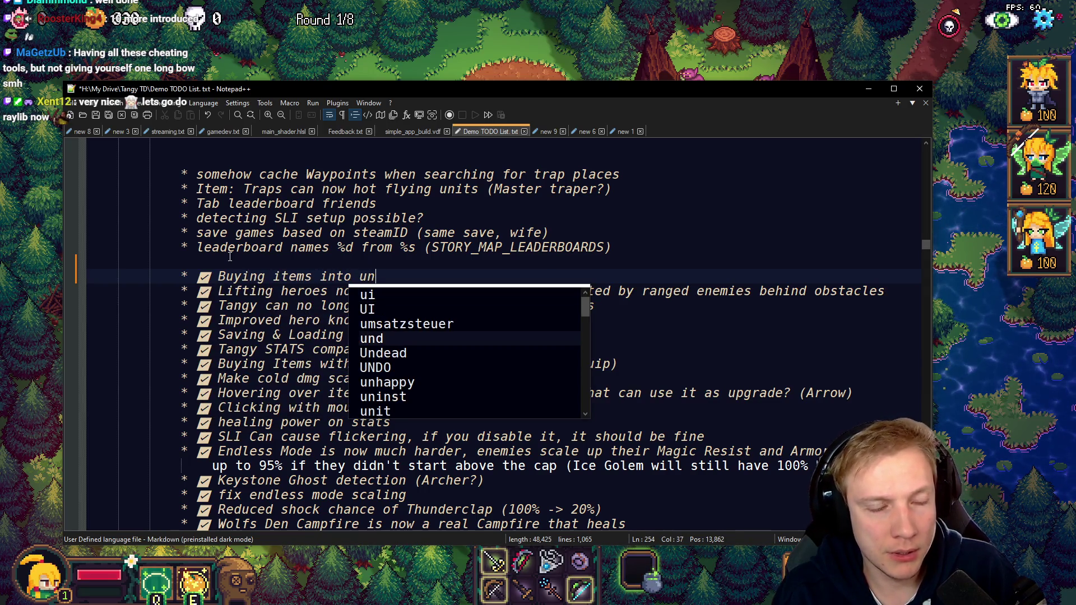
{"action": "key", "text": "BackSpace"}
{"action": "key", "text": "BackSpace"}
{"action": "type", "text": "empty slots "}
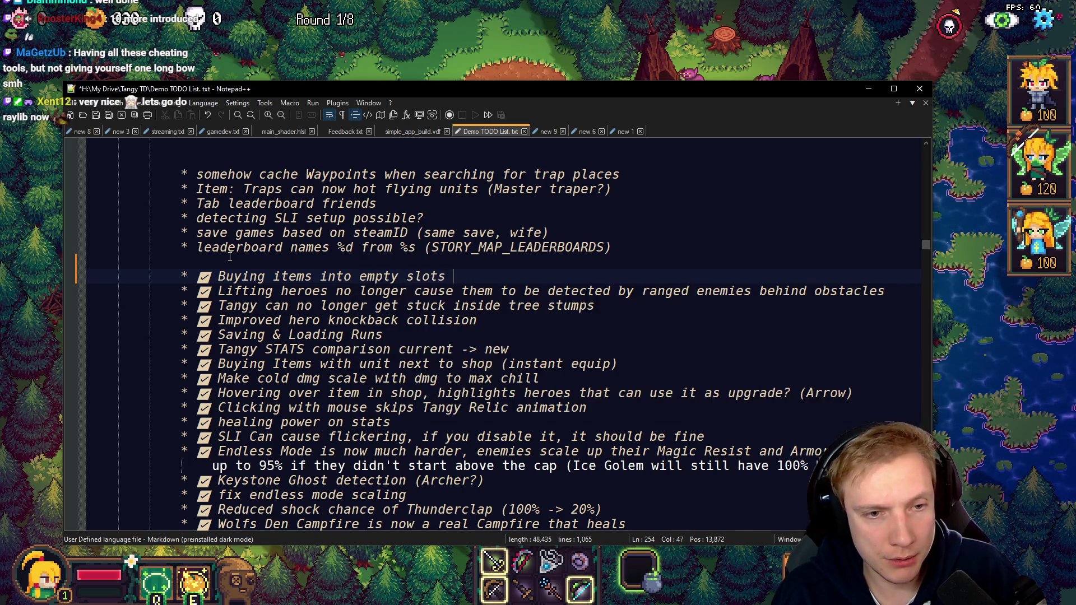
{"action": "type", "text": "it nos poss"}
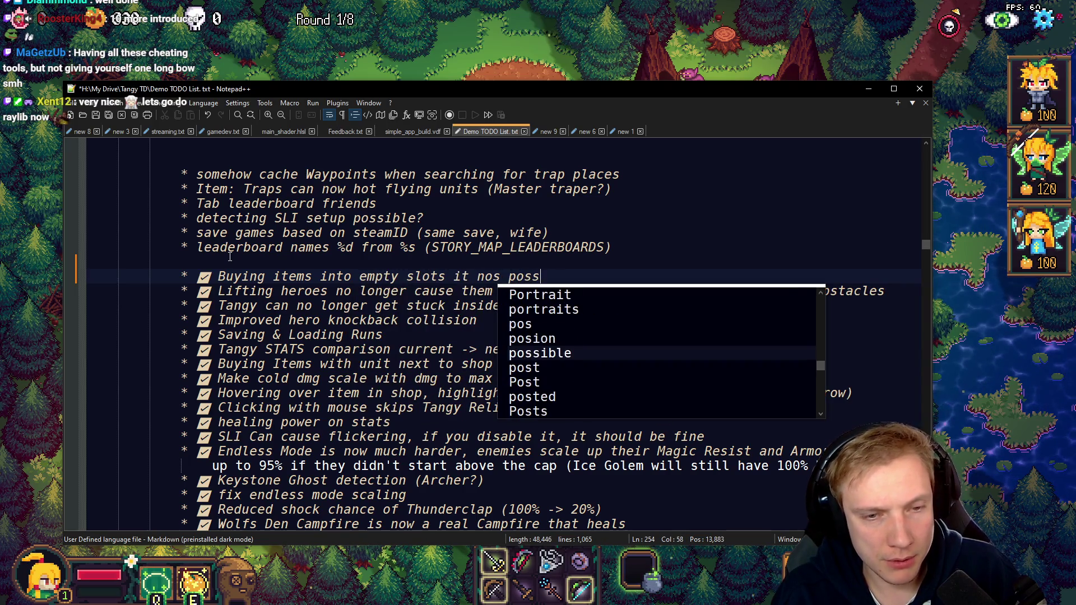
{"action": "type", "text": "is now possibe"}
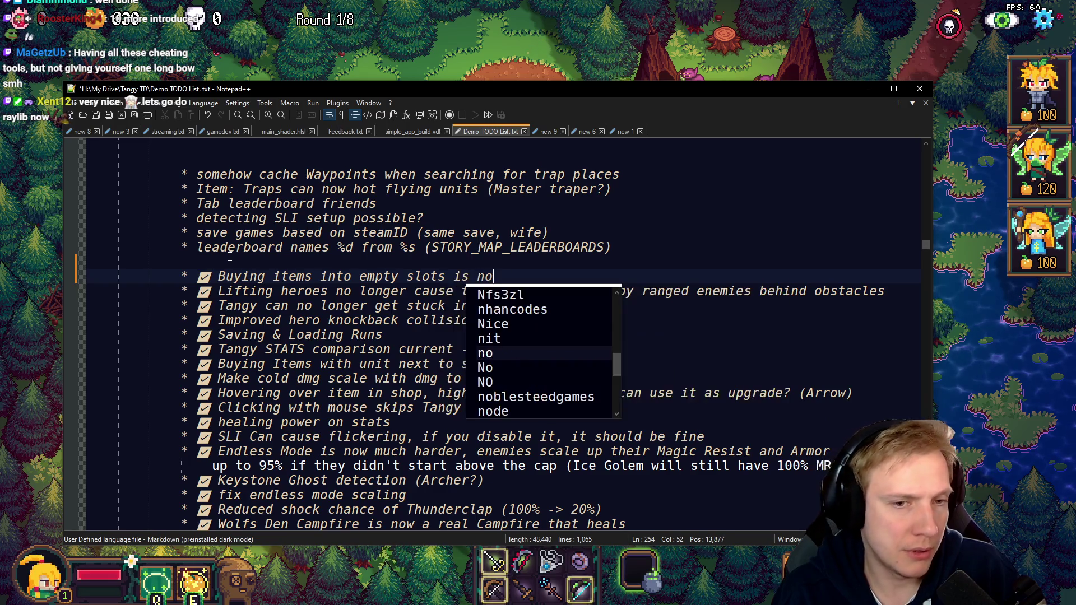
{"action": "key", "text": "BackSpace"}
{"action": "key", "text": "BackSpace"}
{"action": "type", "text": "ble, even with a fu"}
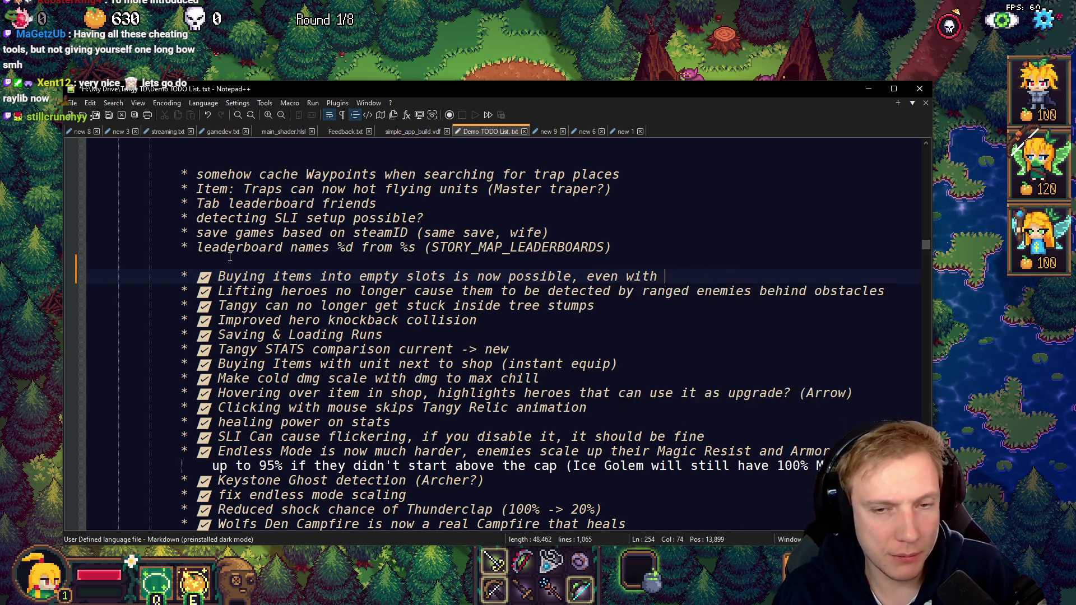
{"action": "type", "text": "ll "}
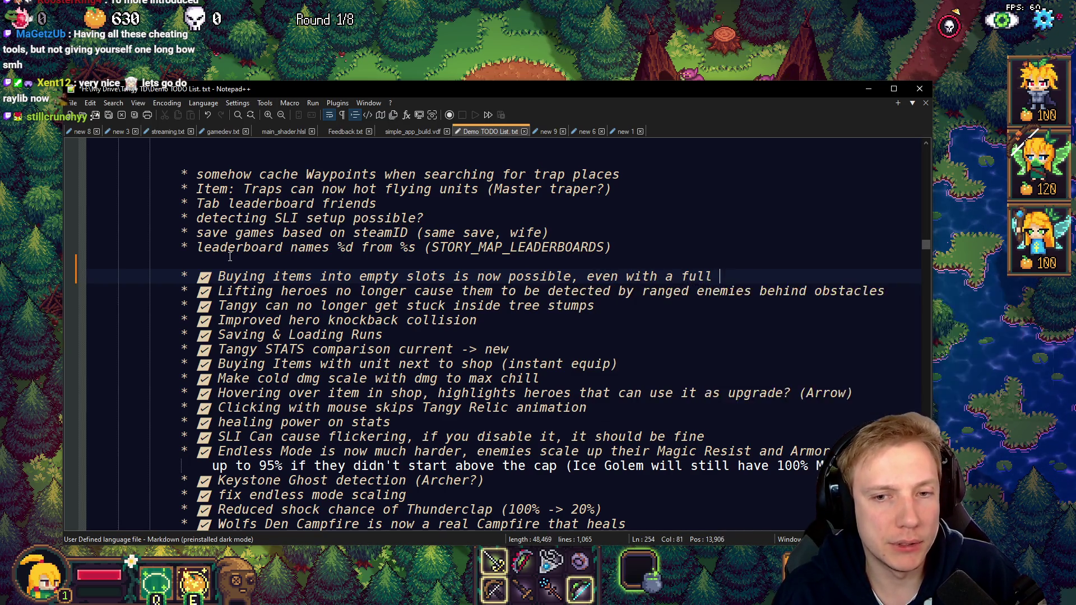
{"action": "type", "text": "inventory"}
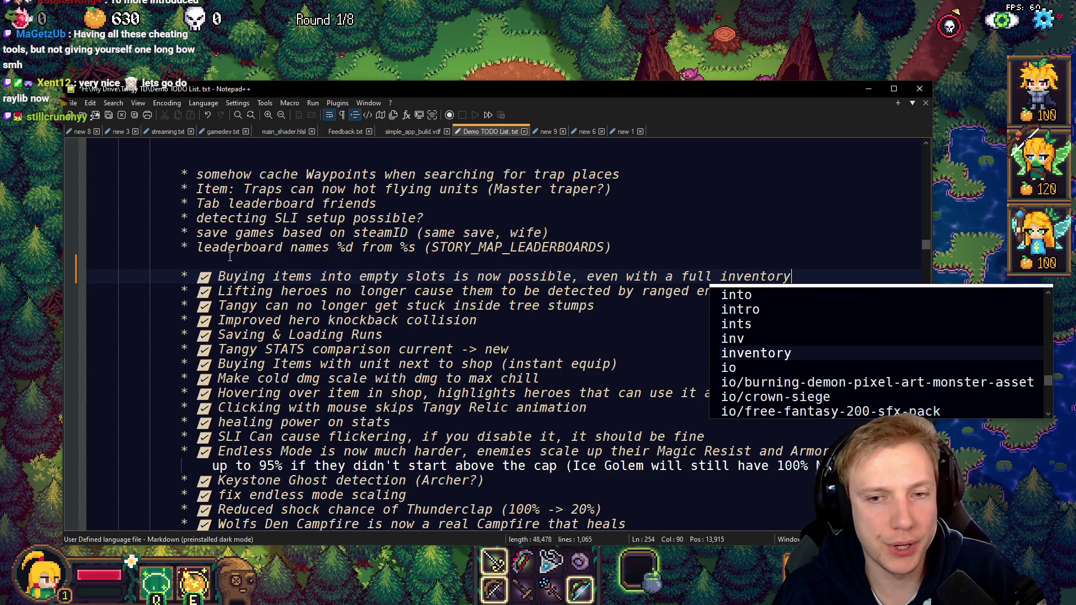
{"action": "key", "text": "Escape"}
{"action": "key", "text": "ctrl+s"}
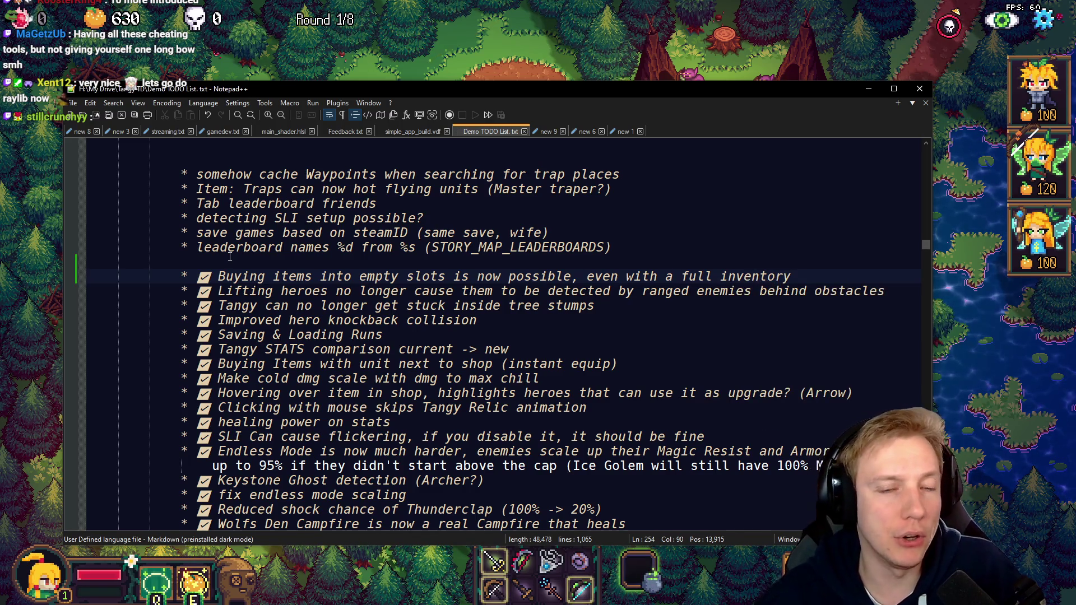
{"action": "key", "text": "alt+Tab"}
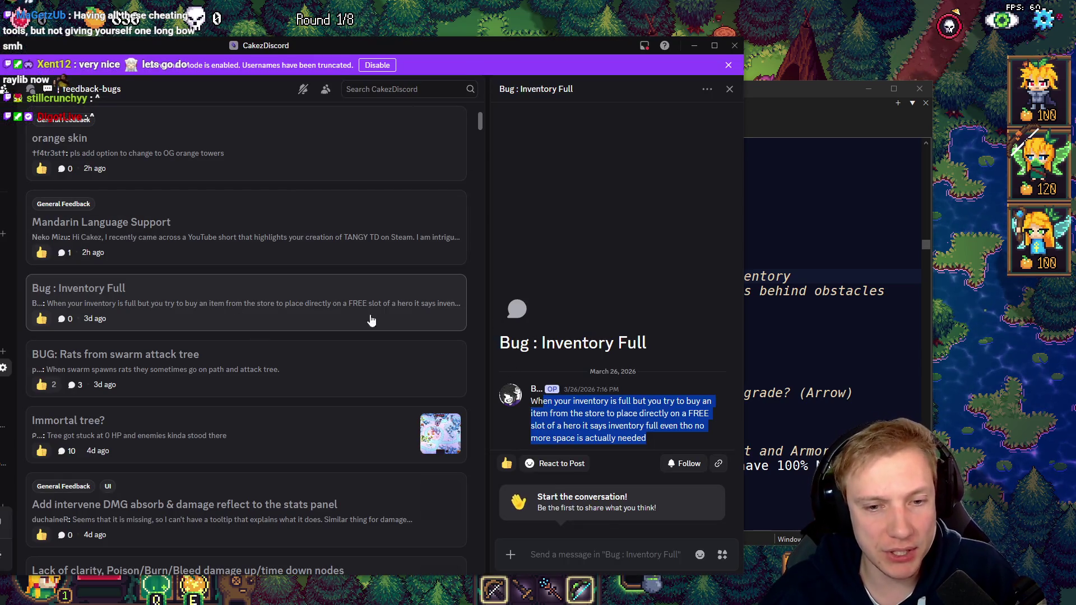
Heart the Bug : Inventory Full post, reply 'Thanks for reporting bro, this is fixed on my end', then open its context menu
{"action": "left_click", "coordinate": [633, 382]}
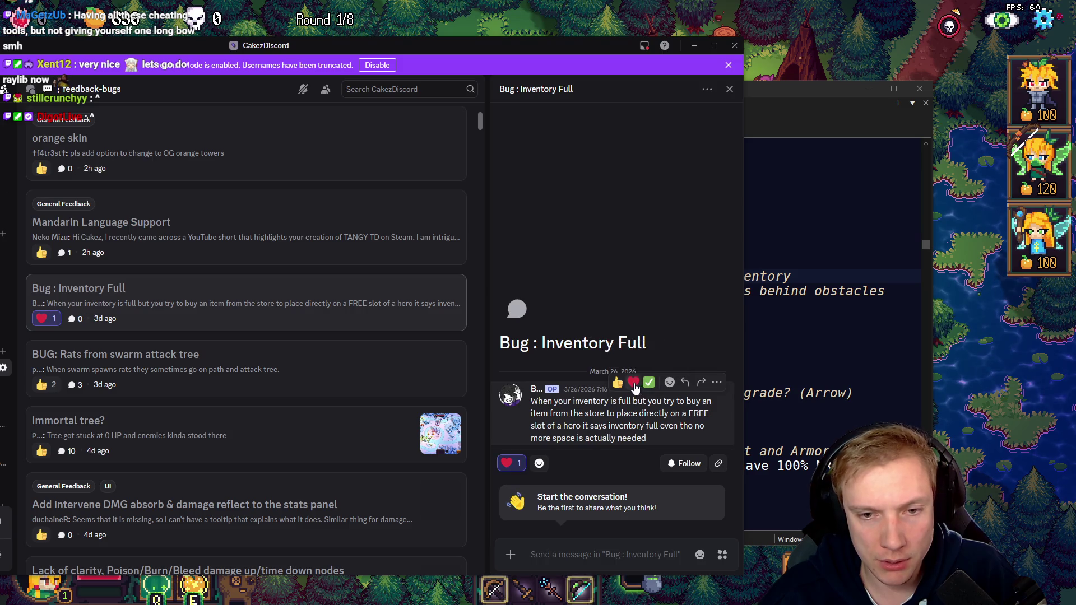
{"action": "left_click", "coordinate": [684, 382]}
{"action": "type", "text": "Thanks bro"}
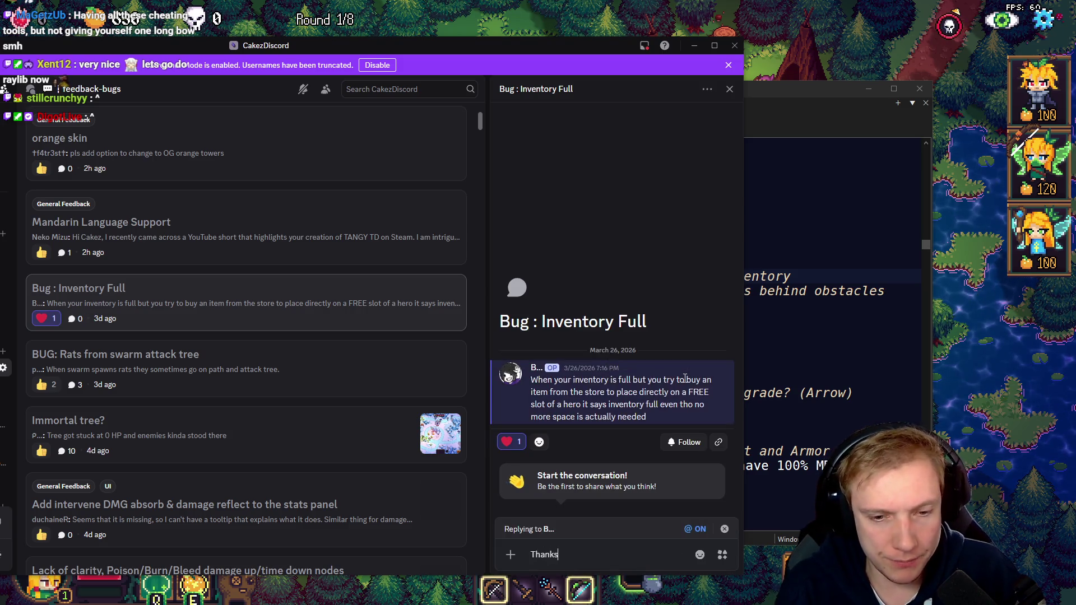
{"action": "key", "text": "BackSpace"}
{"action": "key", "text": "BackSpace"}
{"action": "key", "text": "BackSpace"}
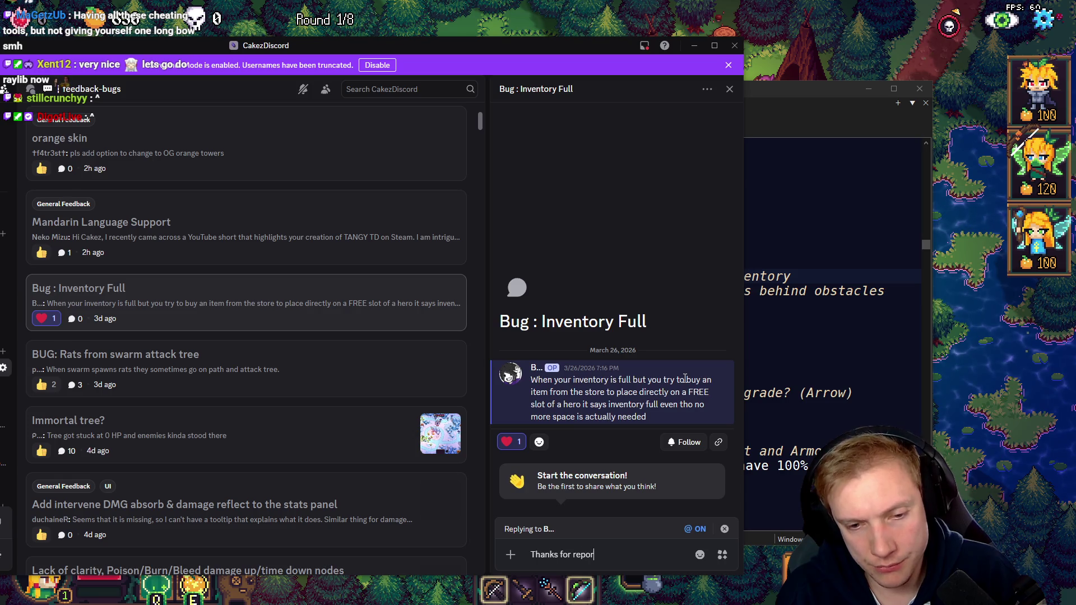
{"action": "type", "text": "ting bro, this is fixed"}
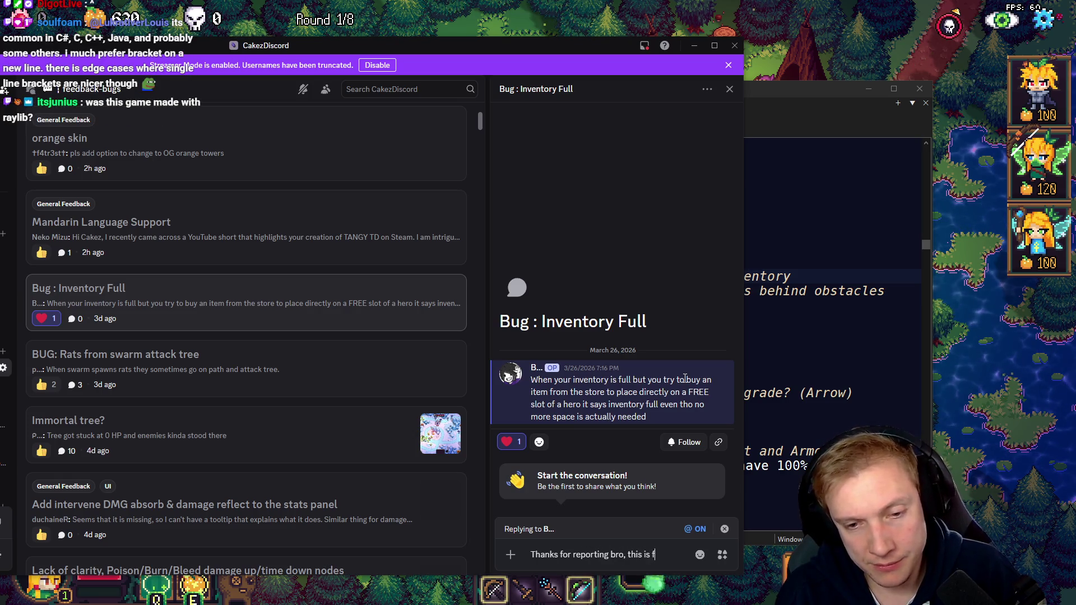
{"action": "type", "text": " on my end"}
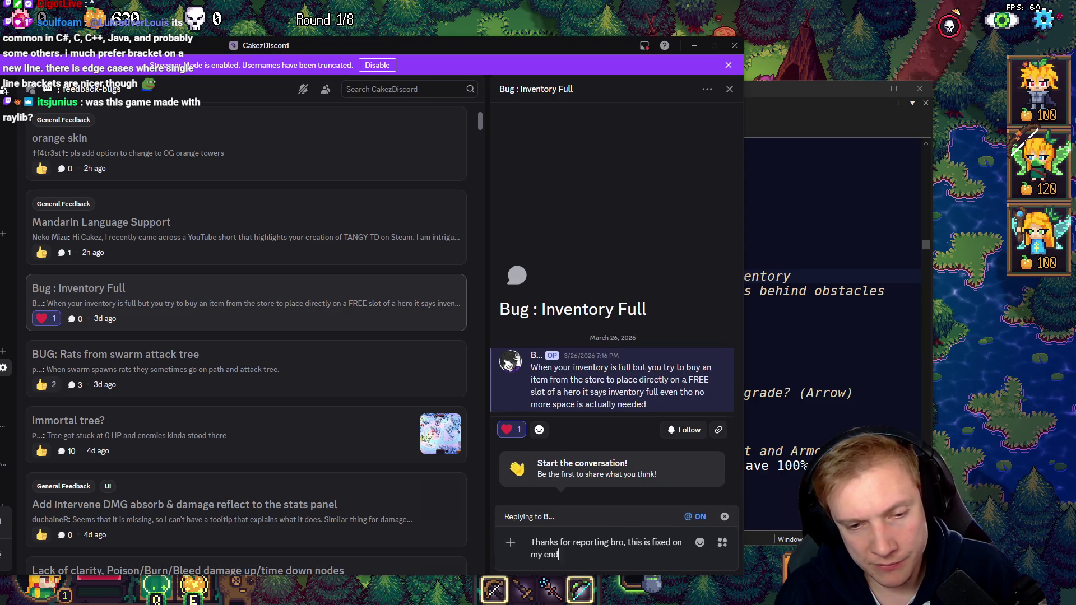
{"action": "key", "text": "Return"}
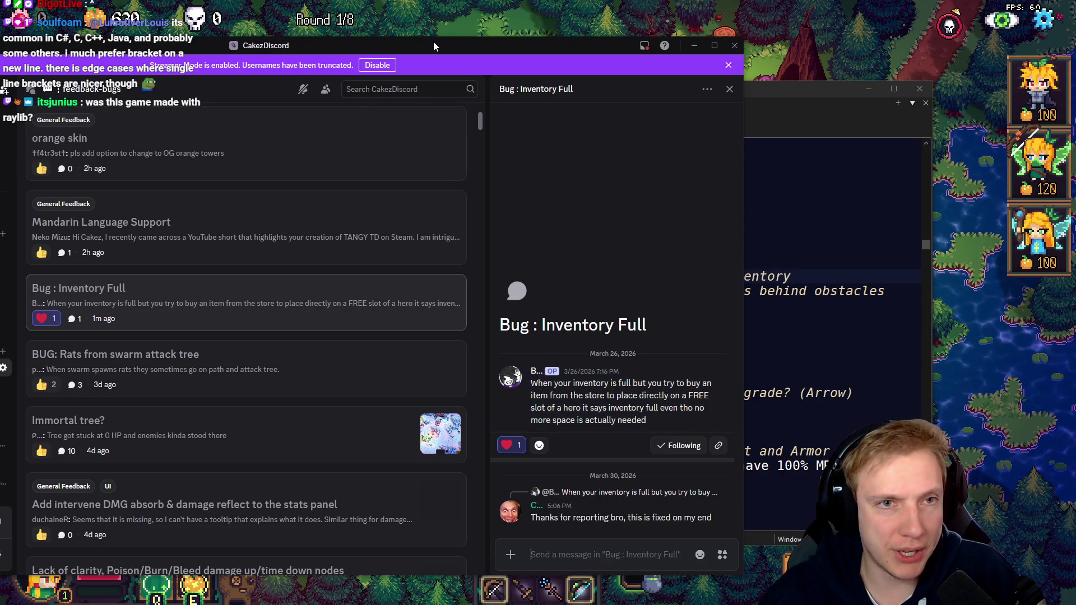
{"action": "left_click_drag", "start_coordinate": [434, 45], "coordinate": [605, 38]}
{"action": "right_click", "coordinate": [392, 286]}
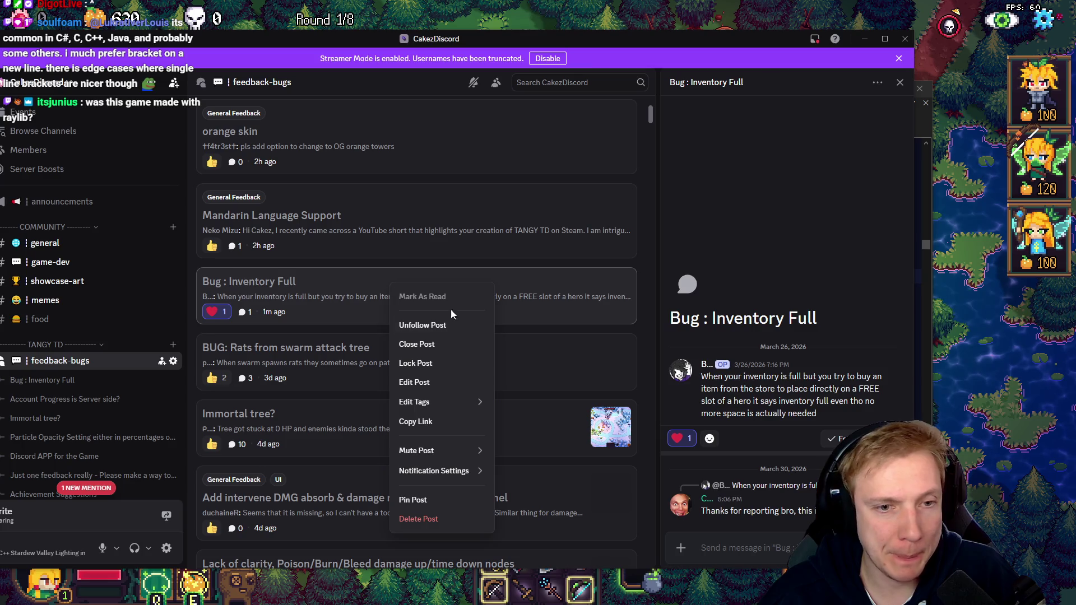
Close the Bug : Inventory Full post, view 'BUG: Rats from swarm attack tree', then click back into Tangy TD
{"action": "left_click", "coordinate": [417, 345]}
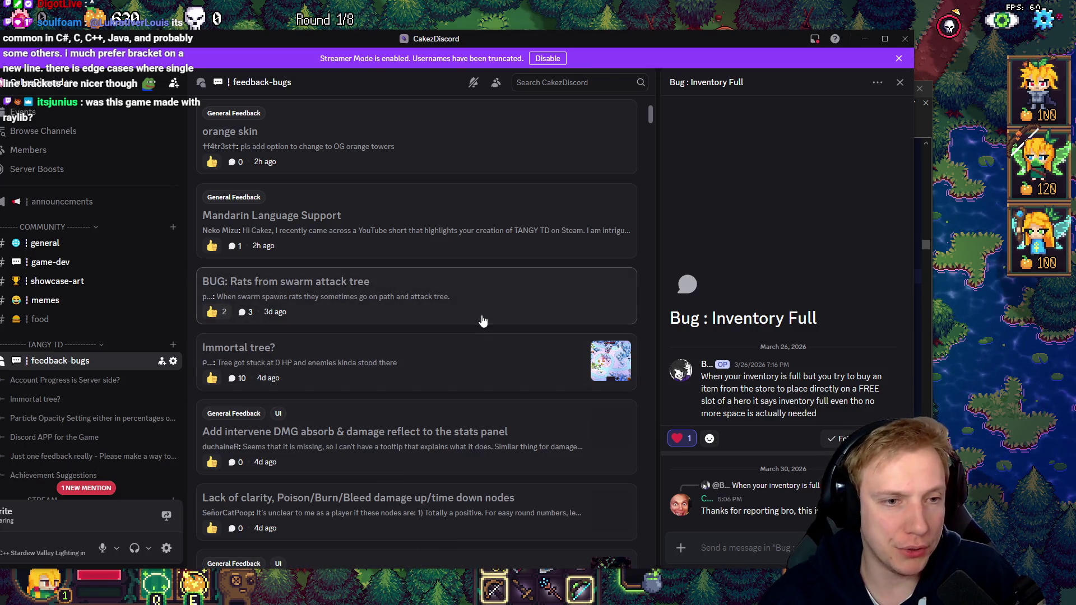
{"action": "left_click", "coordinate": [424, 294]}
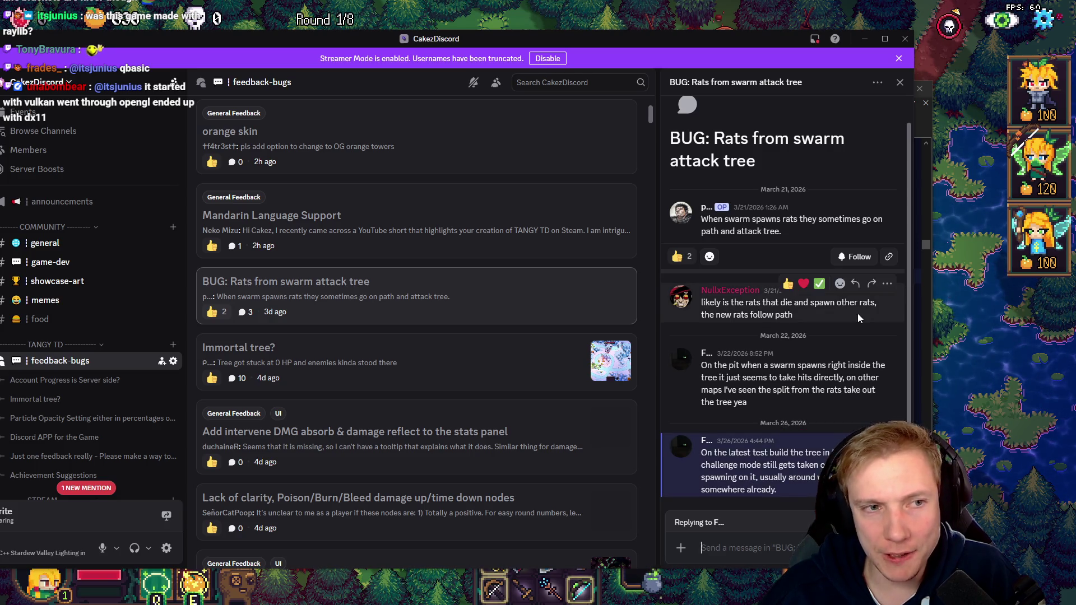
{"action": "left_click", "coordinate": [986, 331]}
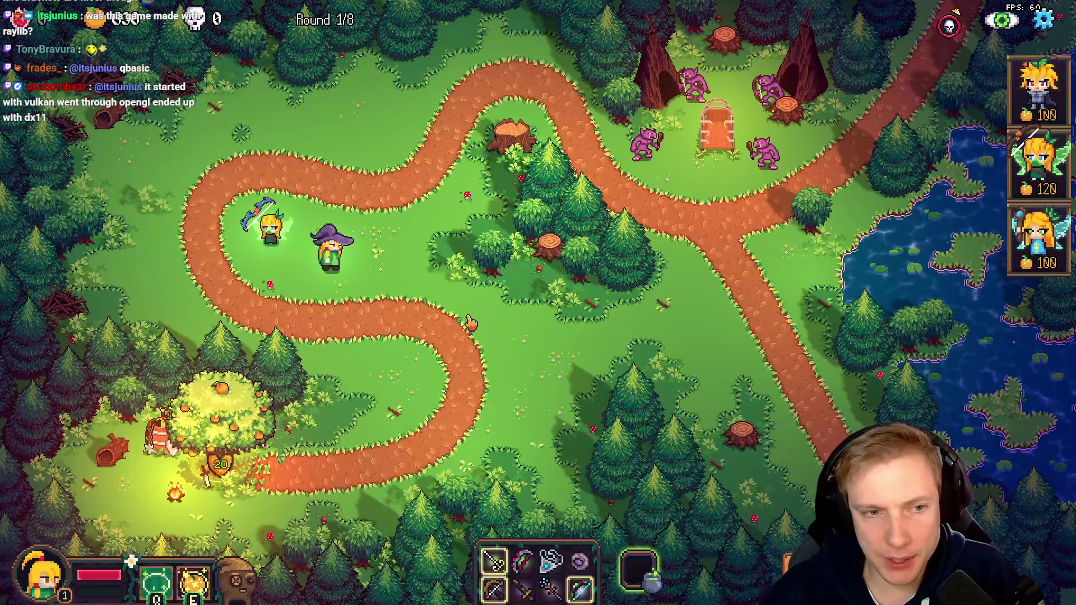
Walk the witch hero down the map, widen VS Code to show more game.cpp, then return to Discord
{"action": "left_click", "coordinate": [381, 362]}
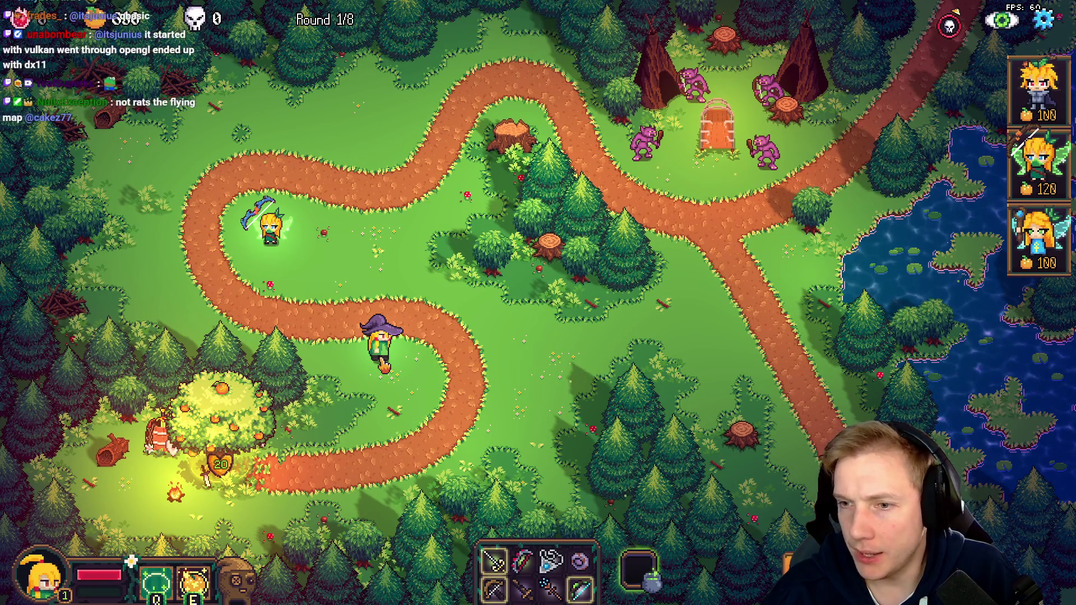
{"action": "key", "text": "alt+Tab"}
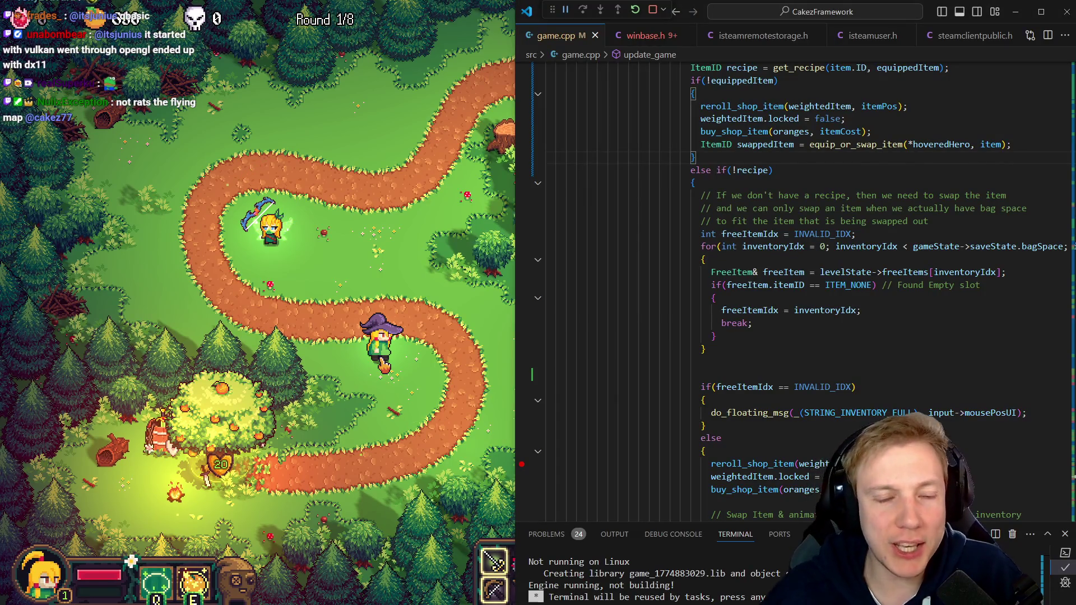
{"action": "left_click_drag", "start_coordinate": [516, 230], "coordinate": [330, 229]}
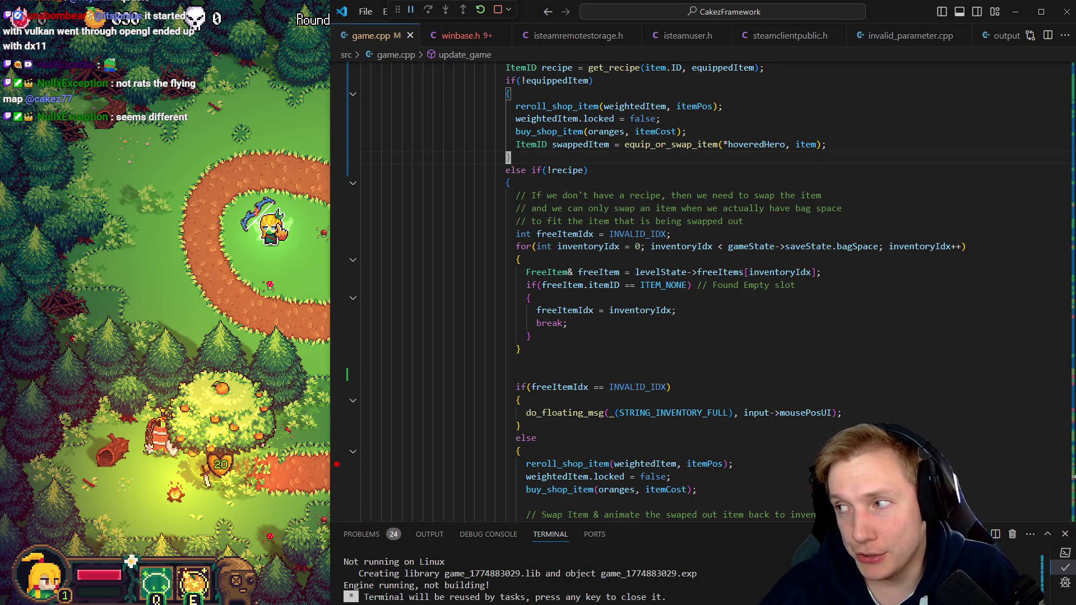
{"action": "left_click", "coordinate": [463, 296]}
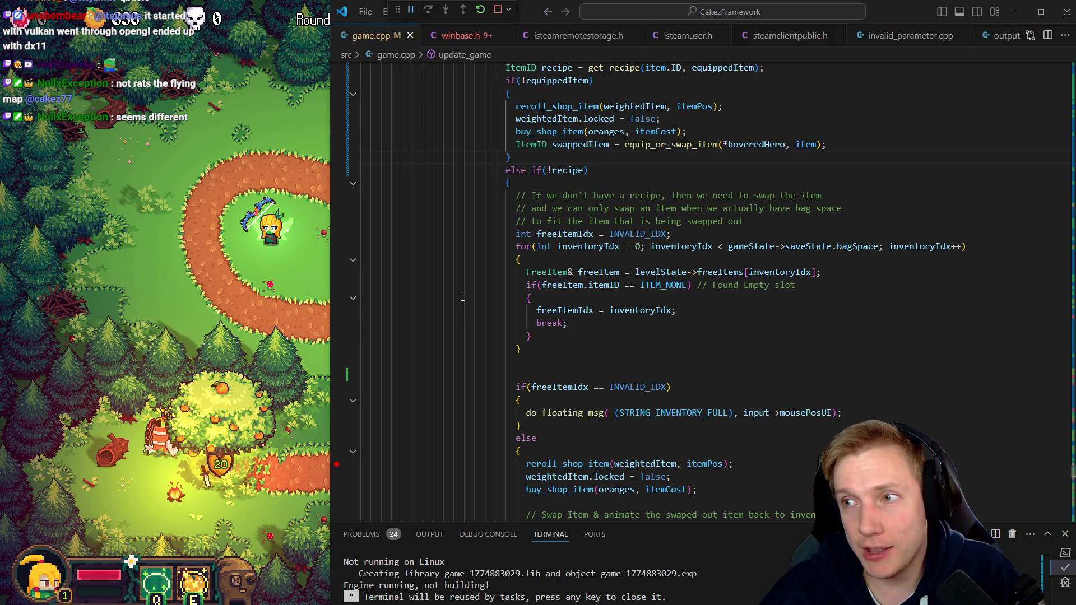
{"action": "key", "text": "alt+Tab"}
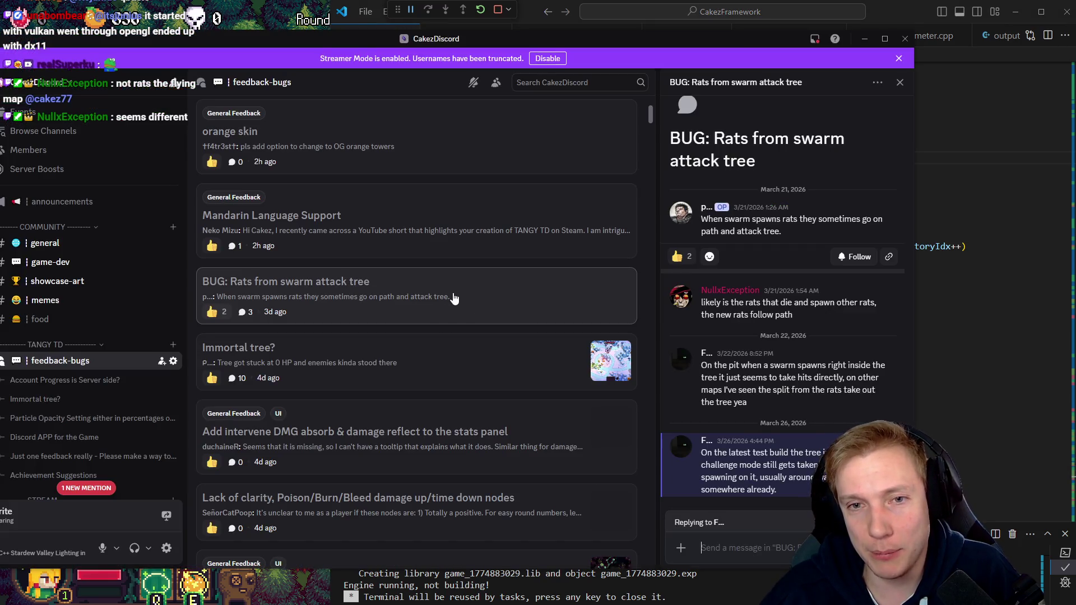
Move Discord aside and minimise it, then highlight every freeItemIdx use in game.cpp
{"action": "left_click_drag", "start_coordinate": [523, 41], "coordinate": [604, 36]}
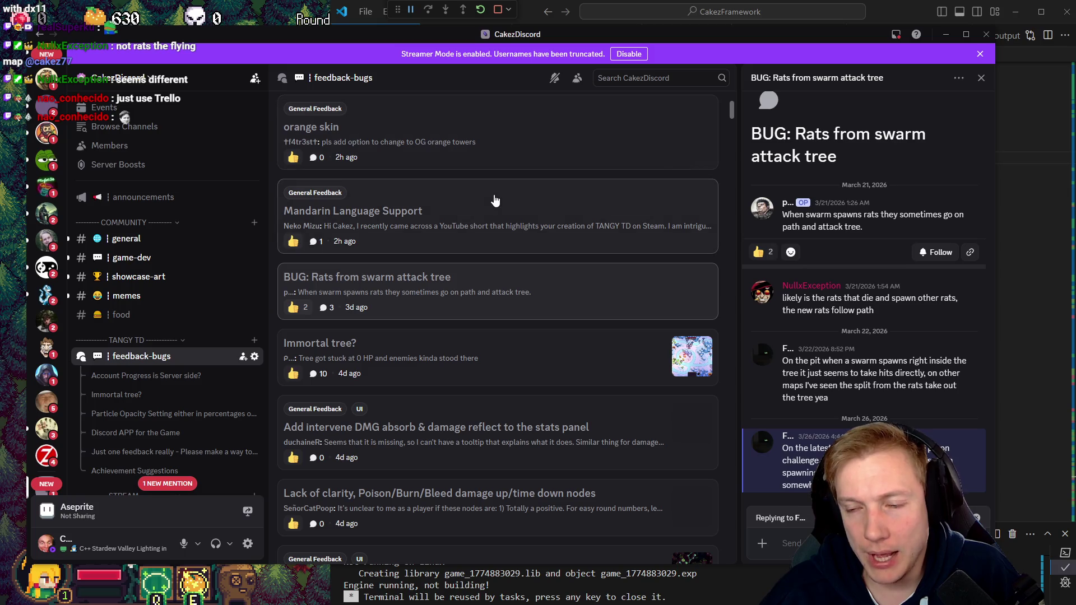
{"action": "left_click", "coordinate": [946, 37]}
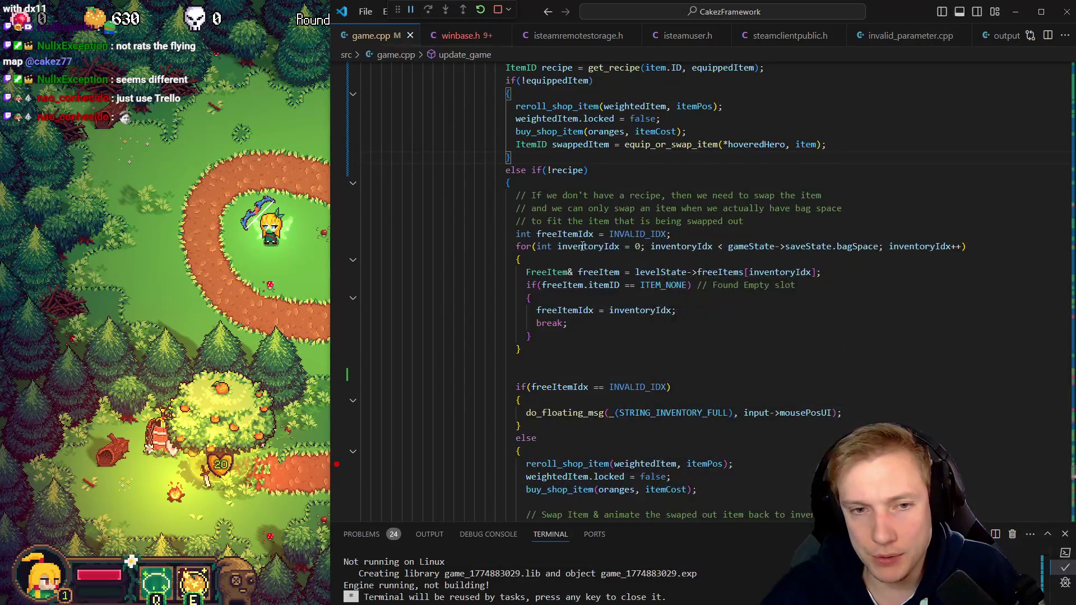
{"action": "left_click", "coordinate": [566, 235]}
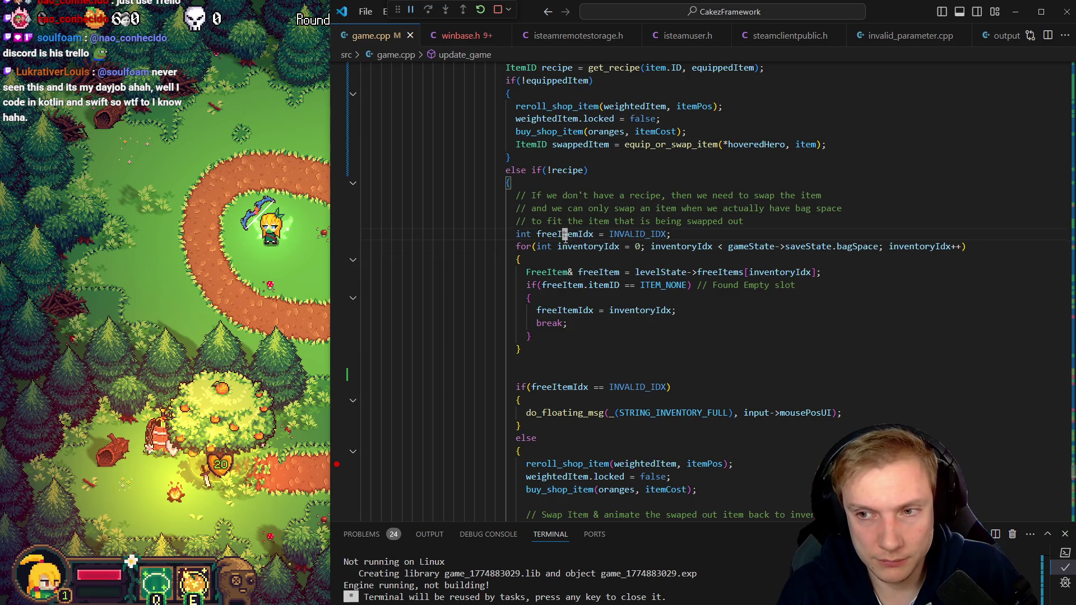
Review freeItemIdx usage with Go Back/Forward, glance at the game, then bring up the Demo TODO List
{"action": "key", "text": "alt+Left"}
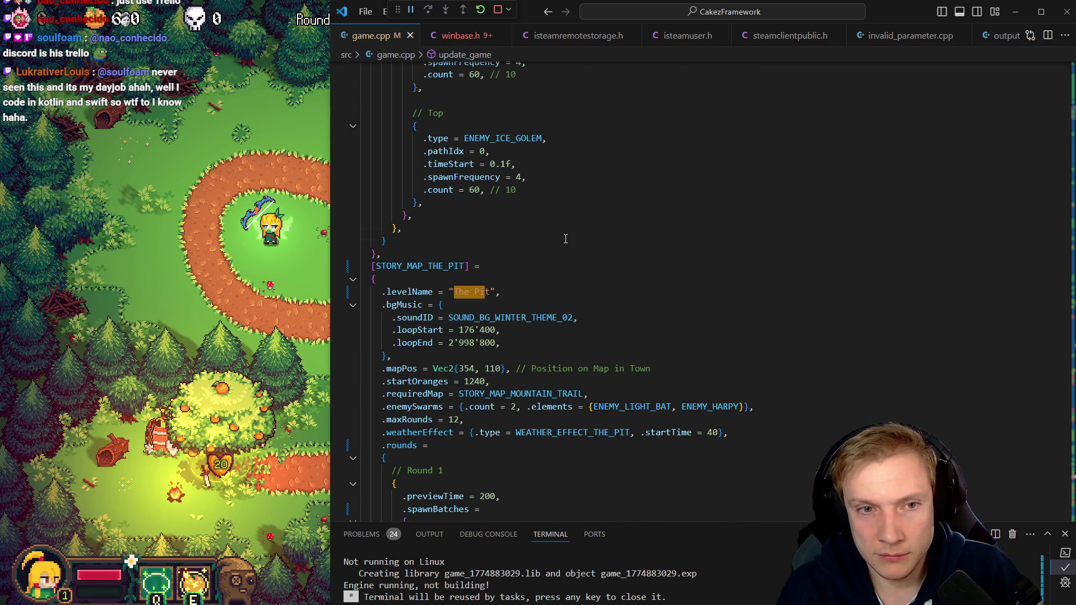
{"action": "key", "text": "alt+Right"}
{"action": "left_click", "coordinate": [566, 234]}
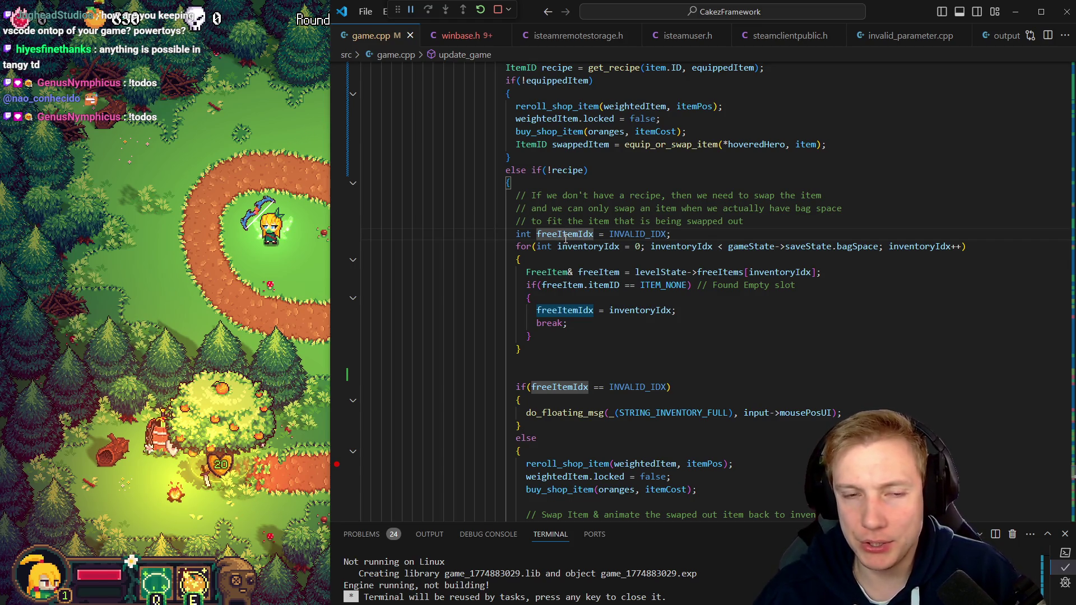
{"action": "key", "text": "alt+Tab"}
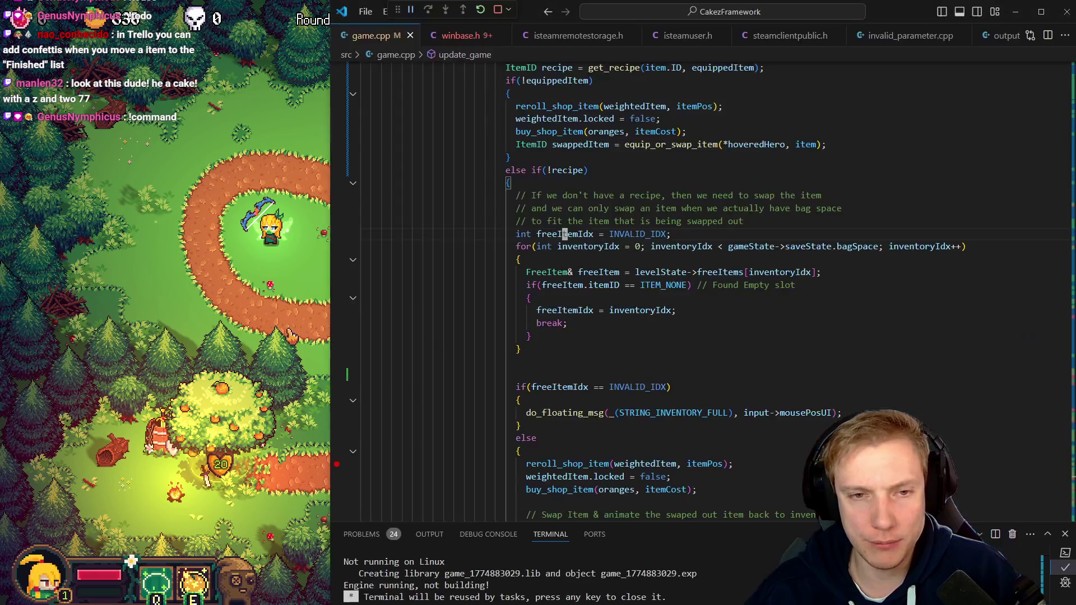
{"action": "key", "text": "alt+Tab"}
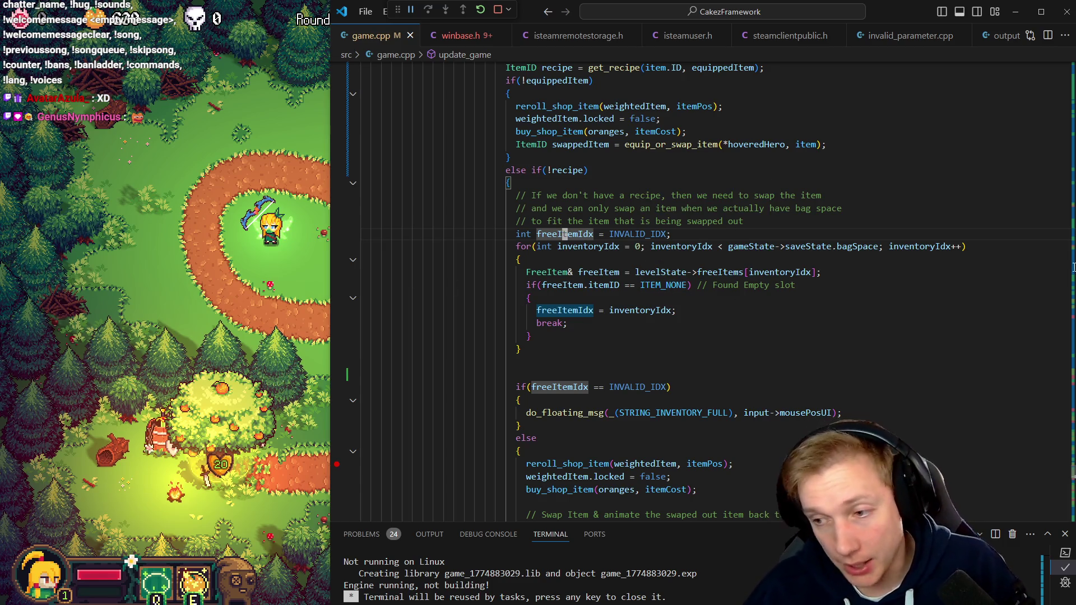
{"action": "key", "text": "alt+Tab"}
{"action": "scroll", "coordinate": [628, 307], "scroll_direction": "up", "scroll_amount": 20}
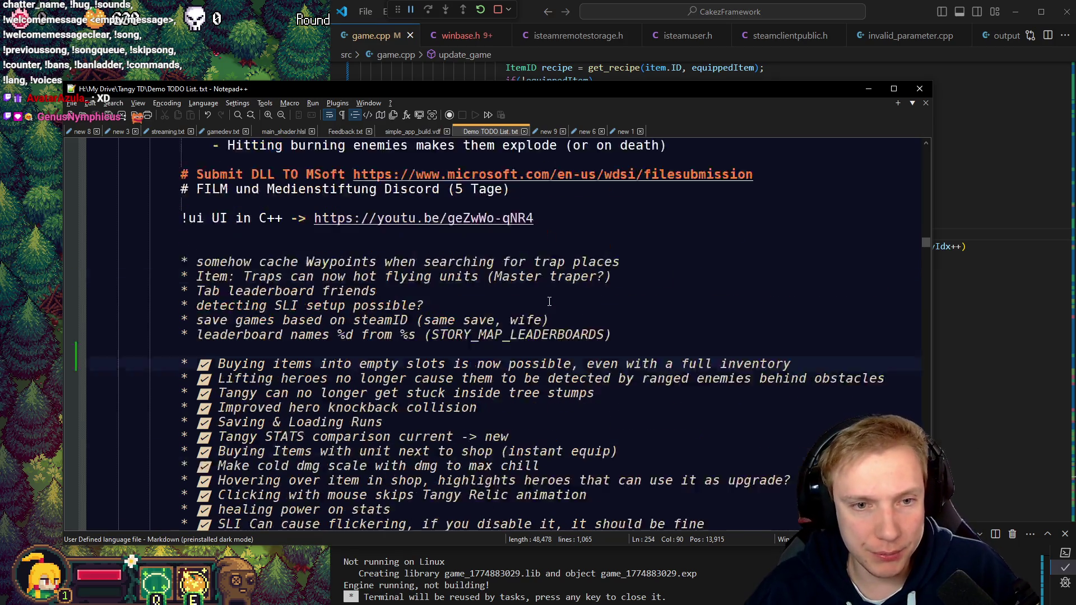
Select the YouTube_LIVE and Twitch_LIVE BUY TangyTD link lines under PIN EVERY DAY, then switch to Firefox
{"action": "scroll", "coordinate": [556, 308], "scroll_direction": "up", "scroll_amount": 5}
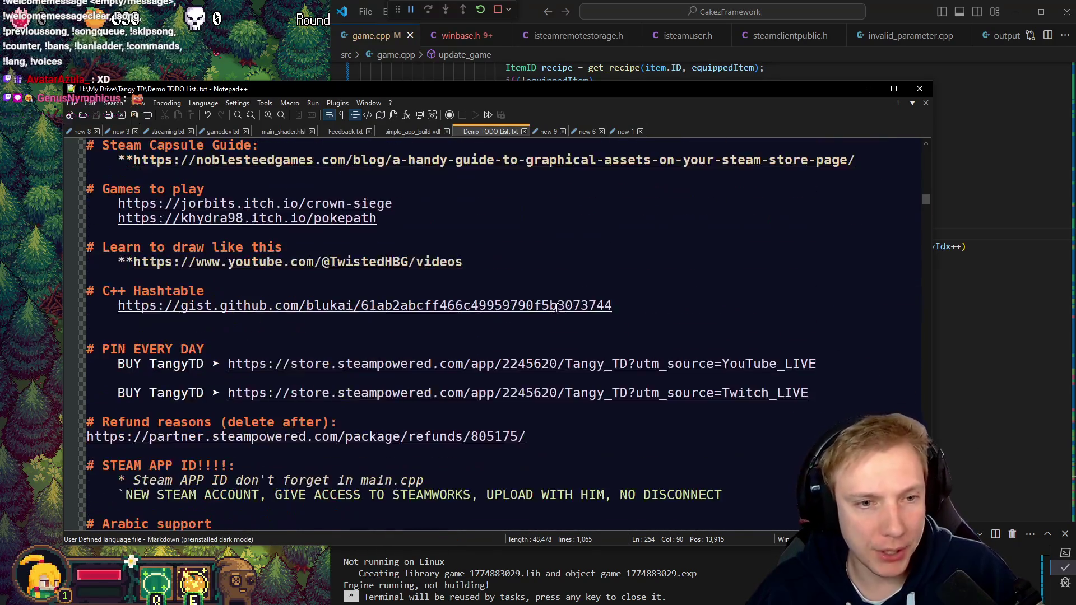
{"action": "mouse_move", "coordinate": [819, 363]}
{"action": "left_mouse_down"}
{"action": "mouse_move", "coordinate": [232, 378]}
{"action": "mouse_move", "coordinate": [117, 364]}
{"action": "left_mouse_up"}
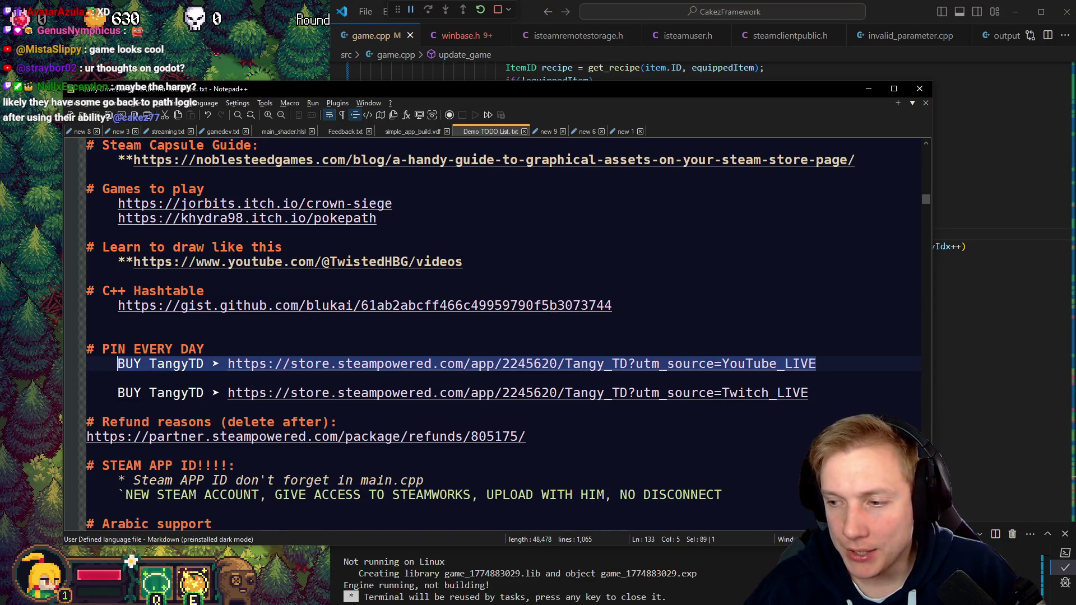
{"action": "key", "text": "alt+Tab"}
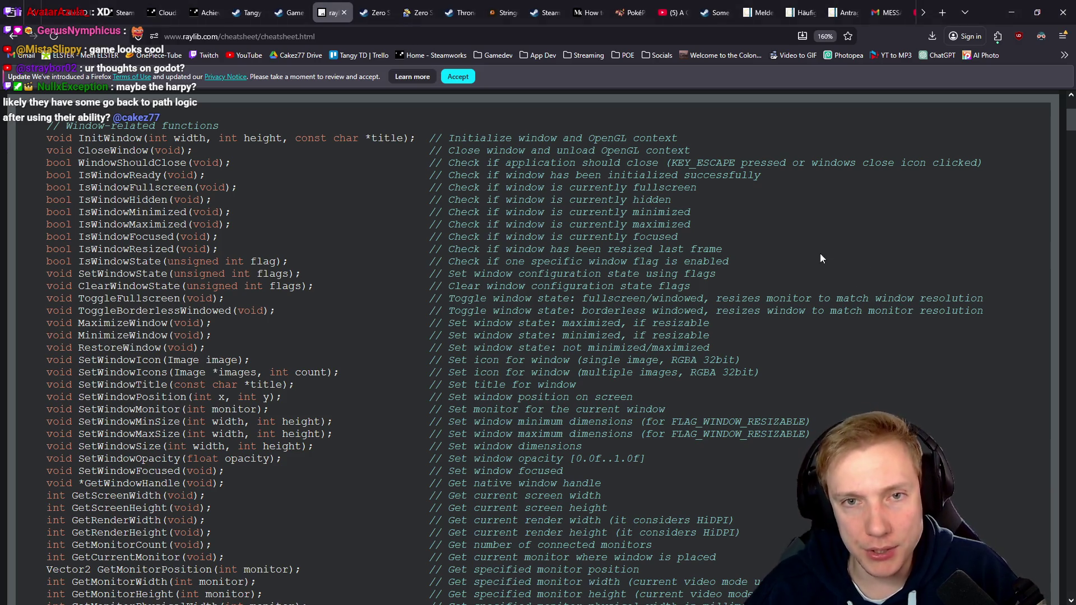
{"action": "left_click", "coordinate": [1011, 14]}
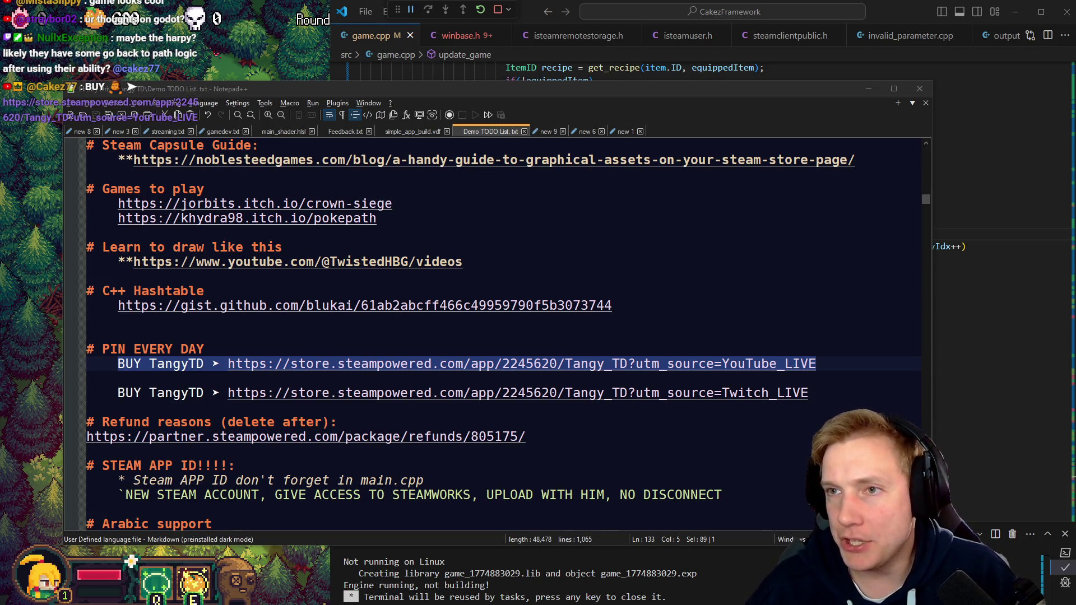
{"action": "left_click_drag", "start_coordinate": [808, 392], "coordinate": [122, 388]}
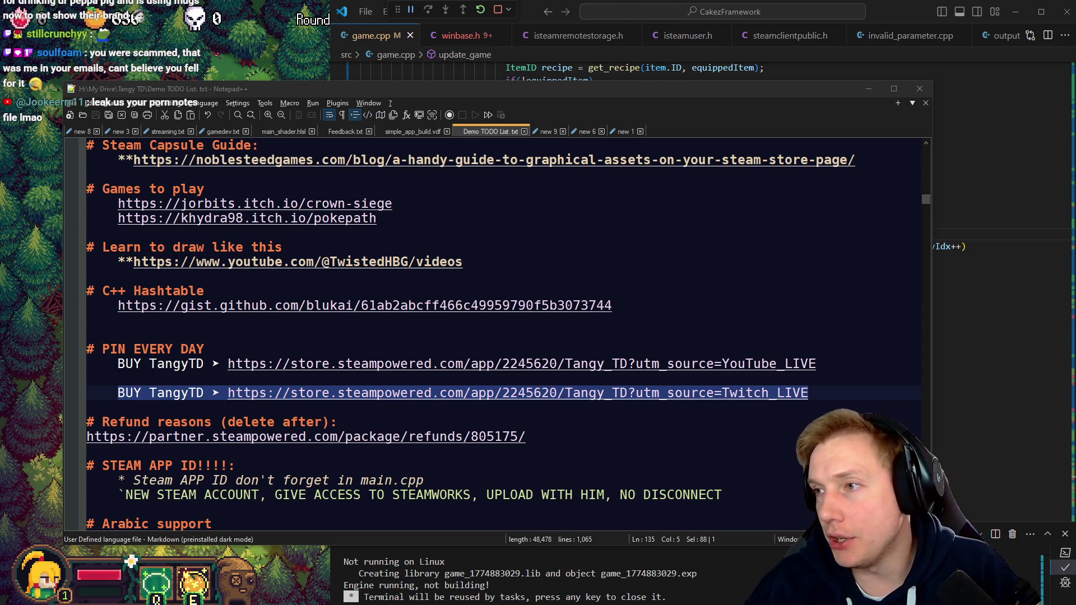
{"action": "key", "text": "alt+Tab"}
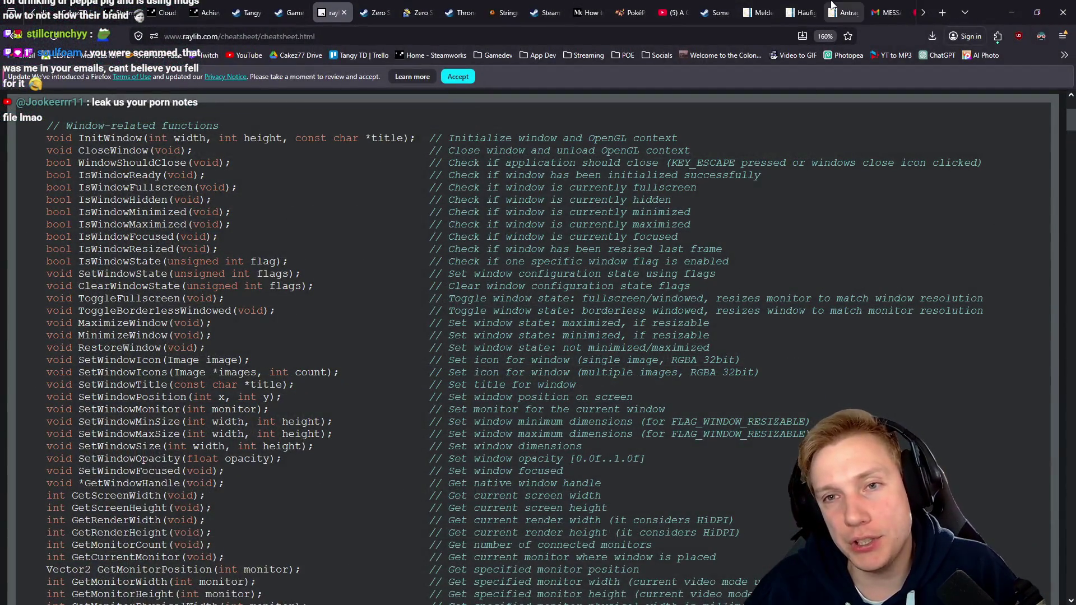
Scroll through the raylib cheatsheet's window functions such as InitWindow, CloseWindow and SetWindowSize
{"action": "scroll", "coordinate": [742, 8], "scroll_direction": "down", "scroll_amount": 5}
{"action": "scroll", "coordinate": [741, 7], "scroll_direction": "down", "scroll_amount": 3}
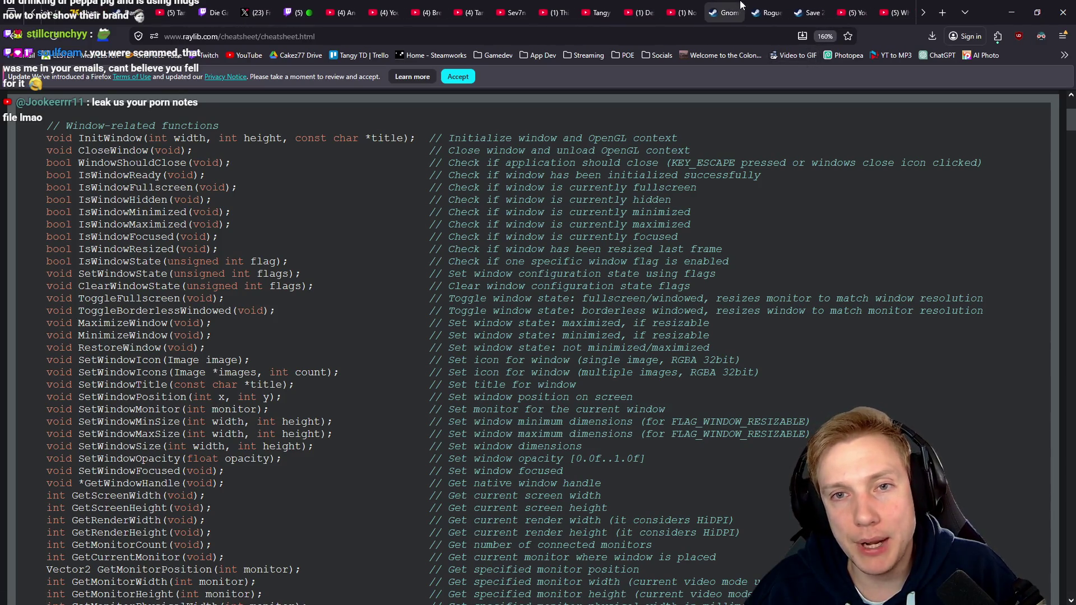
{"action": "scroll", "coordinate": [268, 7], "scroll_direction": "down", "scroll_amount": 5}
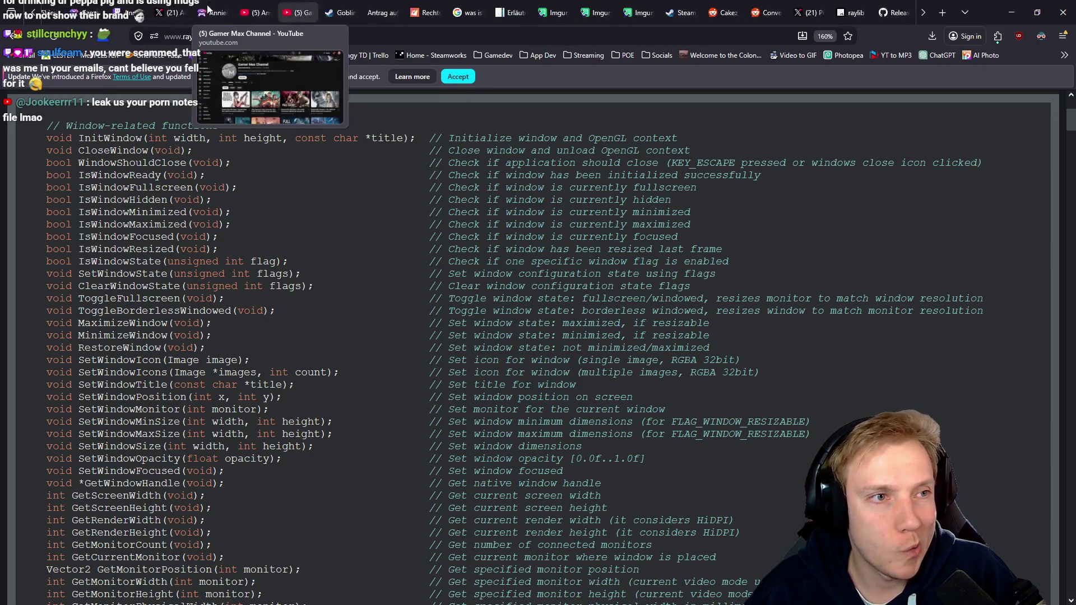
{"action": "scroll", "coordinate": [281, 7], "scroll_direction": "up", "scroll_amount": 3}
{"action": "scroll", "coordinate": [297, 7], "scroll_direction": "up", "scroll_amount": 3}
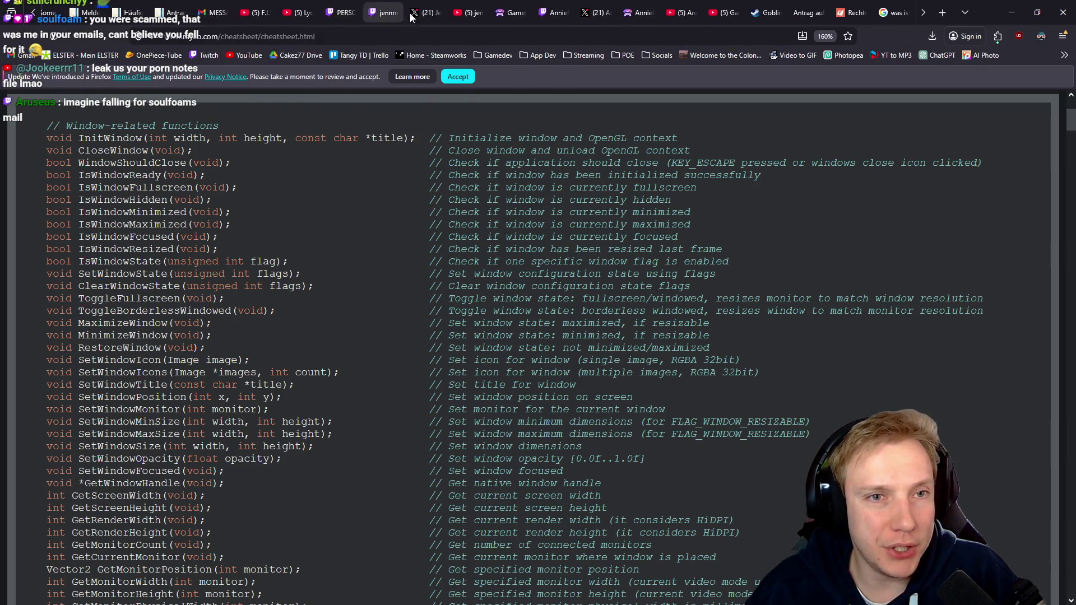
Review the Persona 5 Royal Continue #4 broadcast's title and channel info, then visit the channel's home page
{"action": "left_click", "coordinate": [336, 8]}
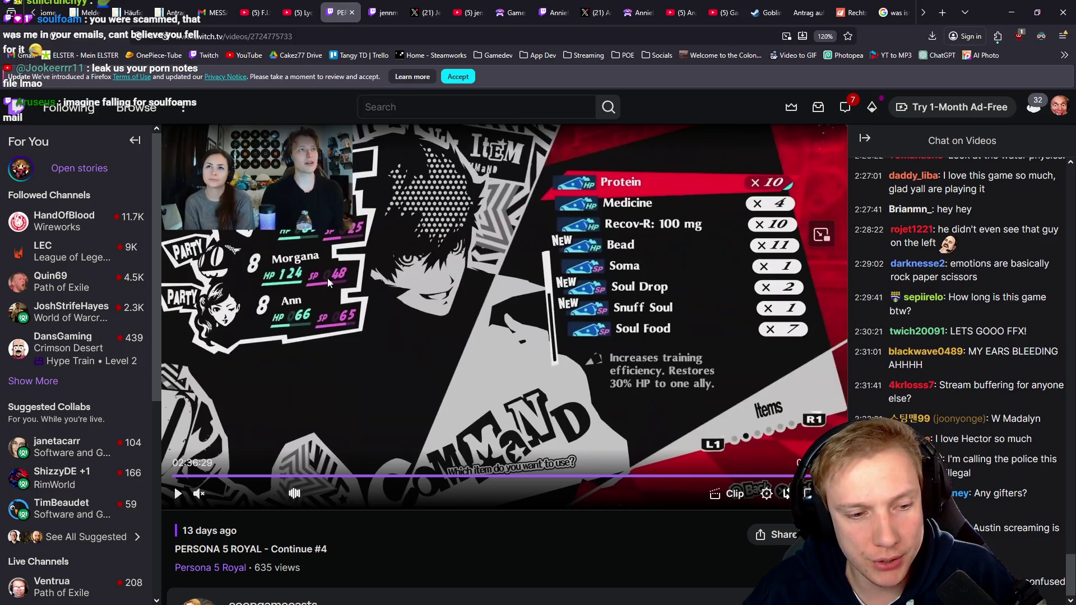
{"action": "scroll", "coordinate": [426, 308], "scroll_direction": "down", "scroll_amount": 3}
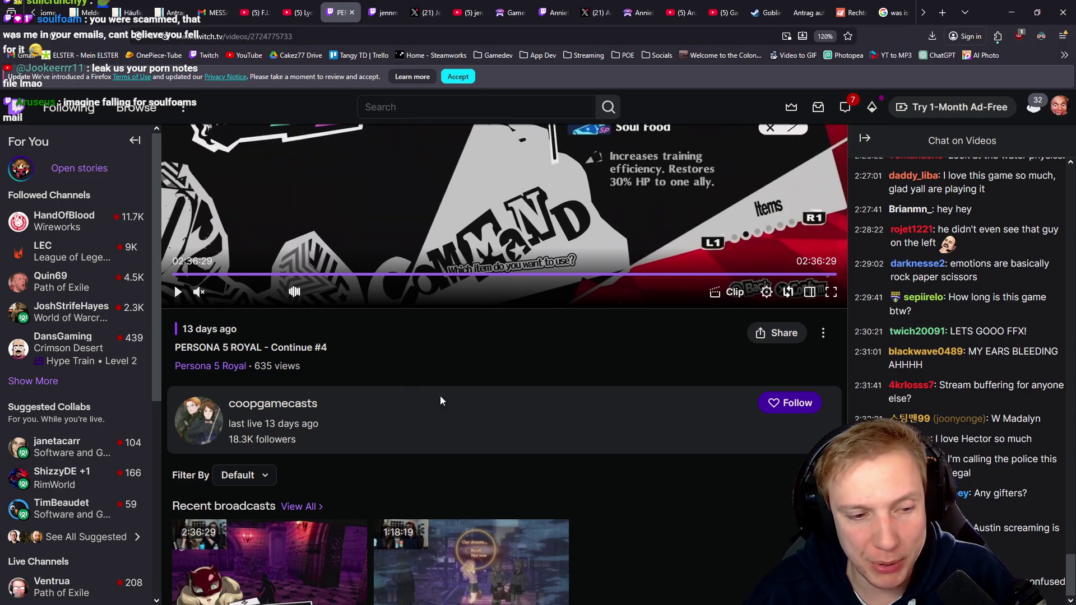
{"action": "scroll", "coordinate": [440, 400], "scroll_direction": "down", "scroll_amount": 5}
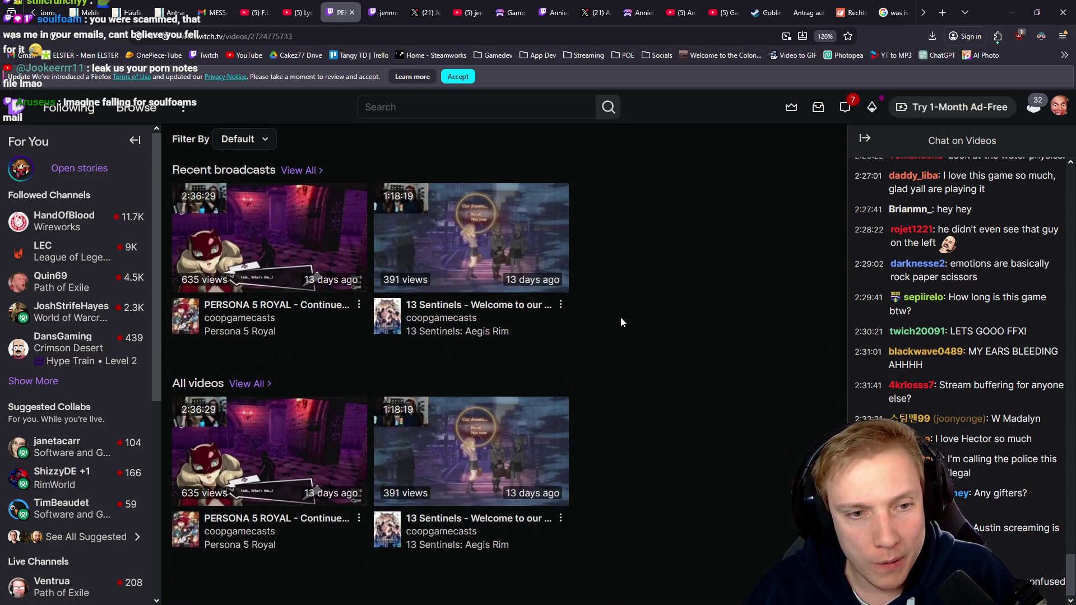
{"action": "scroll", "coordinate": [621, 318], "scroll_direction": "up", "scroll_amount": 8}
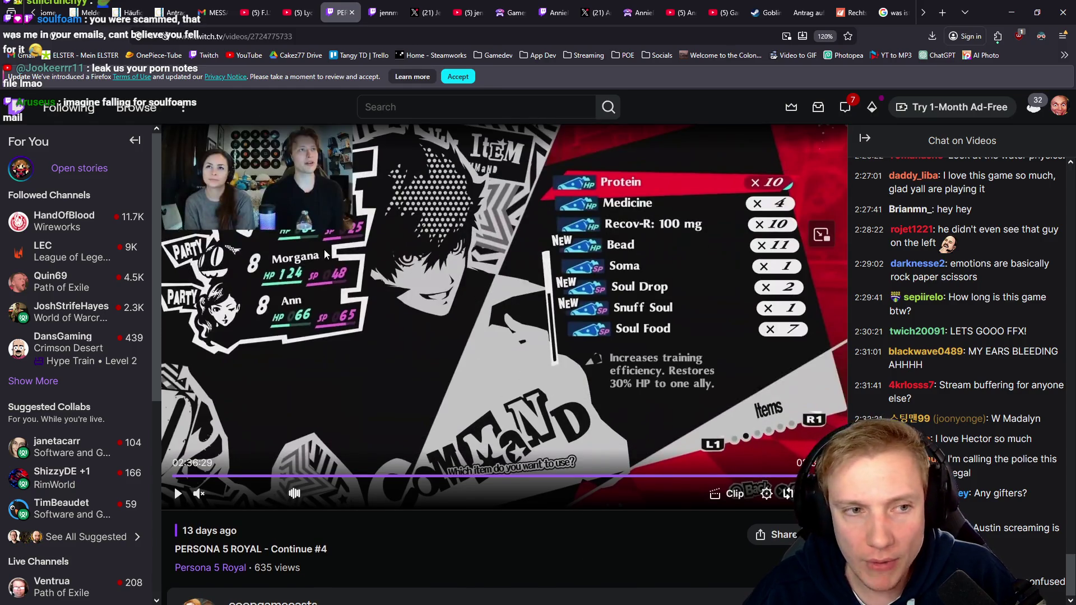
{"action": "scroll", "coordinate": [416, 395], "scroll_direction": "down", "scroll_amount": 2}
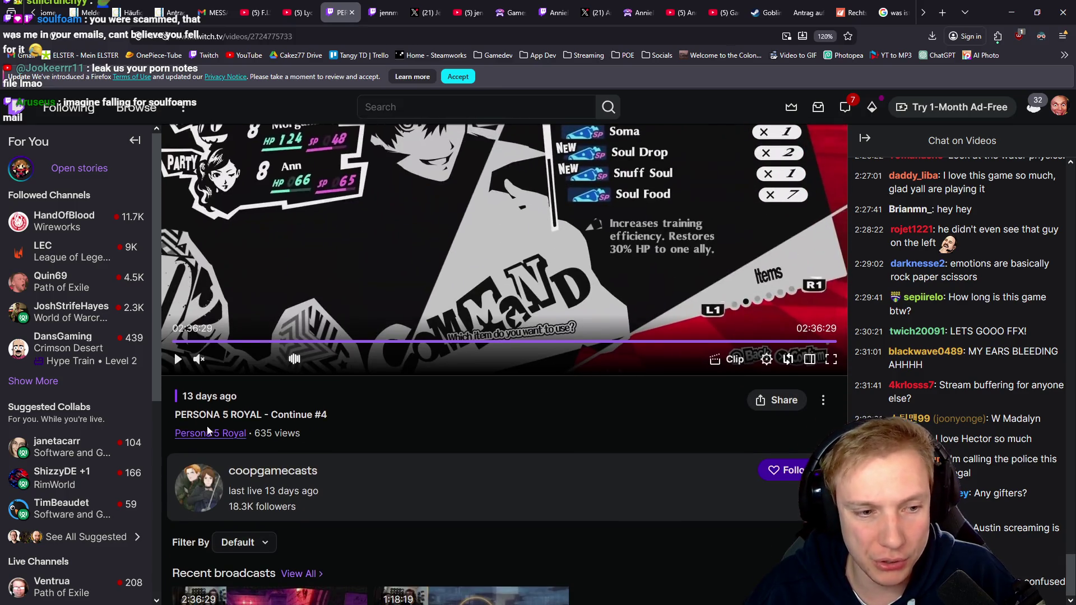
{"action": "left_click", "coordinate": [275, 474]}
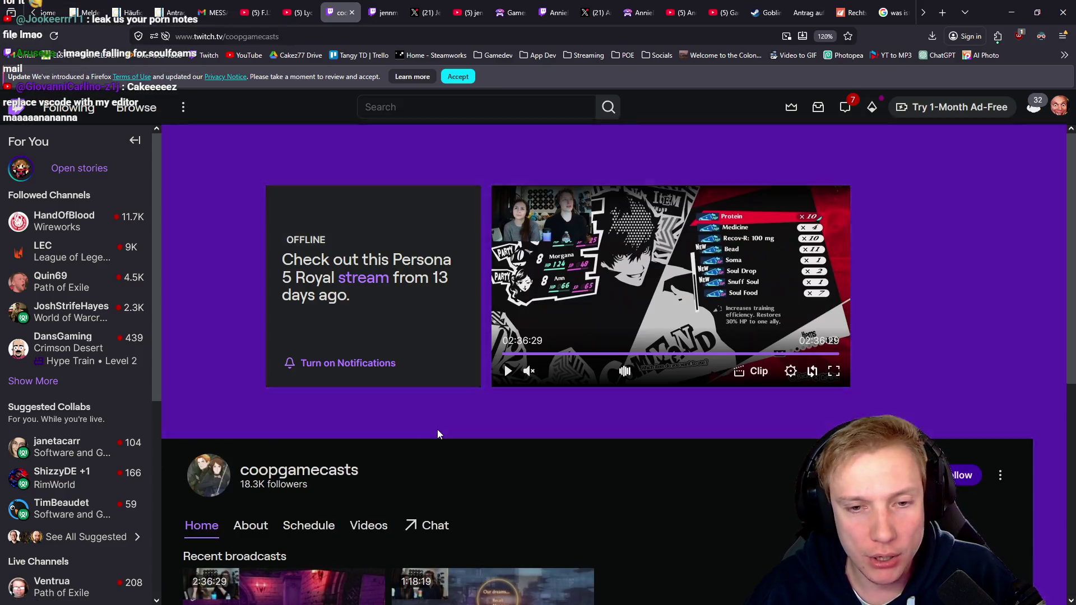
Show the channel's Videos page with the 2:36:29 Persona 5 Royal and 1:18:19 13 Sentinels broadcasts
{"action": "scroll", "coordinate": [631, 445], "scroll_direction": "down", "scroll_amount": 4}
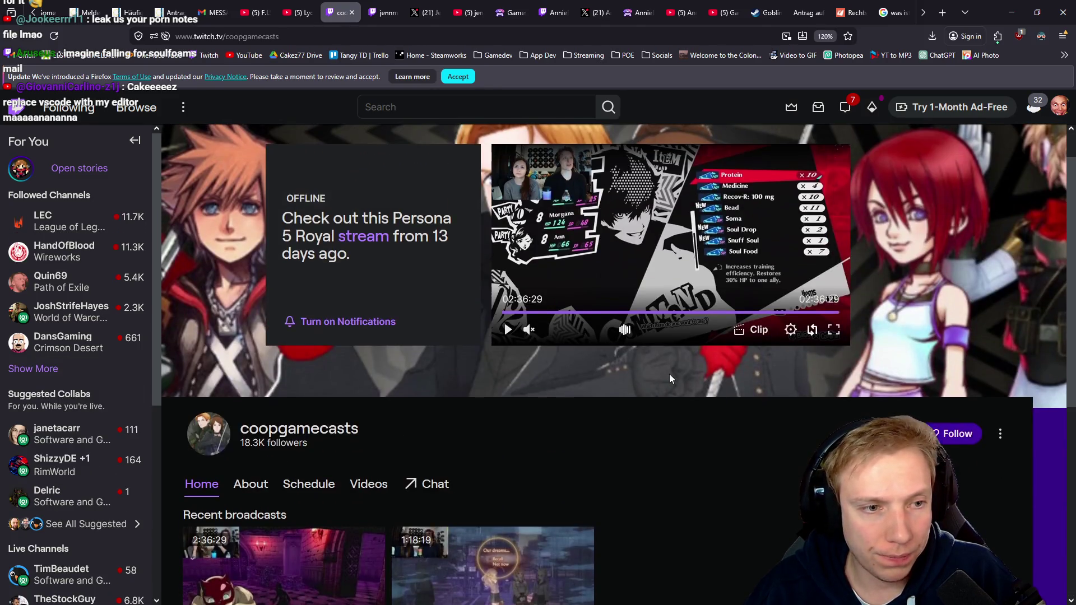
{"action": "left_click", "coordinate": [353, 480]}
{"action": "scroll", "coordinate": [566, 450], "scroll_direction": "down", "scroll_amount": 4}
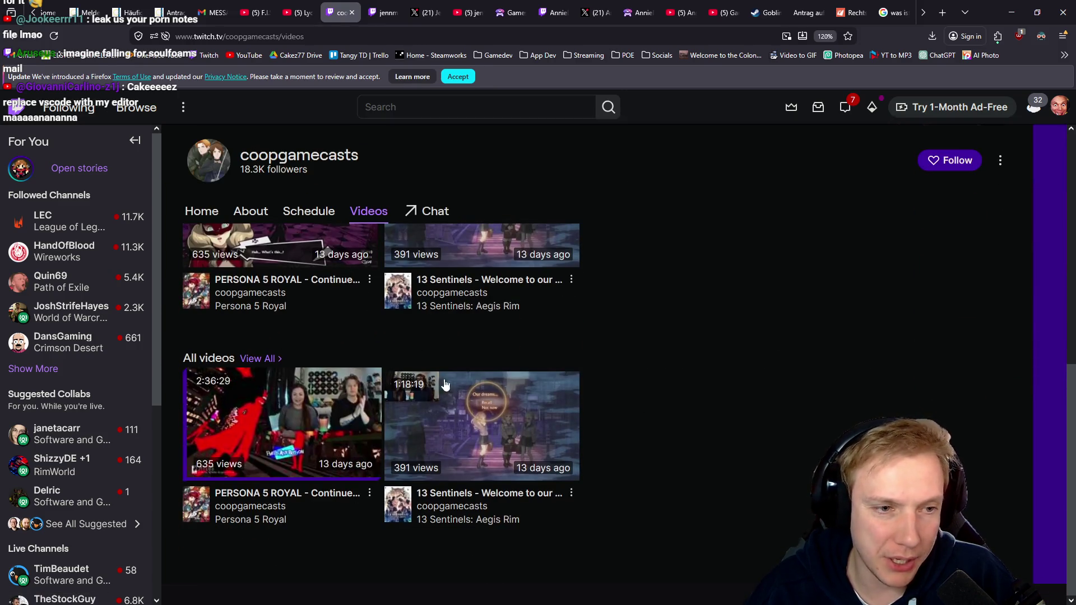
{"action": "key", "text": "alt+Left"}
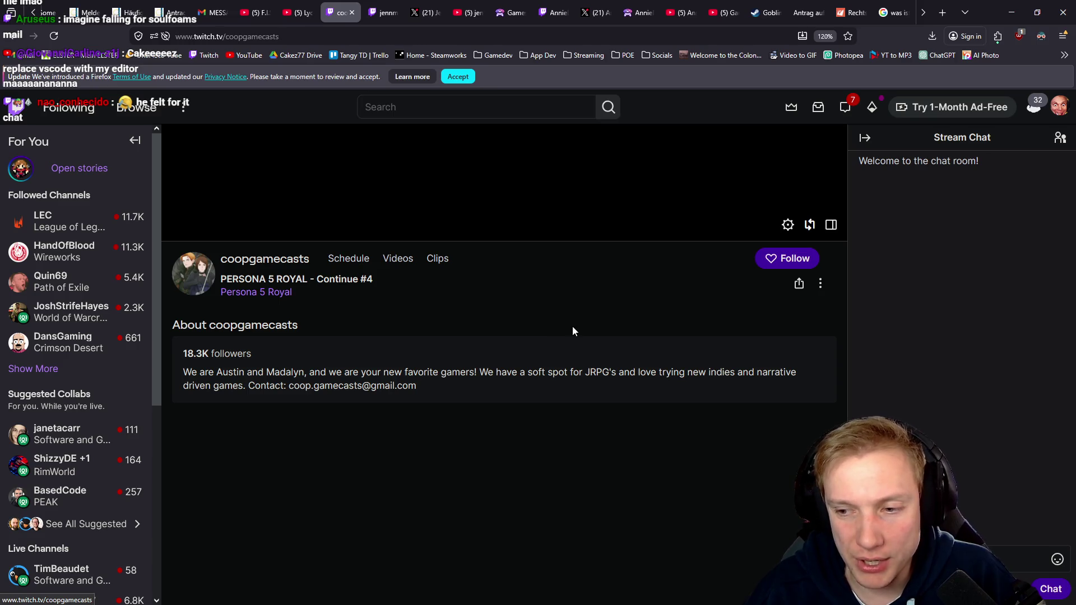
{"action": "left_click", "coordinate": [389, 396]}
{"action": "scroll", "coordinate": [389, 394], "scroll_direction": "down", "scroll_amount": 5}
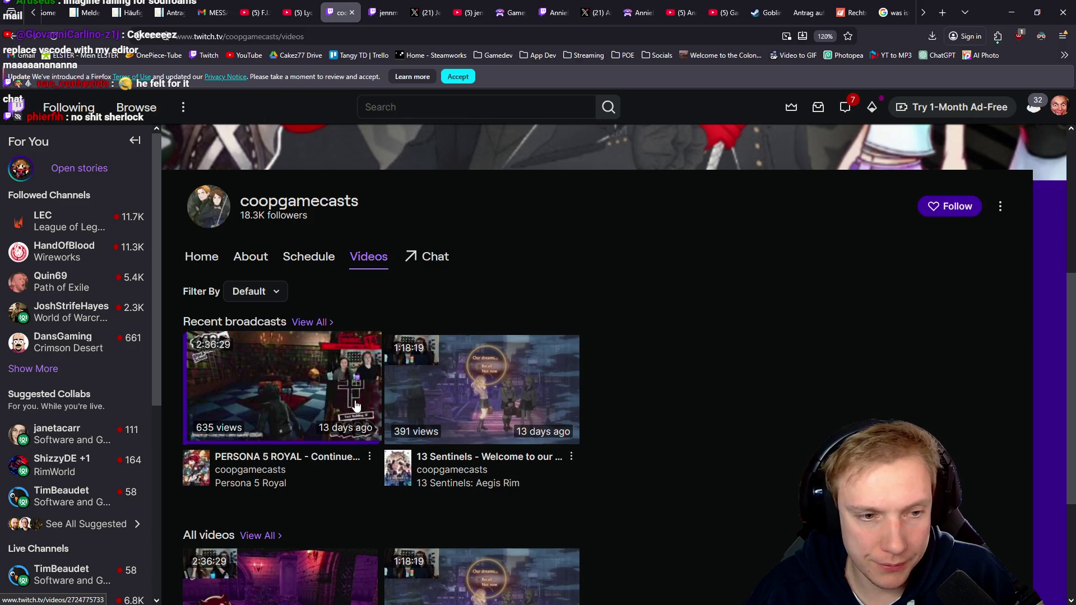
{"action": "scroll", "coordinate": [587, 372], "scroll_direction": "down", "scroll_amount": 3}
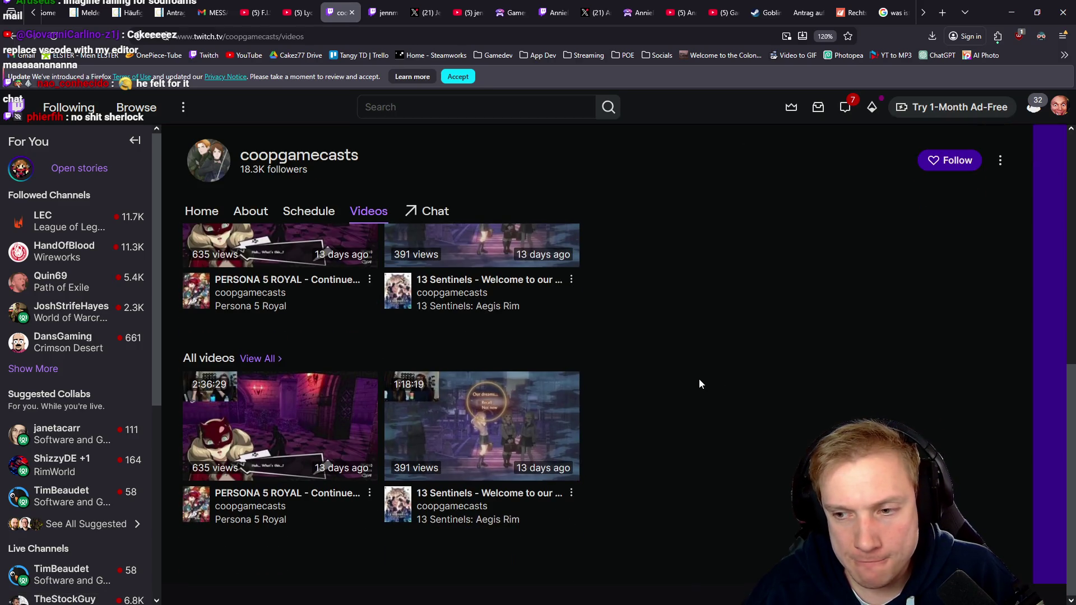
{"action": "scroll", "coordinate": [698, 378], "scroll_direction": "up", "scroll_amount": 8}
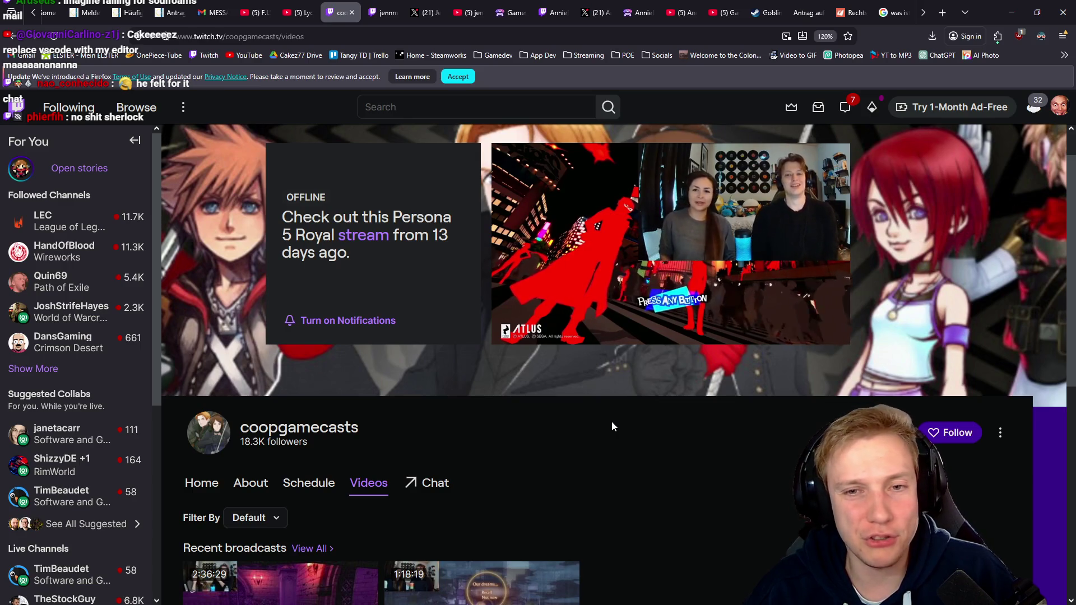
{"action": "scroll", "coordinate": [421, 390], "scroll_direction": "down", "scroll_amount": 2}
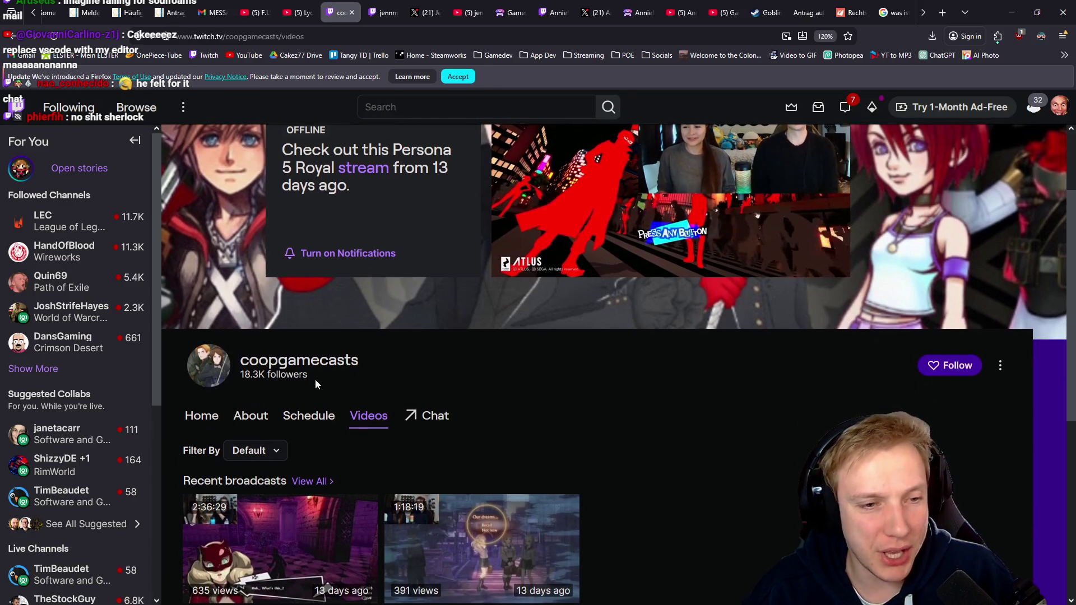
Highlight the channel's 18.3K follower count, then look over the banner area
{"action": "triple_click", "coordinate": [315, 378]}
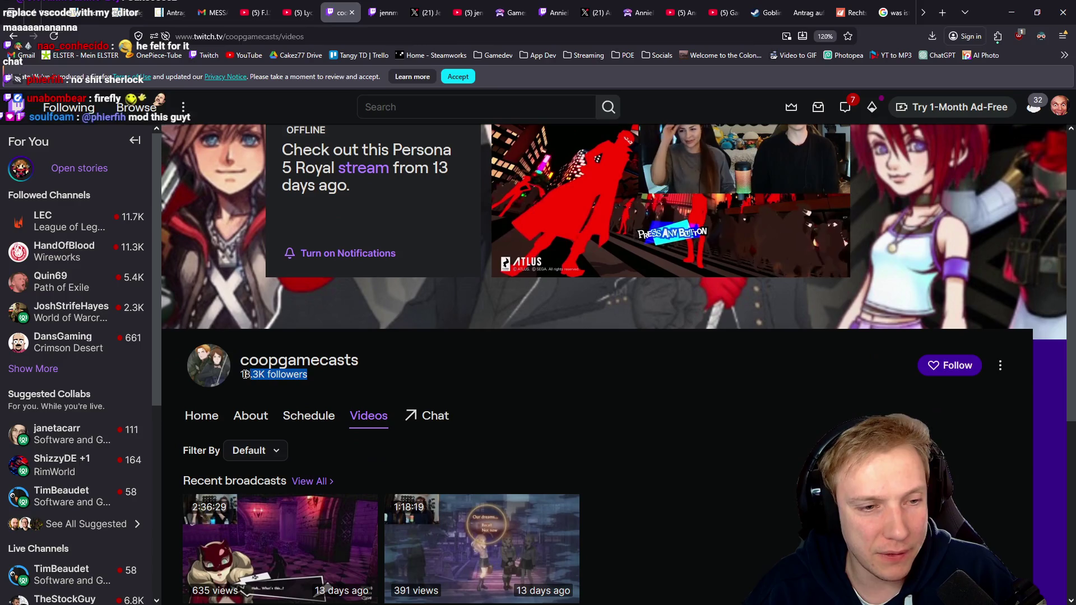
{"action": "left_click", "coordinate": [572, 382]}
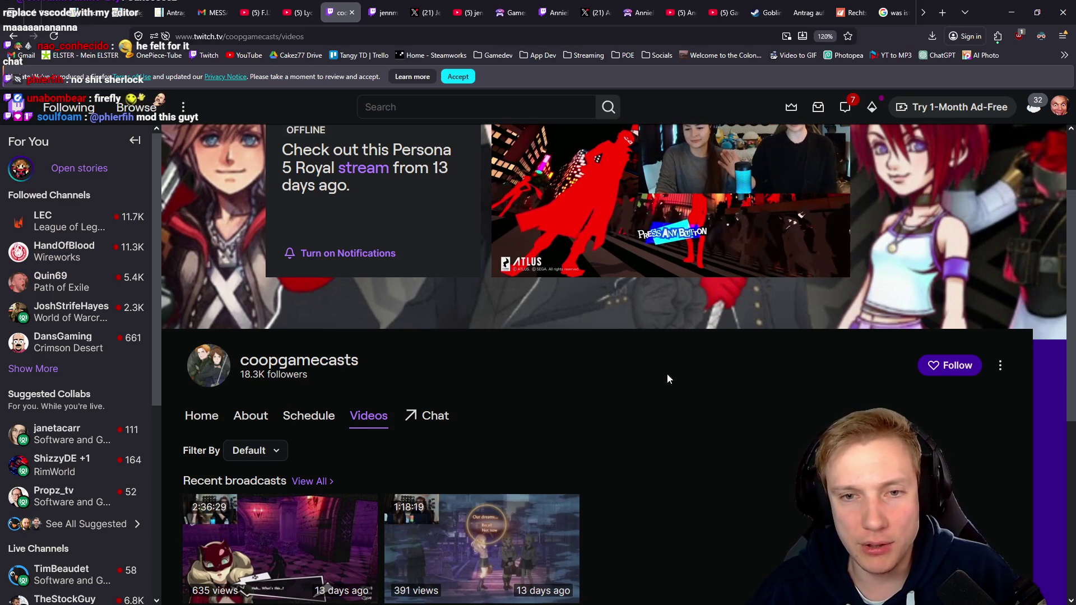
{"action": "scroll", "coordinate": [647, 473], "scroll_direction": "down", "scroll_amount": 2}
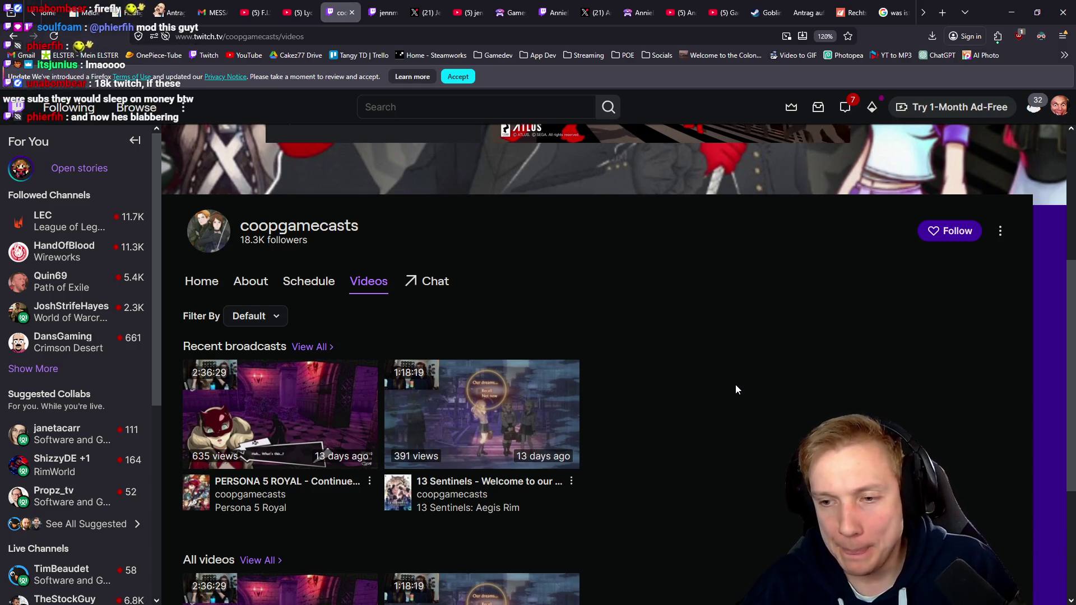
{"action": "scroll", "coordinate": [696, 364], "scroll_direction": "up", "scroll_amount": 2}
{"action": "scroll", "coordinate": [672, 400], "scroll_direction": "up", "scroll_amount": 2}
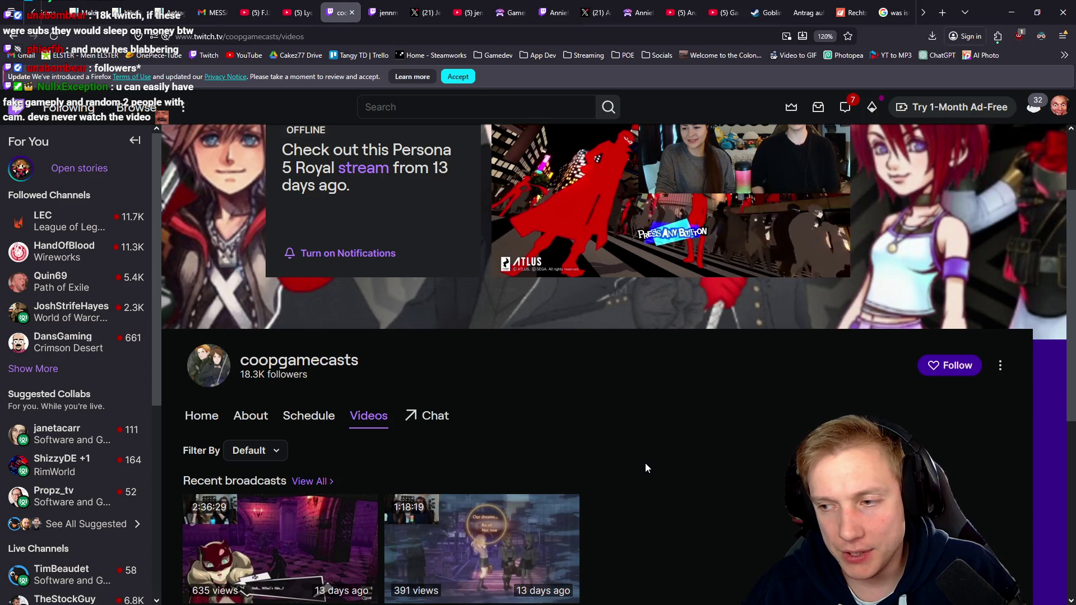
Switch to the other streamer's offline channel featuring 'starting the NEW life is strange game......'
{"action": "scroll", "coordinate": [644, 463], "scroll_direction": "up", "scroll_amount": 3}
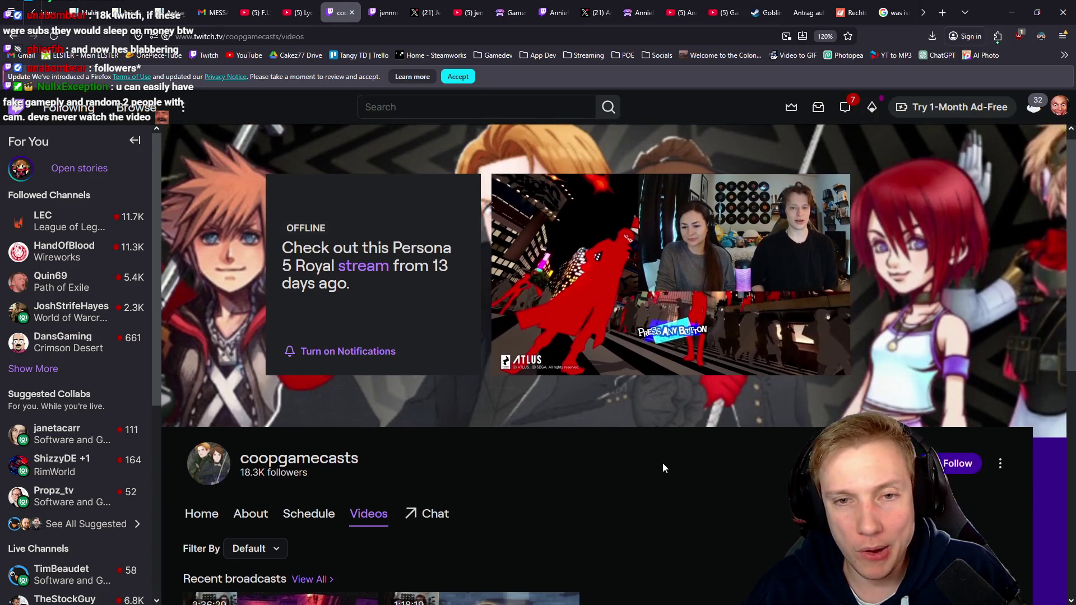
{"action": "scroll", "coordinate": [654, 512], "scroll_direction": "down", "scroll_amount": 3}
{"action": "scroll", "coordinate": [649, 502], "scroll_direction": "down", "scroll_amount": 1}
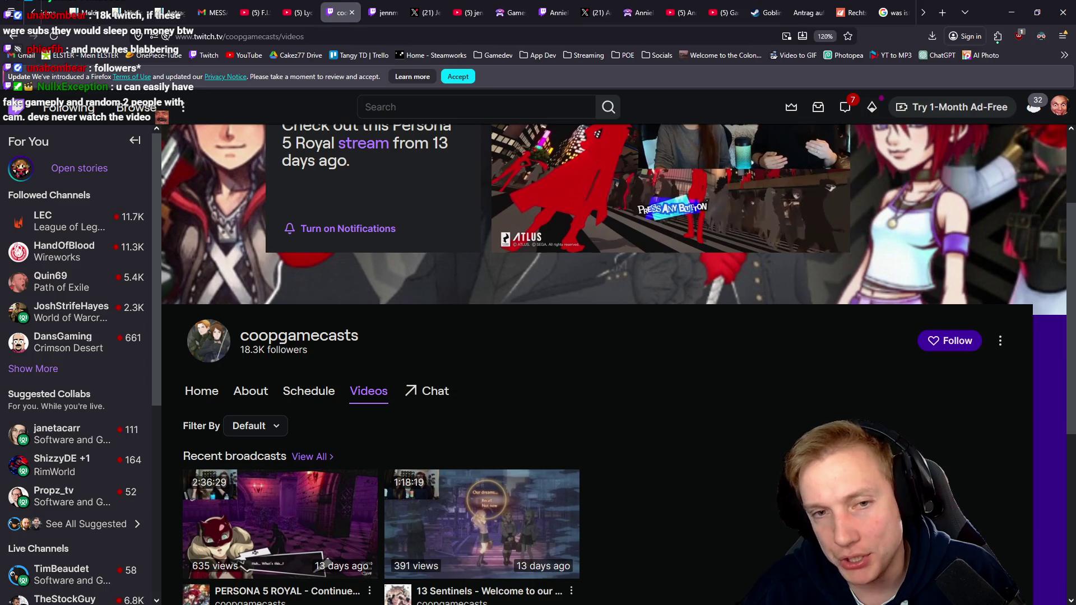
{"action": "scroll", "coordinate": [702, 335], "scroll_direction": "up", "scroll_amount": 2}
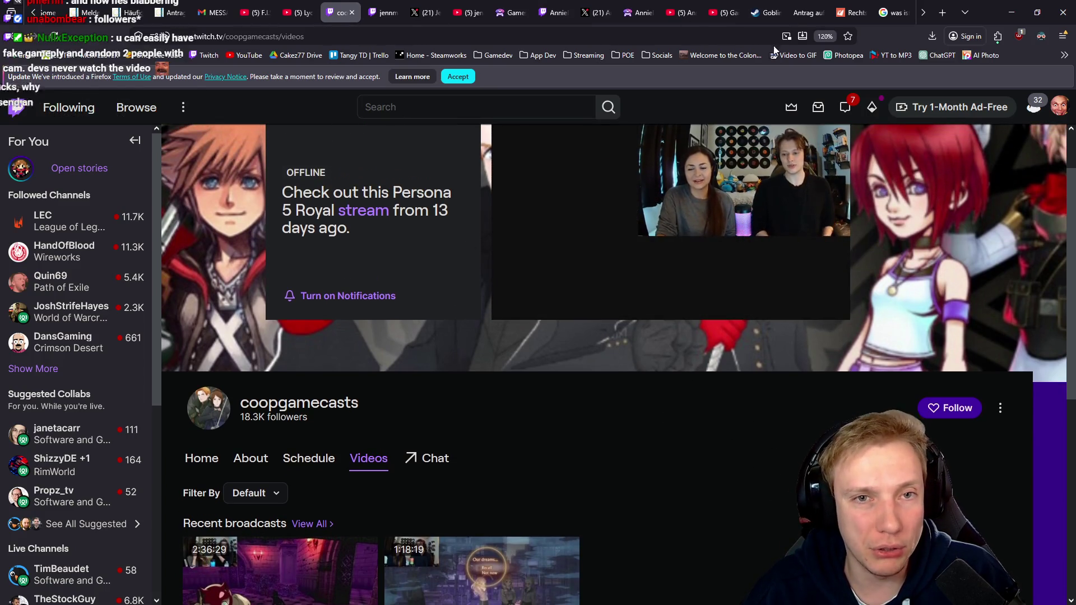
{"action": "mouse_move", "coordinate": [380, 4]}
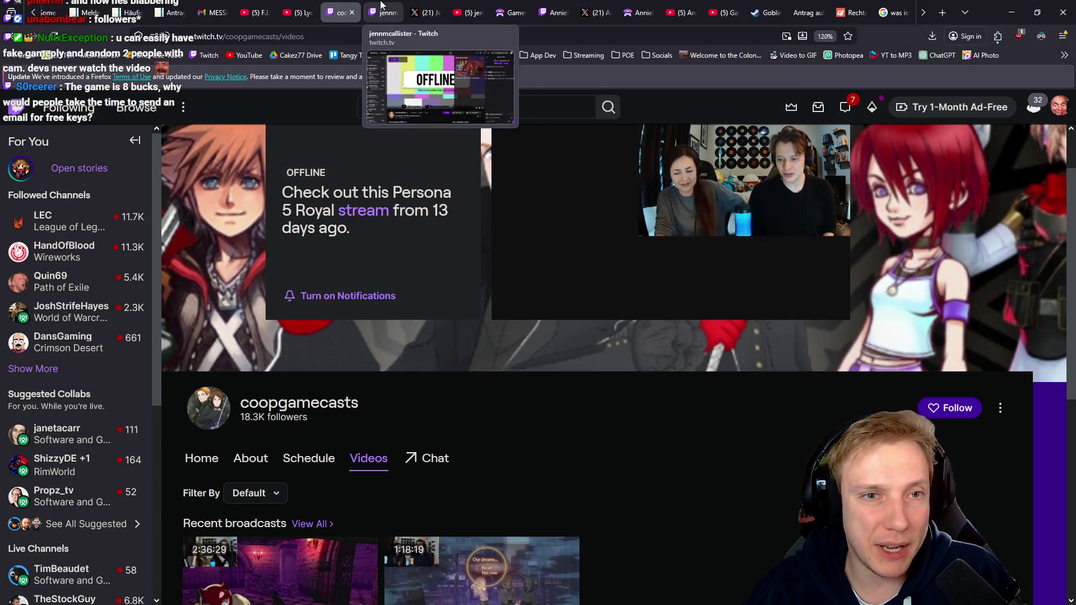
{"action": "left_click", "coordinate": [381, 5]}
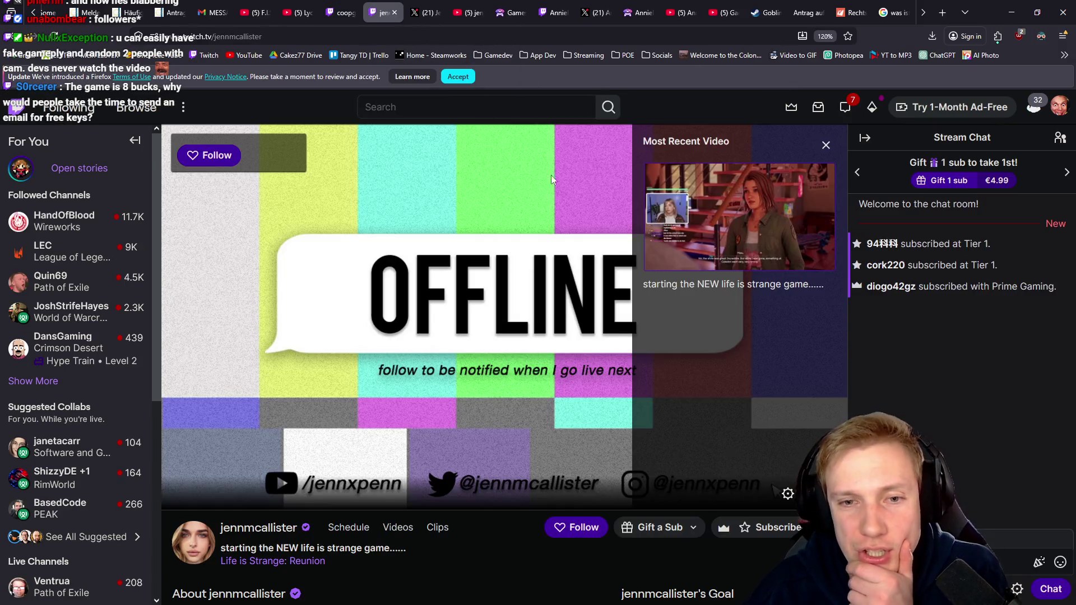
Bring up the live Outer Wilds streamer's Twitch channel
{"action": "scroll", "coordinate": [435, 373], "scroll_direction": "down", "scroll_amount": 2}
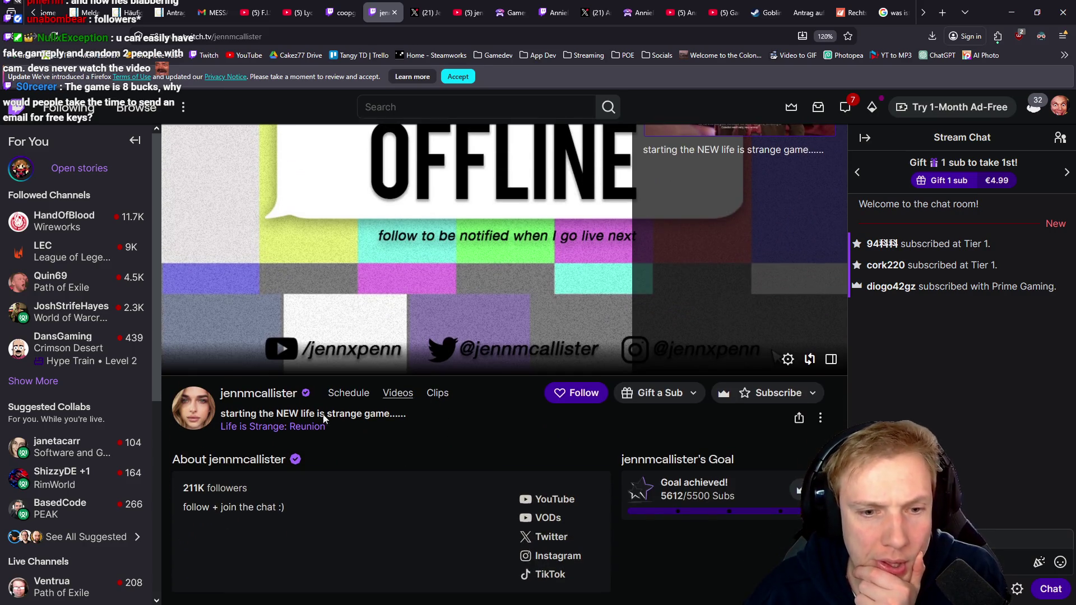
{"action": "left_click", "coordinate": [552, 5]}
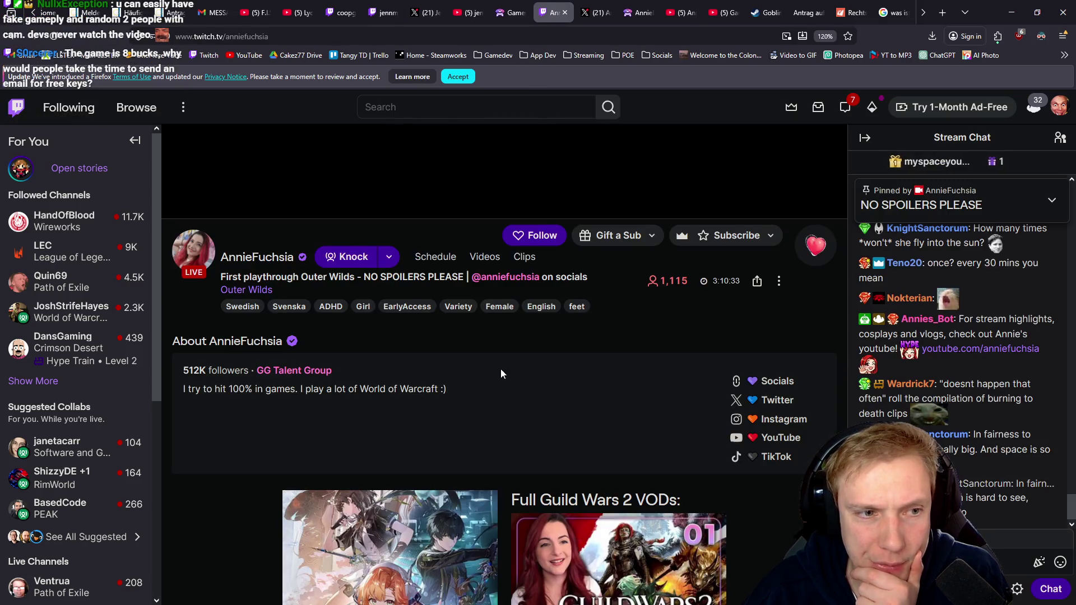
{"action": "scroll", "coordinate": [499, 375], "scroll_direction": "up", "scroll_amount": 1}
{"action": "scroll", "coordinate": [512, 401], "scroll_direction": "up", "scroll_amount": 1}
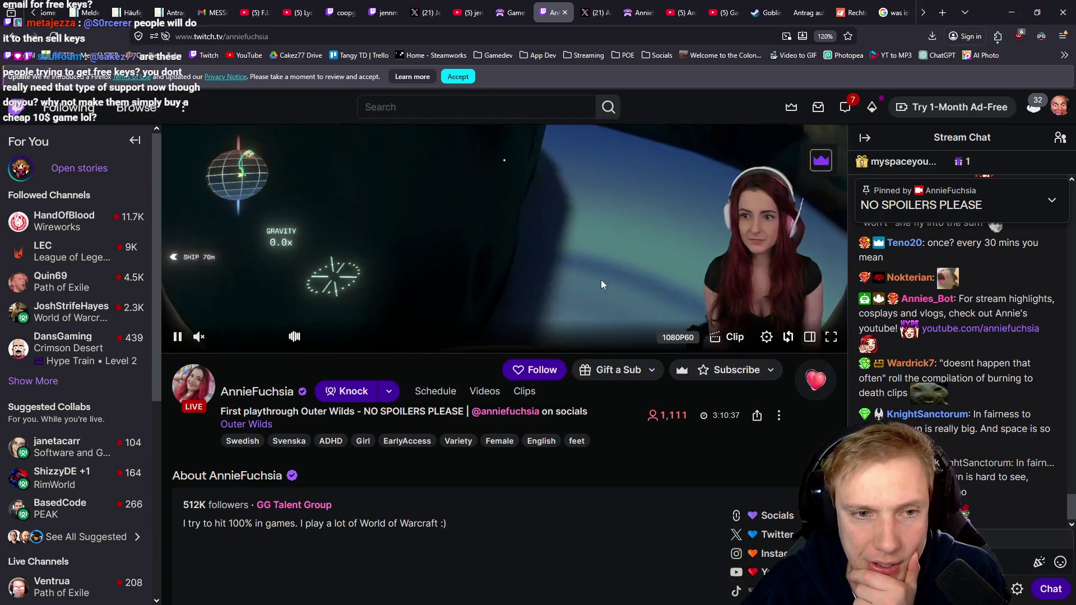
{"action": "scroll", "coordinate": [621, 466], "scroll_direction": "up", "scroll_amount": 2}
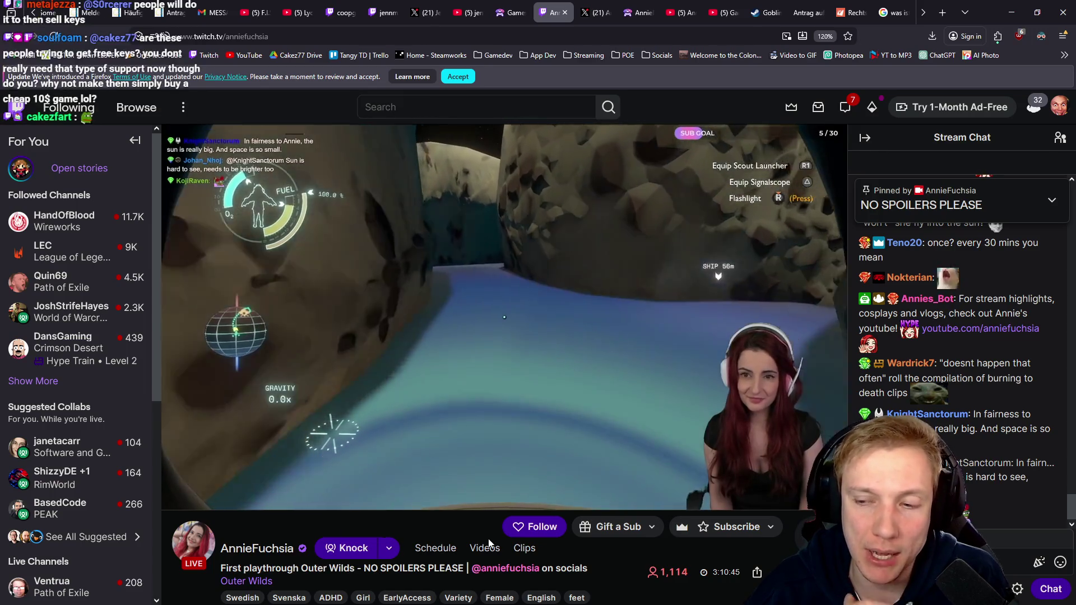
In her About section, select the GG Talent Group team name and open her YouTube channel in a new tab
{"action": "scroll", "coordinate": [554, 470], "scroll_direction": "down", "scroll_amount": 8}
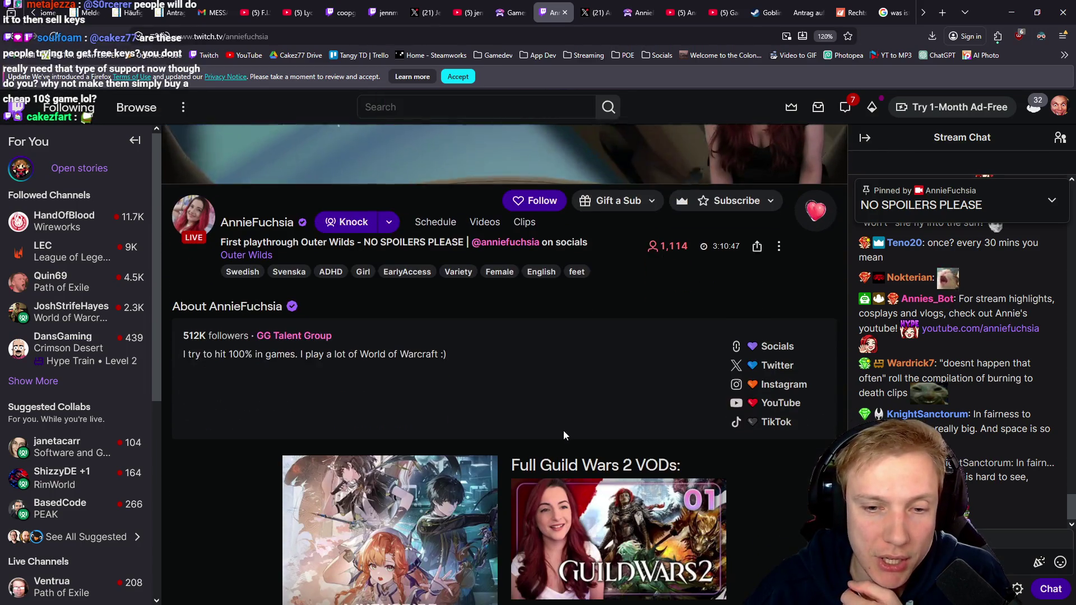
{"action": "scroll", "coordinate": [476, 434], "scroll_direction": "down", "scroll_amount": 3}
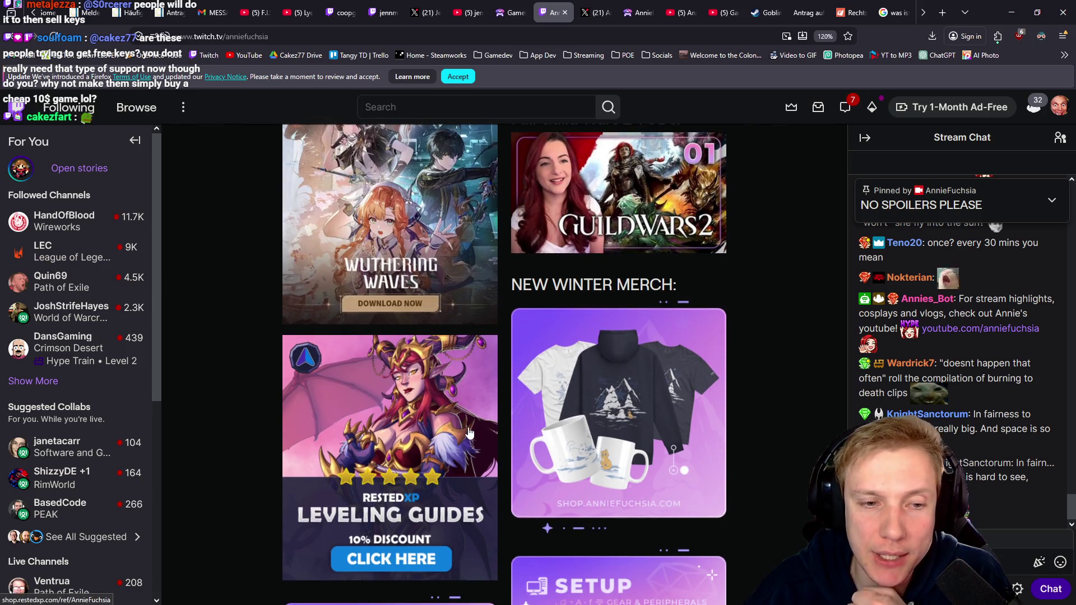
{"action": "scroll", "coordinate": [453, 398], "scroll_direction": "up", "scroll_amount": 4}
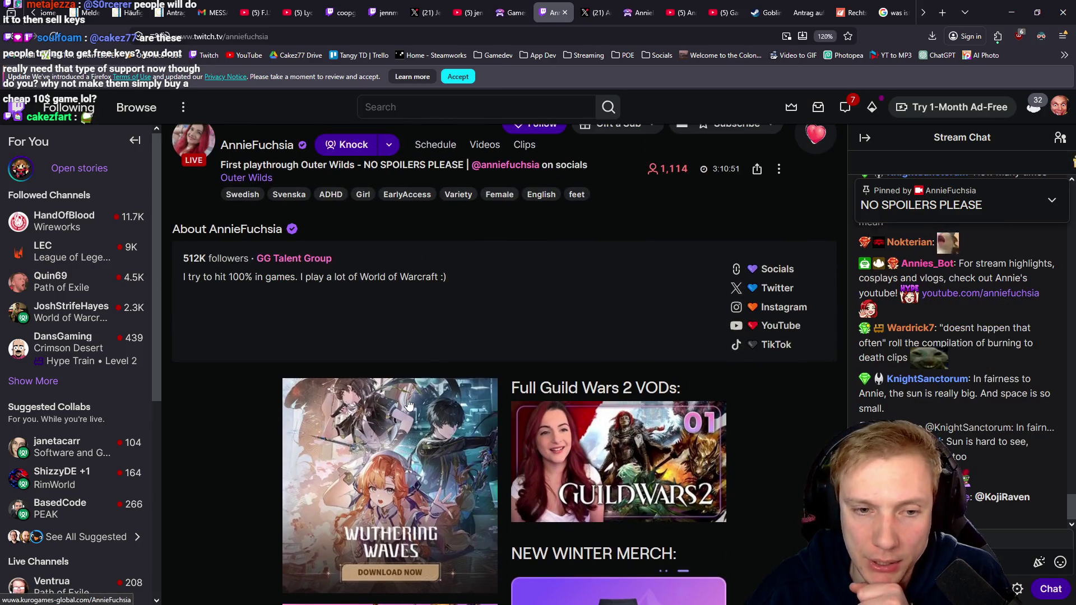
{"action": "left_click_drag", "start_coordinate": [356, 258], "coordinate": [257, 259]}
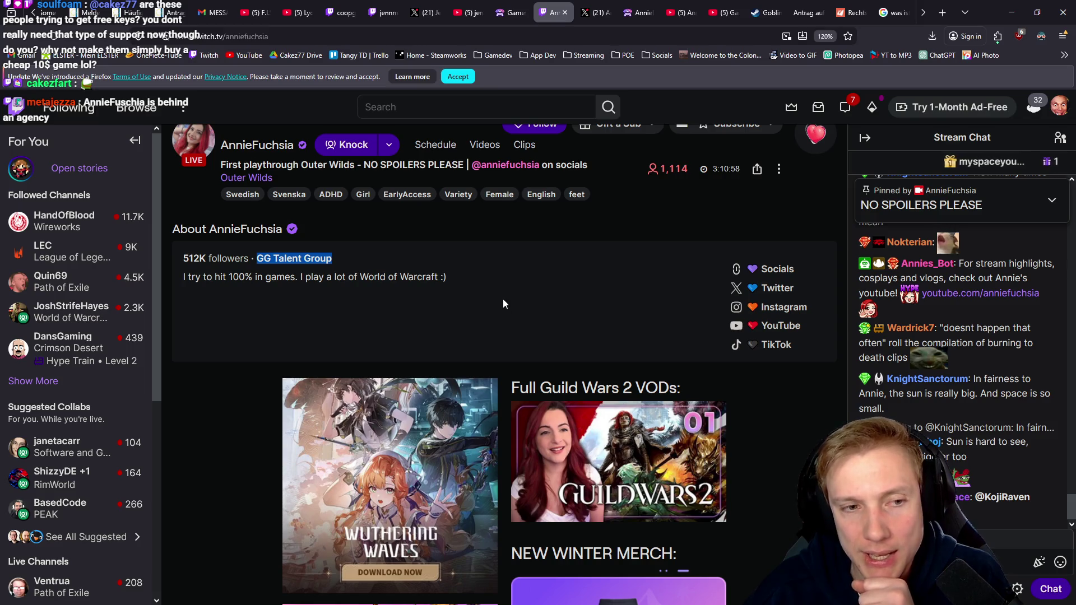
{"action": "left_click", "coordinate": [771, 332]}
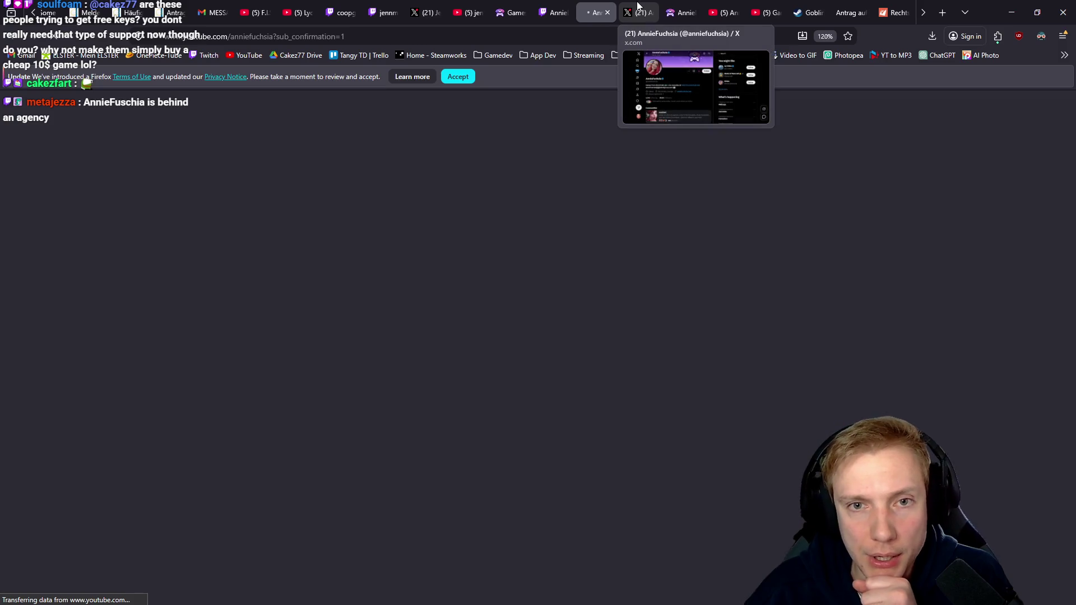
Glance at the streamer's X profile (99.8K followers), then return to her live Twitch channel
{"action": "left_click", "coordinate": [639, 8]}
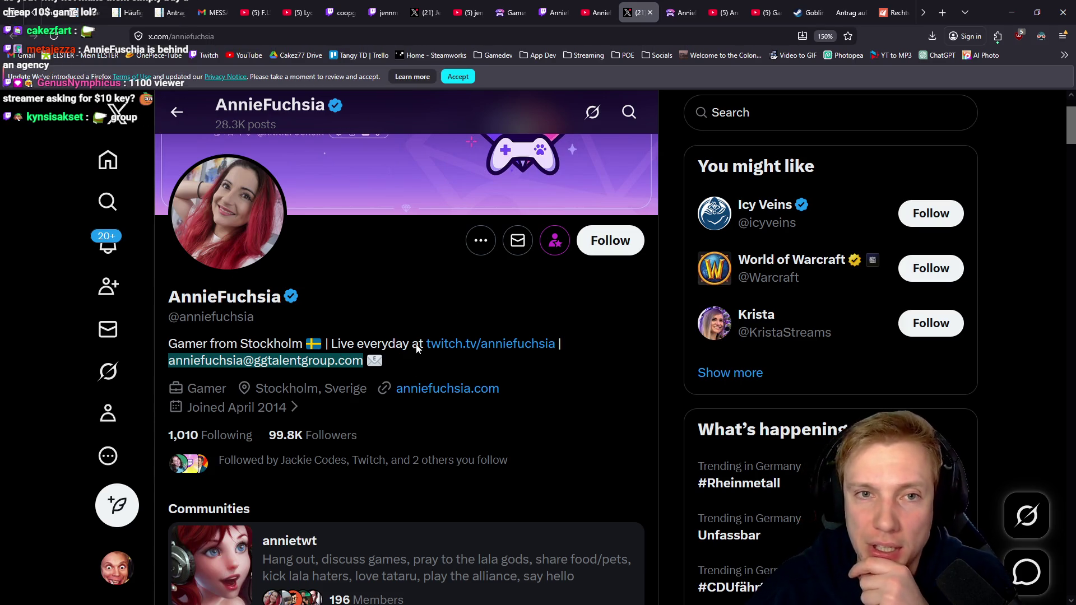
{"action": "left_click", "coordinate": [564, 6]}
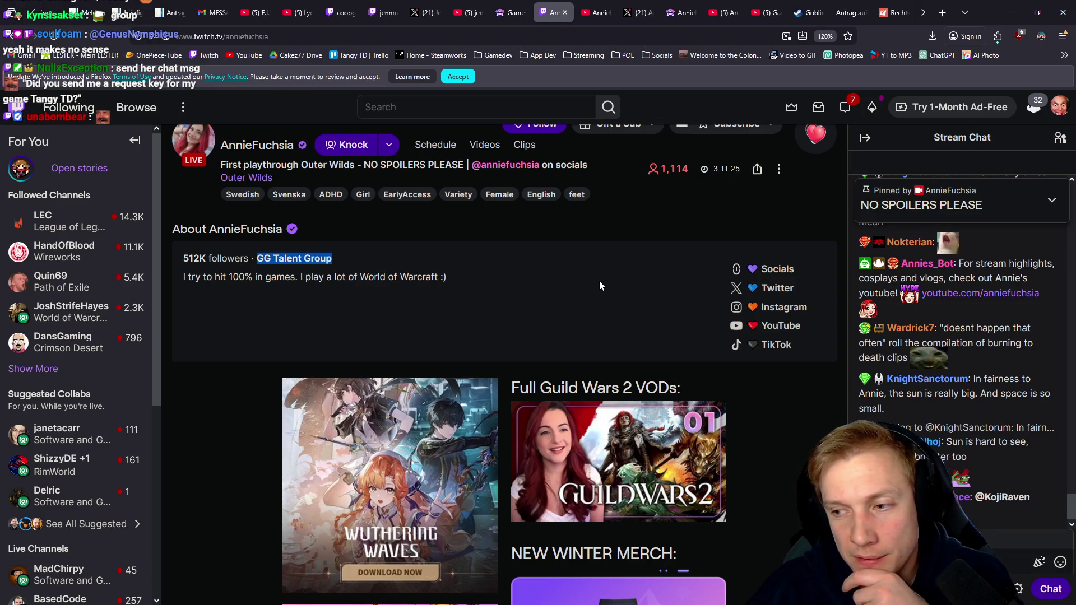
Go via the second streamer's X profile to her offline Twitch channel and browse its 211K-follower About section
{"action": "scroll", "coordinate": [600, 281], "scroll_direction": "up", "scroll_amount": 5}
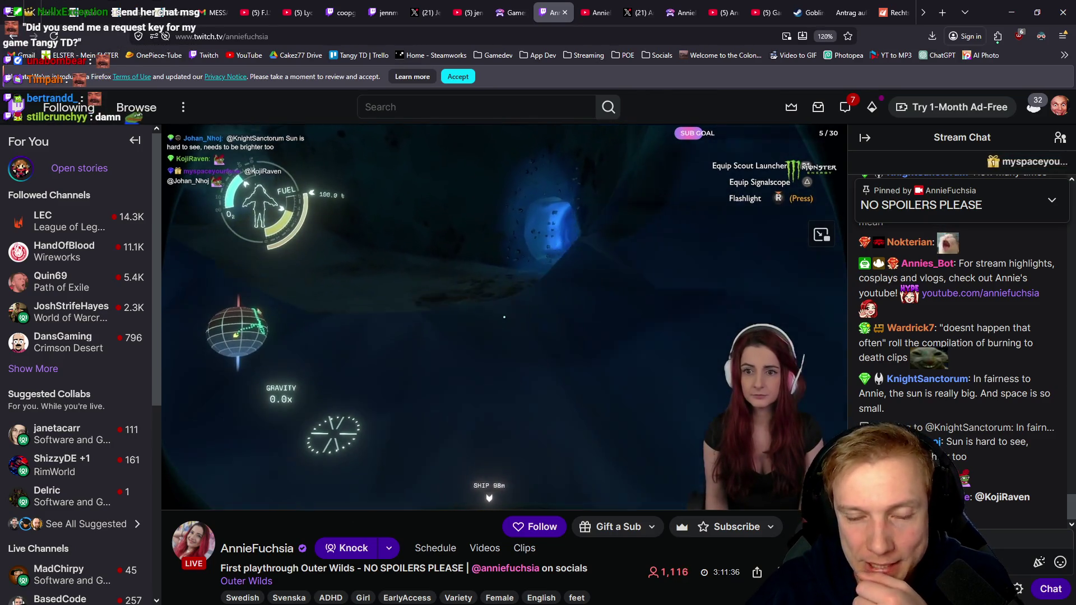
{"action": "left_click", "coordinate": [411, 7]}
{"action": "left_click", "coordinate": [372, 8]}
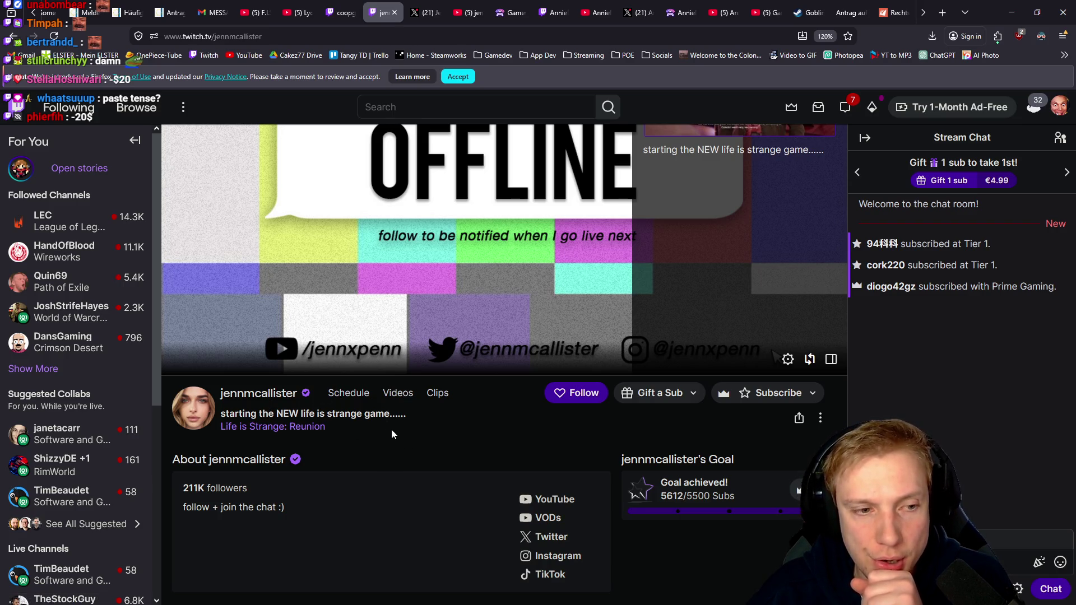
{"action": "scroll", "coordinate": [391, 429], "scroll_direction": "down", "scroll_amount": 8}
{"action": "scroll", "coordinate": [413, 394], "scroll_direction": "up", "scroll_amount": 5}
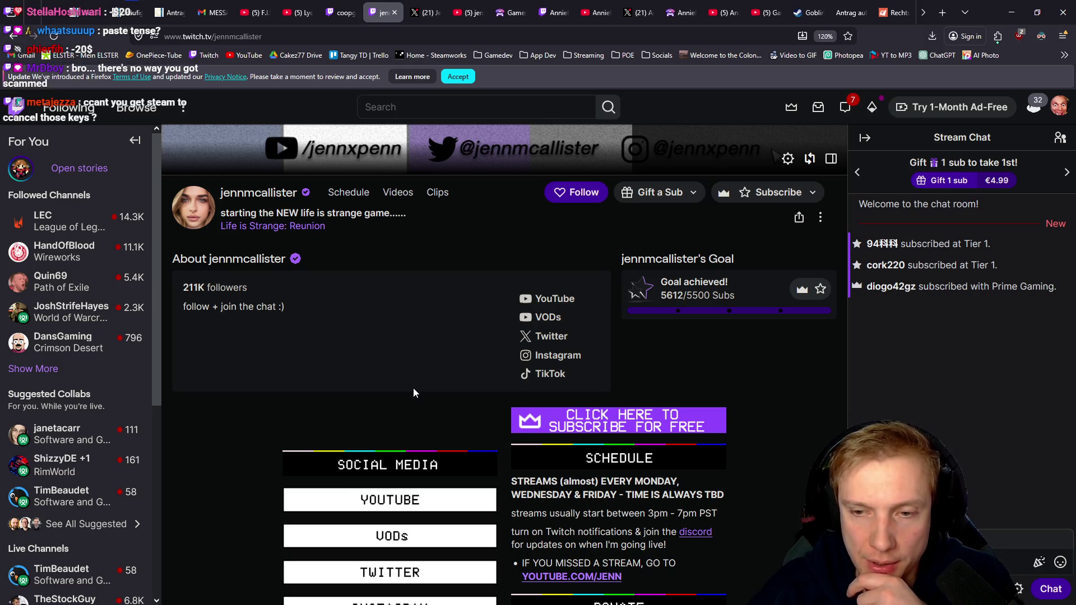
{"action": "scroll", "coordinate": [414, 393], "scroll_direction": "up", "scroll_amount": 5}
{"action": "scroll", "coordinate": [462, 409], "scroll_direction": "down", "scroll_amount": 3}
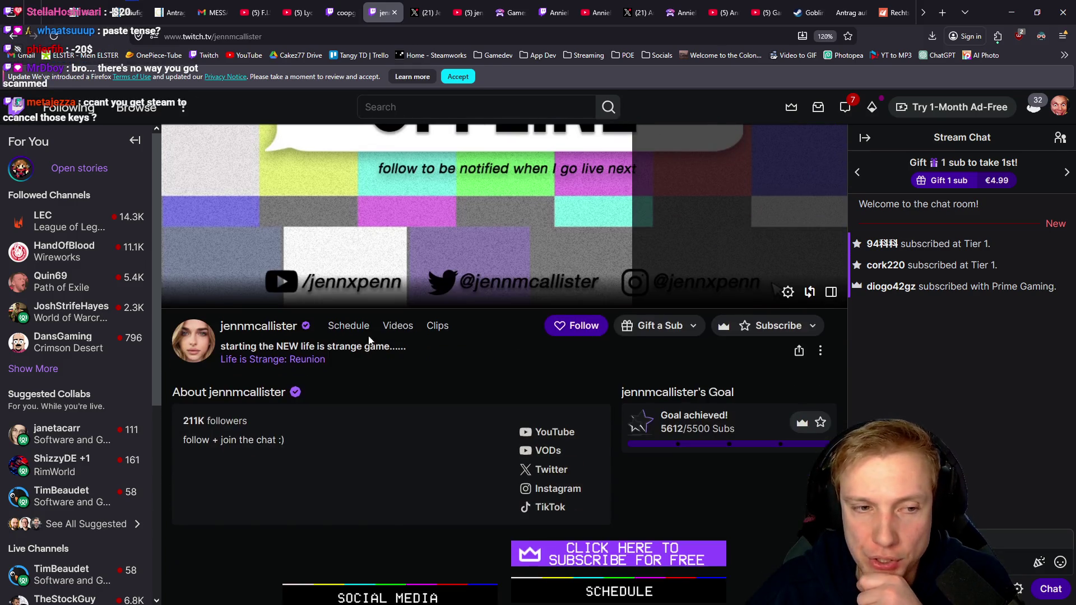
{"action": "scroll", "coordinate": [516, 353], "scroll_direction": "up", "scroll_amount": 3}
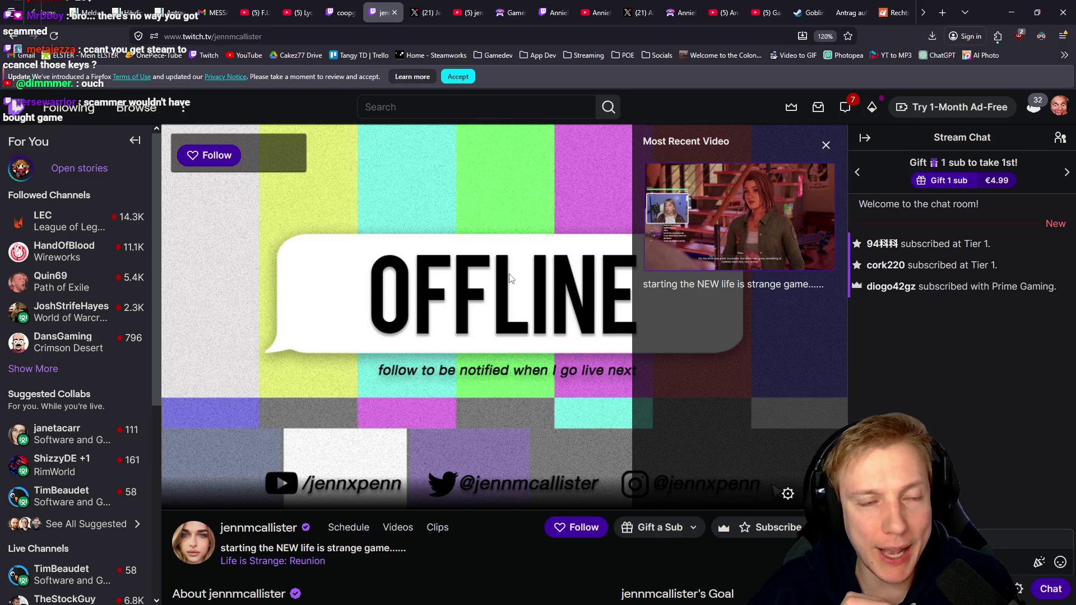
Visit the co-op gaming channel's home page, select its contact e-mail, then return to the second streamer's channel
{"action": "left_click", "coordinate": [342, 12]}
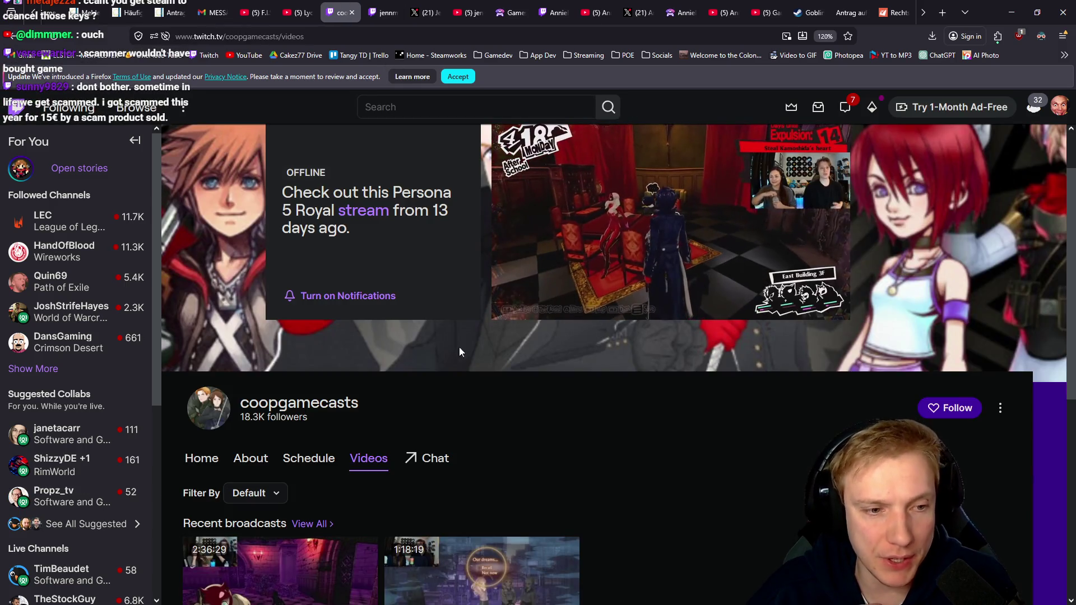
{"action": "left_click", "coordinate": [329, 403]}
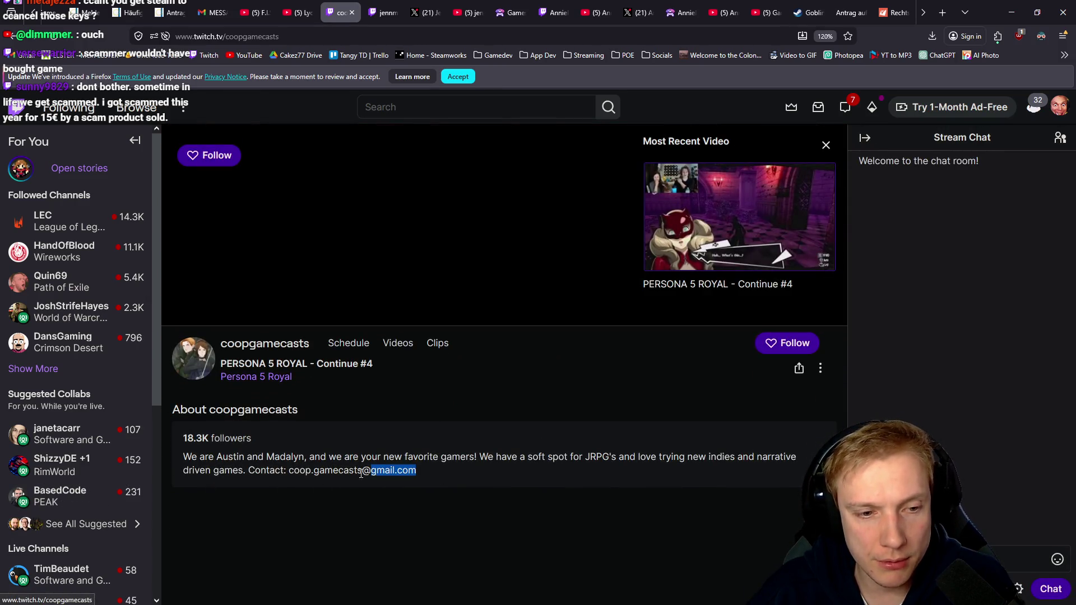
{"action": "left_click_drag", "start_coordinate": [361, 473], "coordinate": [295, 474]}
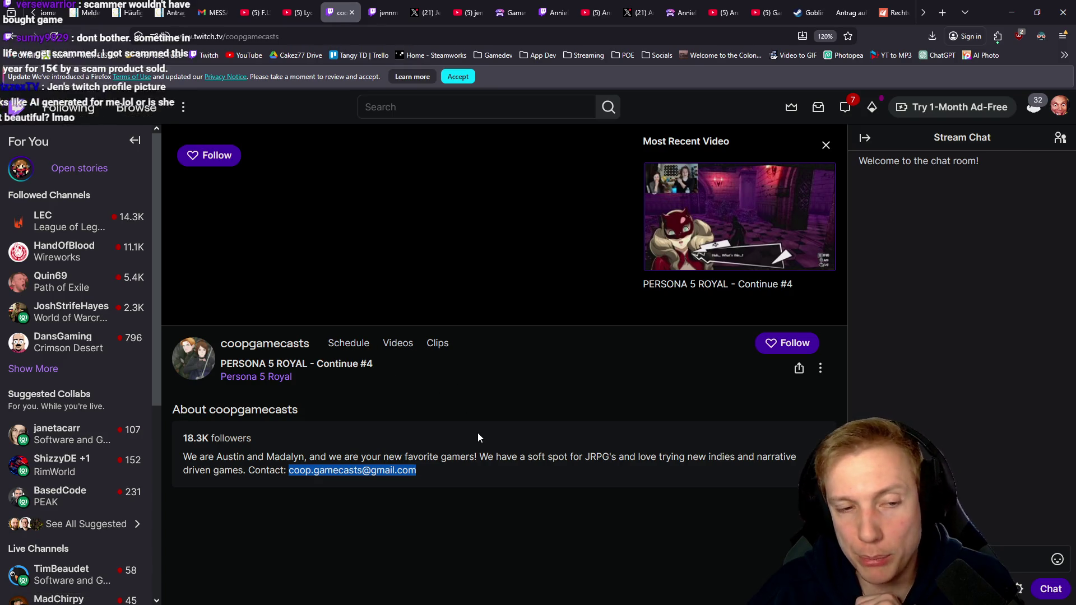
{"action": "left_click", "coordinate": [312, 374]}
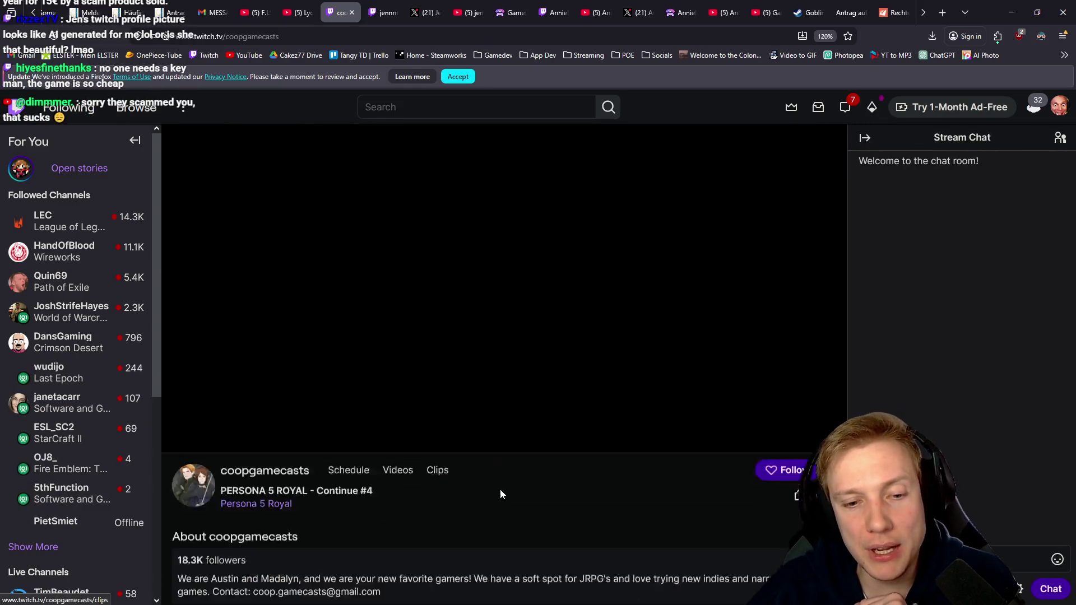
{"action": "scroll", "coordinate": [460, 317], "scroll_direction": "up", "scroll_amount": 3}
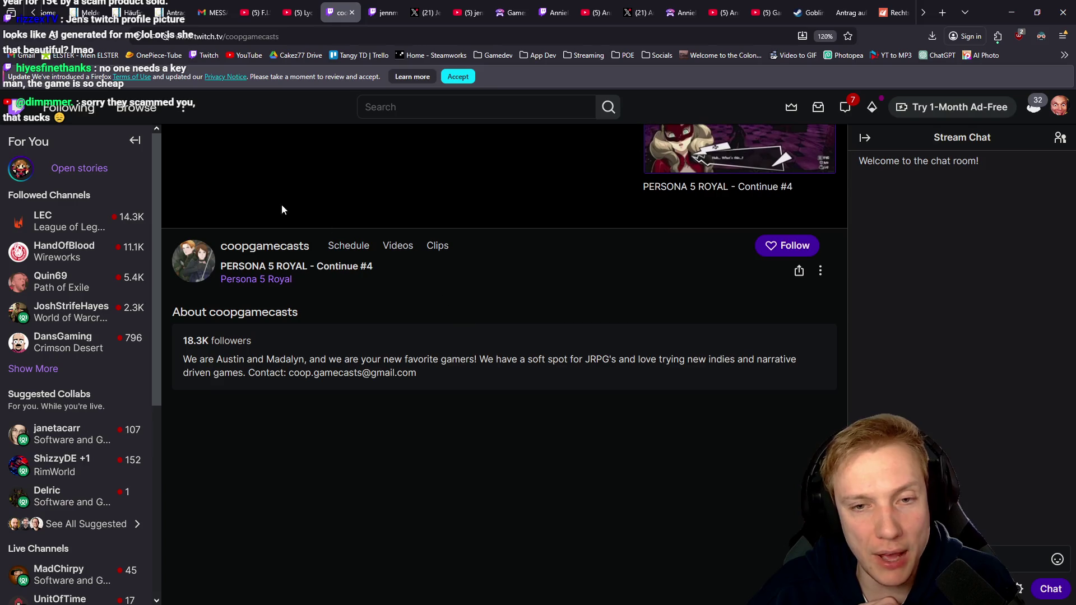
{"action": "scroll", "coordinate": [412, 186], "scroll_direction": "up", "scroll_amount": 1}
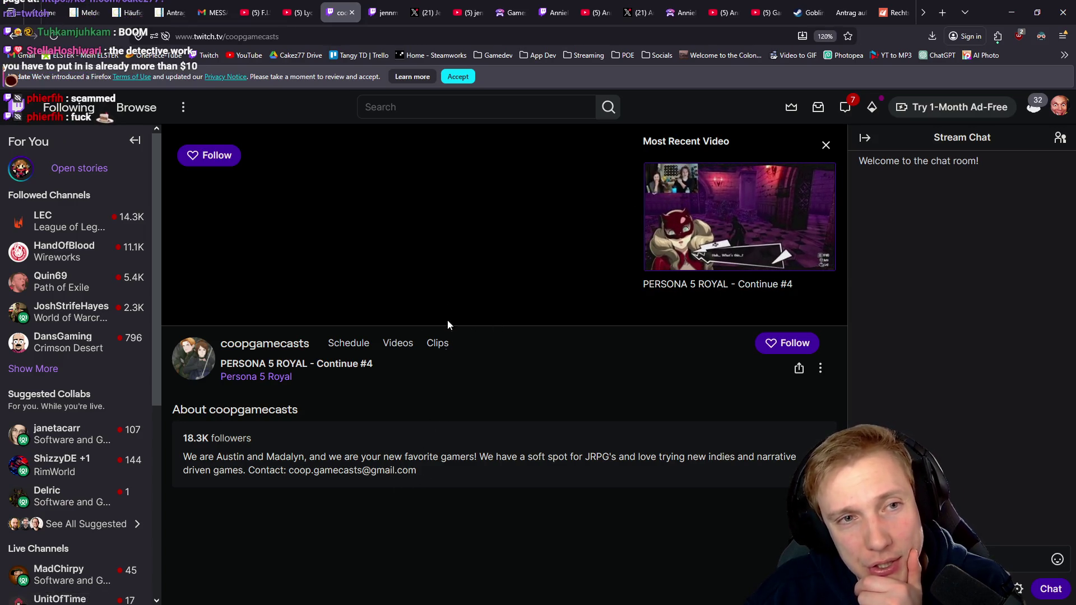
{"action": "left_click", "coordinate": [371, 9]}
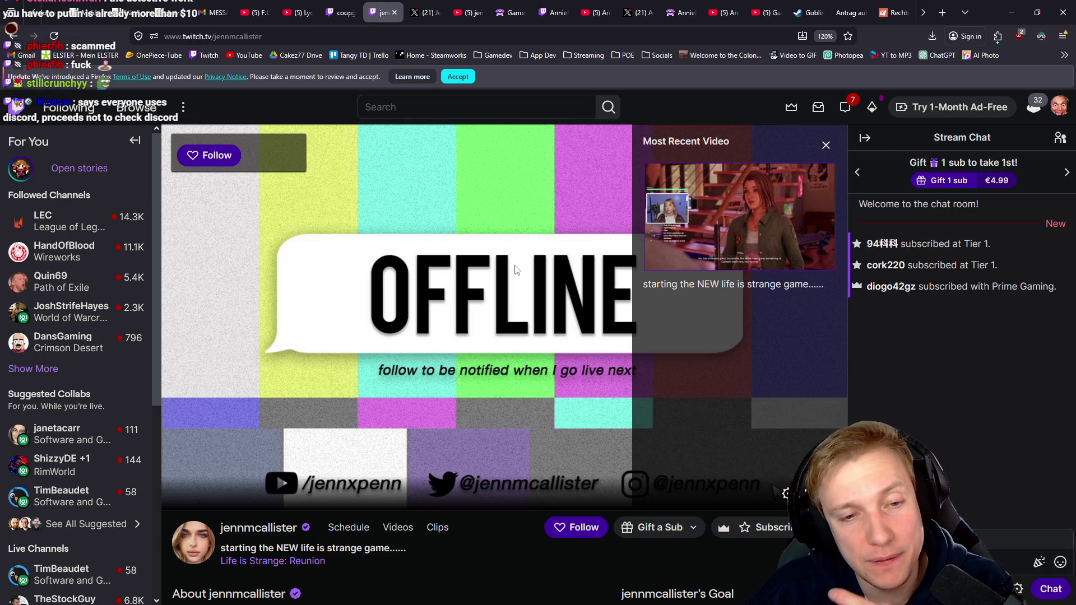
Dismiss the new-stream notification on the second streamer's channel and close her Twitch tab
{"action": "scroll", "coordinate": [495, 364], "scroll_direction": "down", "scroll_amount": 5}
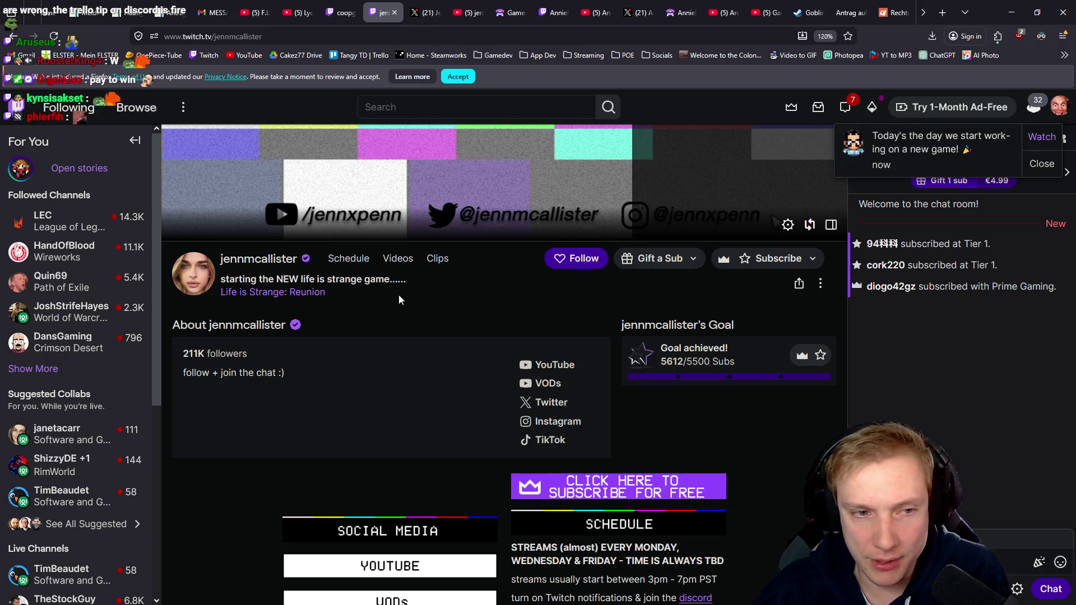
{"action": "scroll", "coordinate": [398, 294], "scroll_direction": "up", "scroll_amount": 5}
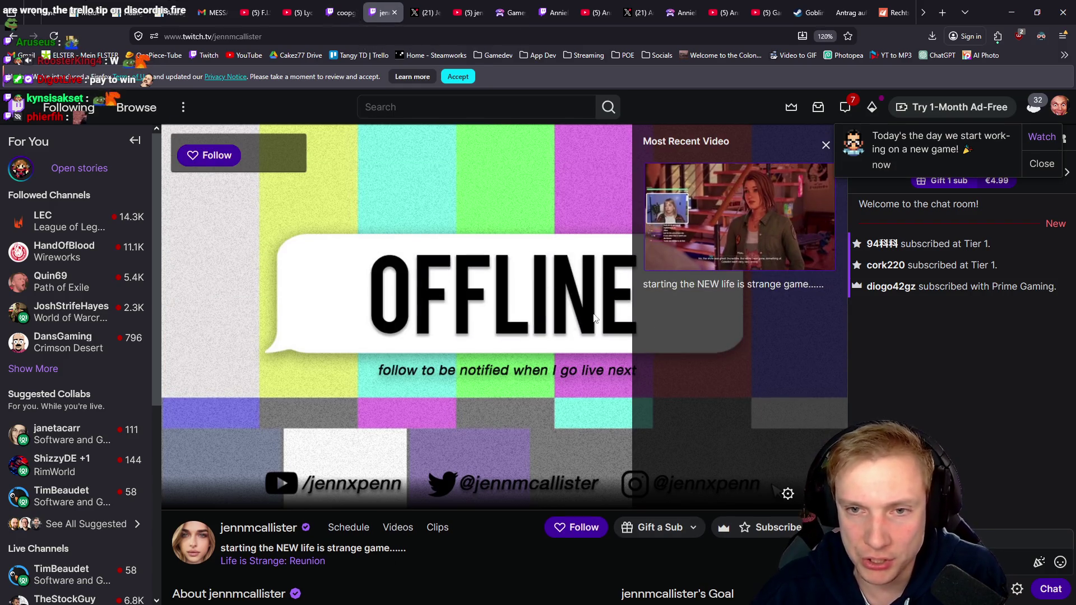
{"action": "left_click", "coordinate": [1039, 164]}
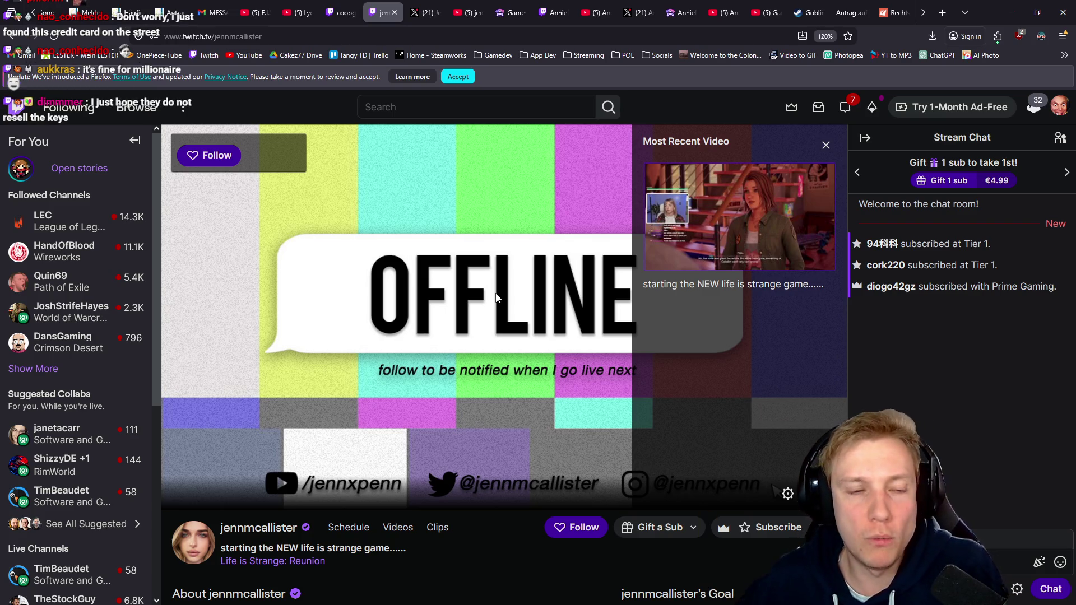
{"action": "scroll", "coordinate": [252, 328], "scroll_direction": "down", "scroll_amount": 5}
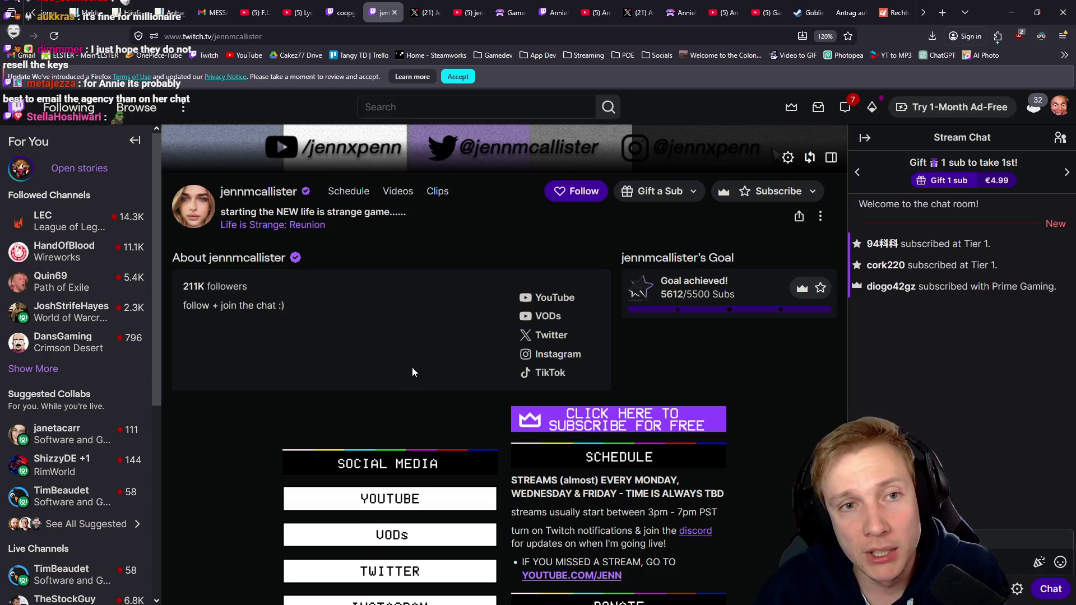
{"action": "scroll", "coordinate": [412, 367], "scroll_direction": "up", "scroll_amount": 5}
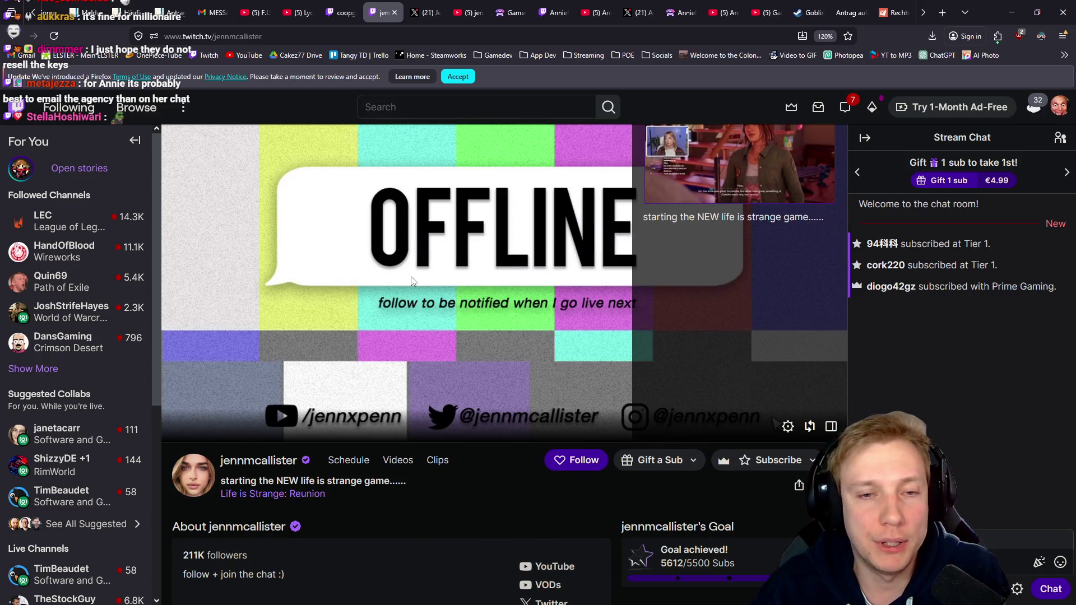
{"action": "middle_click", "coordinate": [383, 12]}
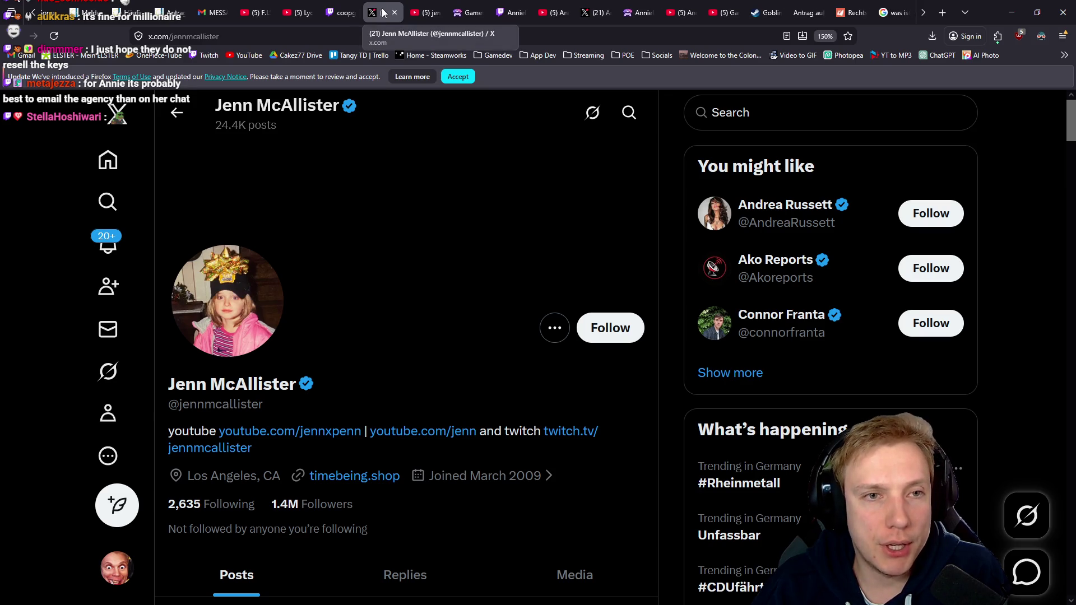
Close the remaining streamer X, YouTube, games-site and Twitch tabs, minimise Firefox, later bringing it back with Alt+Tab
{"action": "middle_click", "coordinate": [383, 12]}
{"action": "middle_click", "coordinate": [382, 12]}
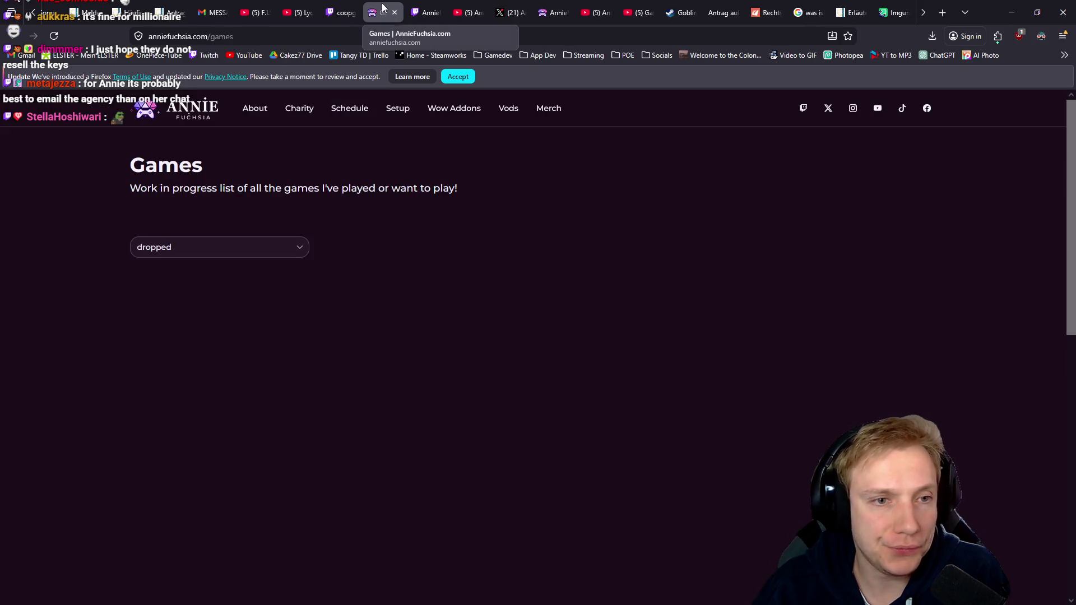
{"action": "middle_click", "coordinate": [383, 7]}
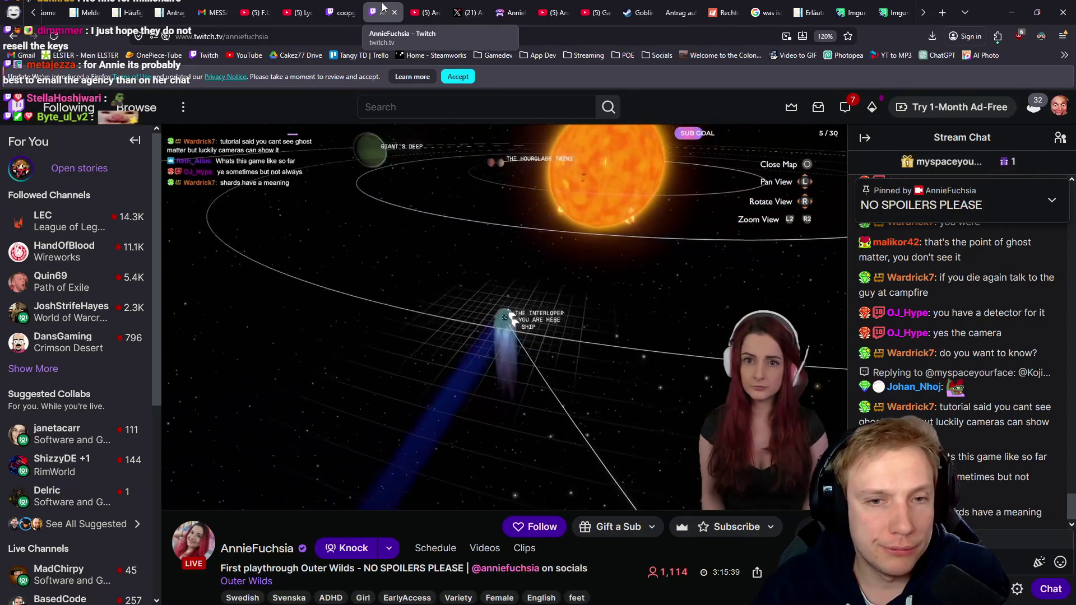
{"action": "middle_click", "coordinate": [383, 7]}
{"action": "middle_click", "coordinate": [383, 8]}
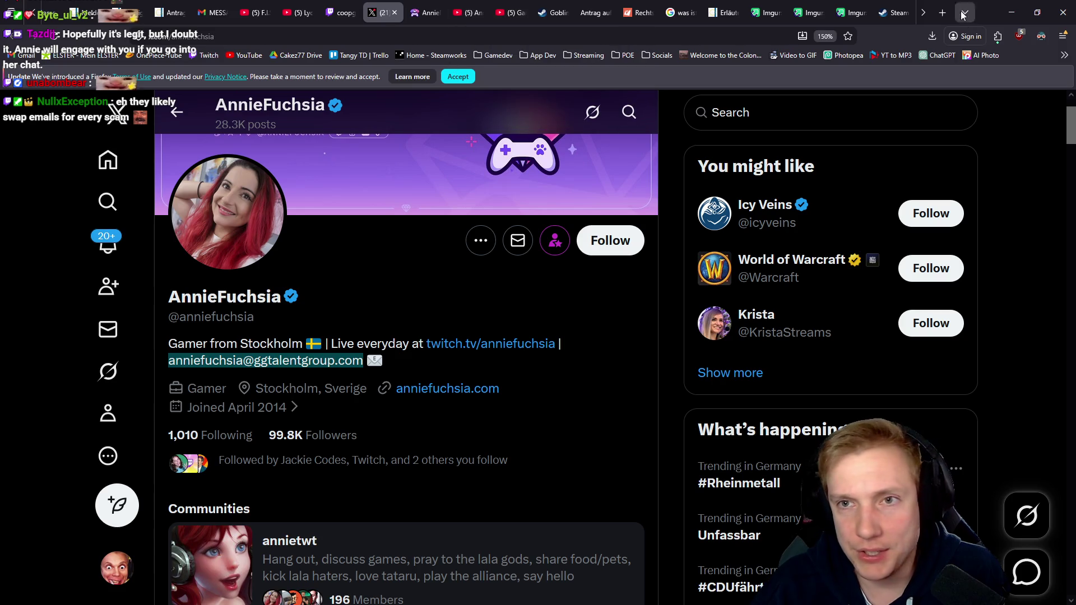
{"action": "left_click", "coordinate": [1011, 12]}
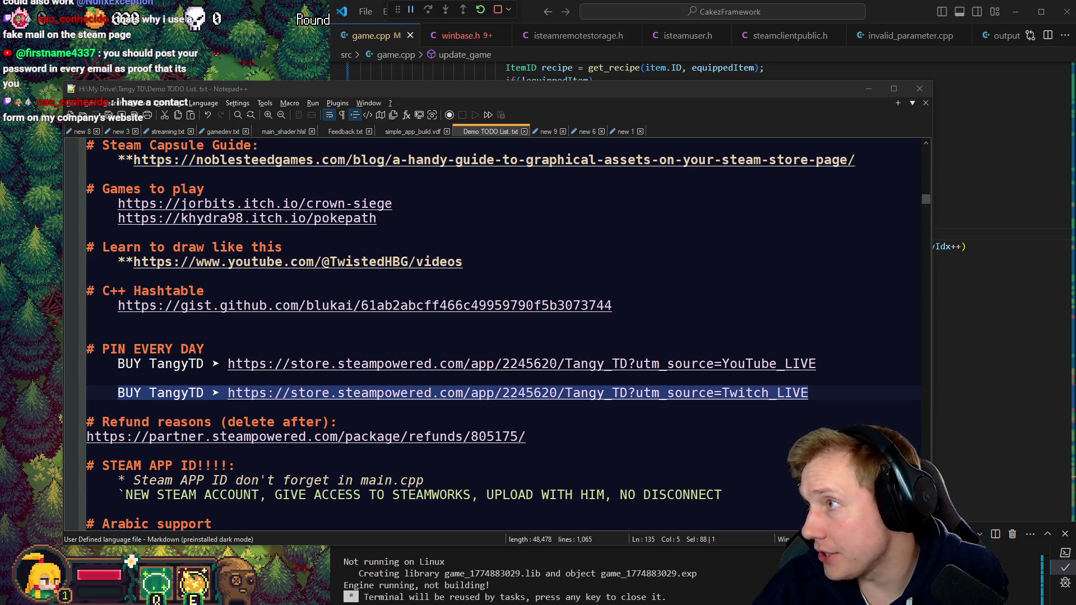
{"action": "key", "text": "alt+Tab"}
Maximise Firefox on the Zero Stress King: Idle Defense store page and scroll to the demo download
{"action": "double_click", "coordinate": [650, 6]}
{"action": "scroll", "coordinate": [751, 305], "scroll_direction": "down", "scroll_amount": 6}
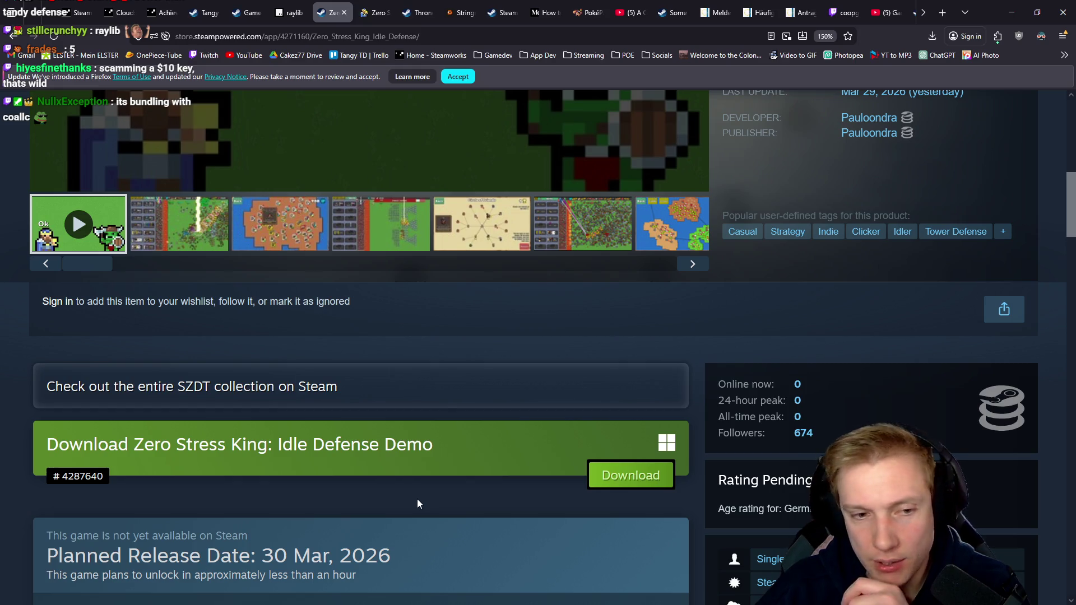
{"action": "scroll", "coordinate": [427, 483], "scroll_direction": "down", "scroll_amount": 10}
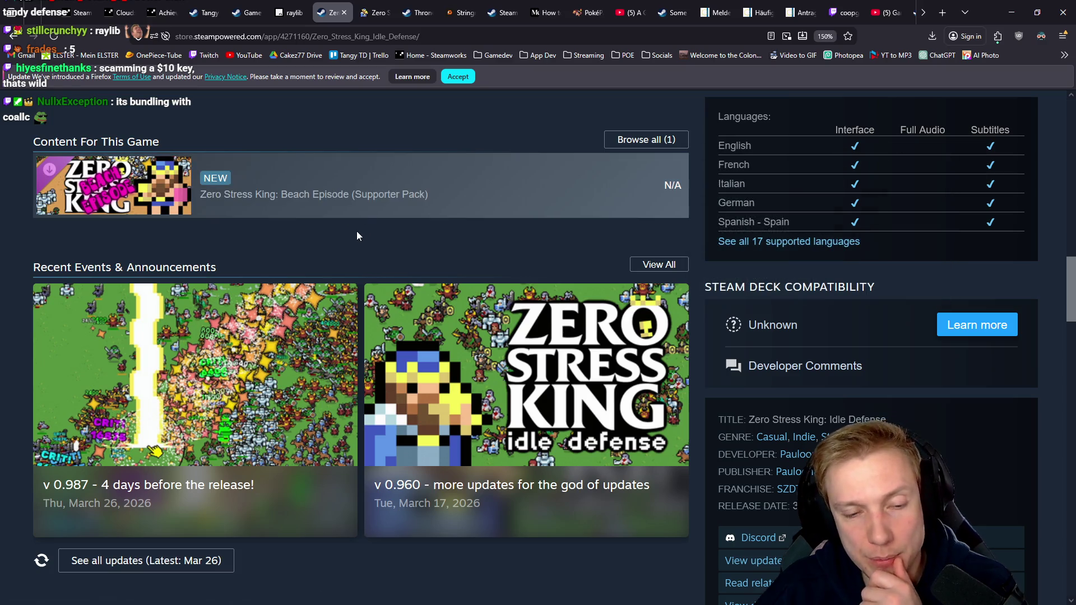
{"action": "scroll", "coordinate": [355, 234], "scroll_direction": "up", "scroll_amount": 3}
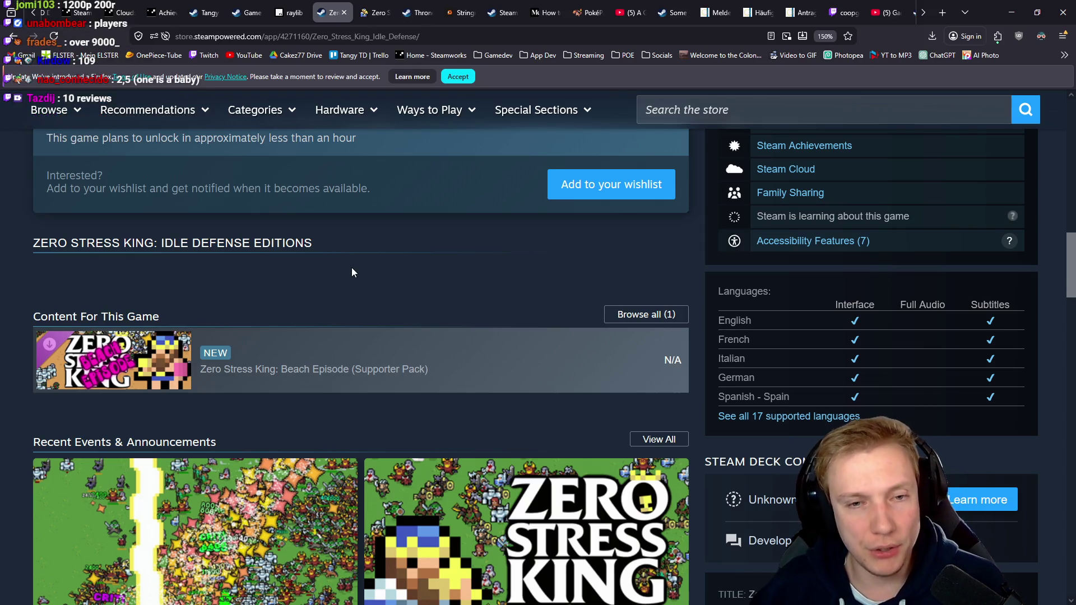
{"action": "scroll", "coordinate": [464, 256], "scroll_direction": "up", "scroll_amount": 5}
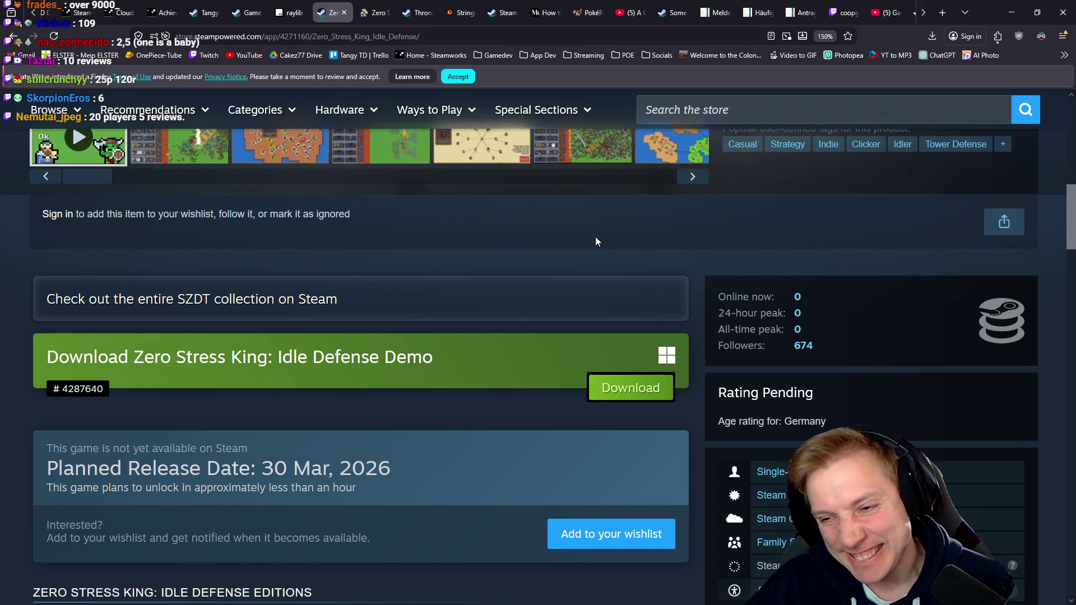
{"action": "scroll", "coordinate": [534, 241], "scroll_direction": "up", "scroll_amount": 5}
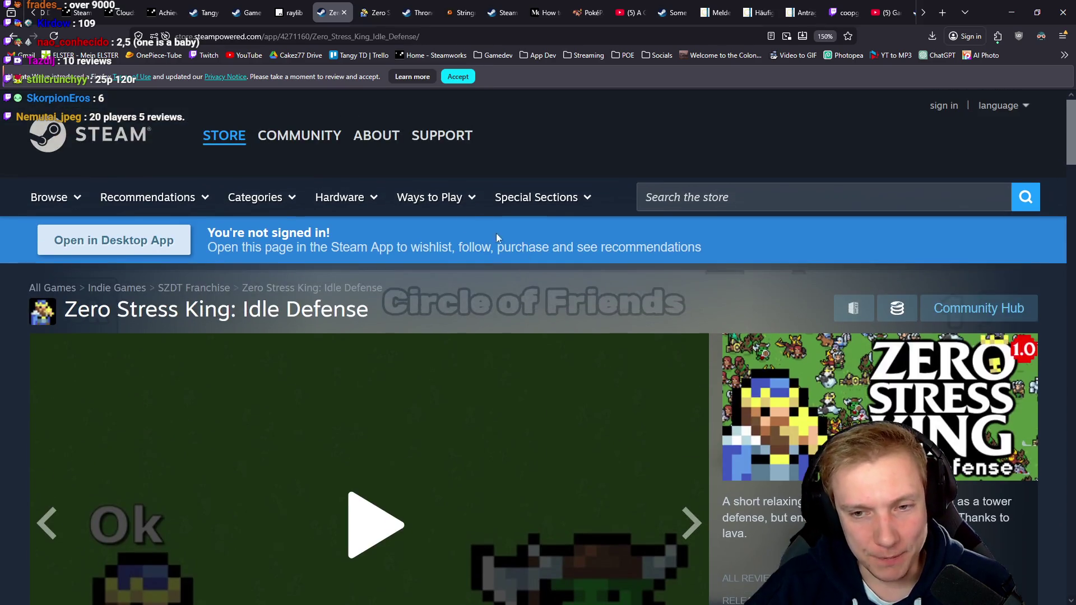
Reload the Zero Stress King store page and scroll down to its bundles
{"action": "key", "text": "F5"}
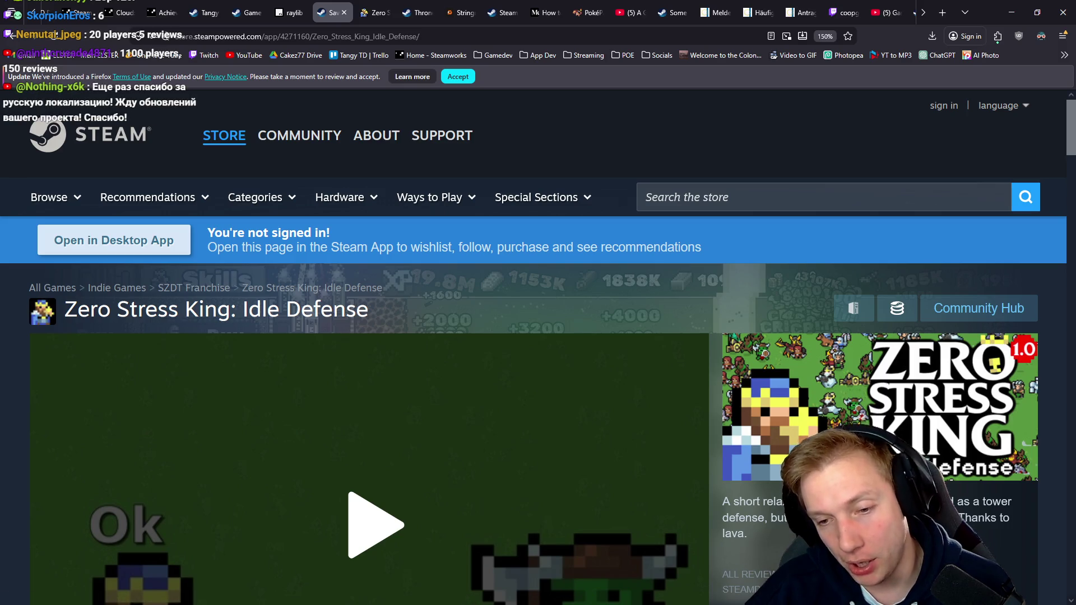
{"action": "scroll", "coordinate": [728, 407], "scroll_direction": "down", "scroll_amount": 3}
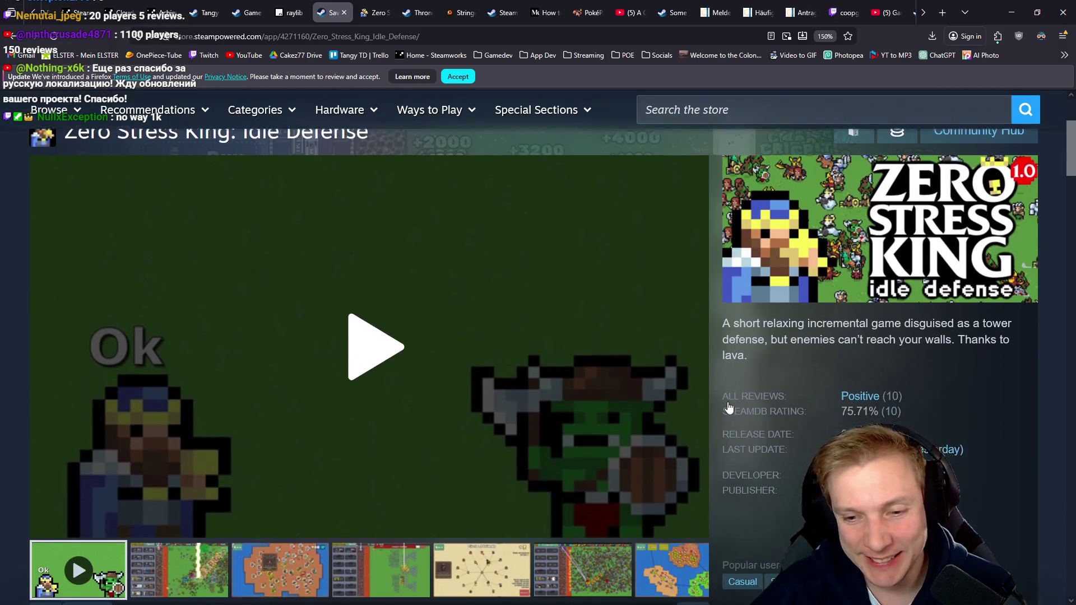
{"action": "scroll", "coordinate": [729, 408], "scroll_direction": "down", "scroll_amount": 4}
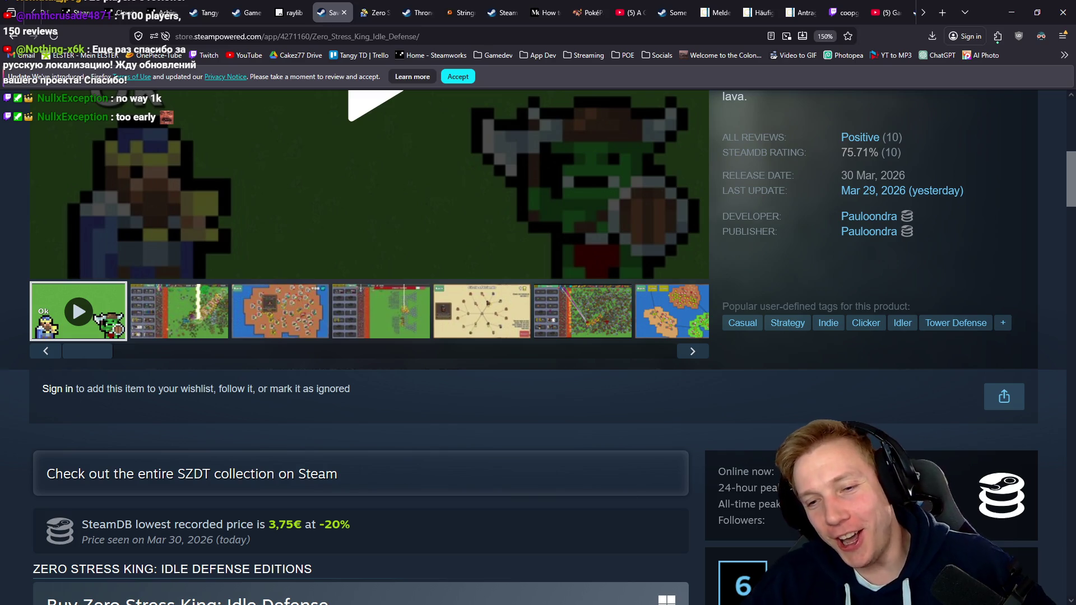
{"action": "scroll", "coordinate": [586, 383], "scroll_direction": "down", "scroll_amount": 5}
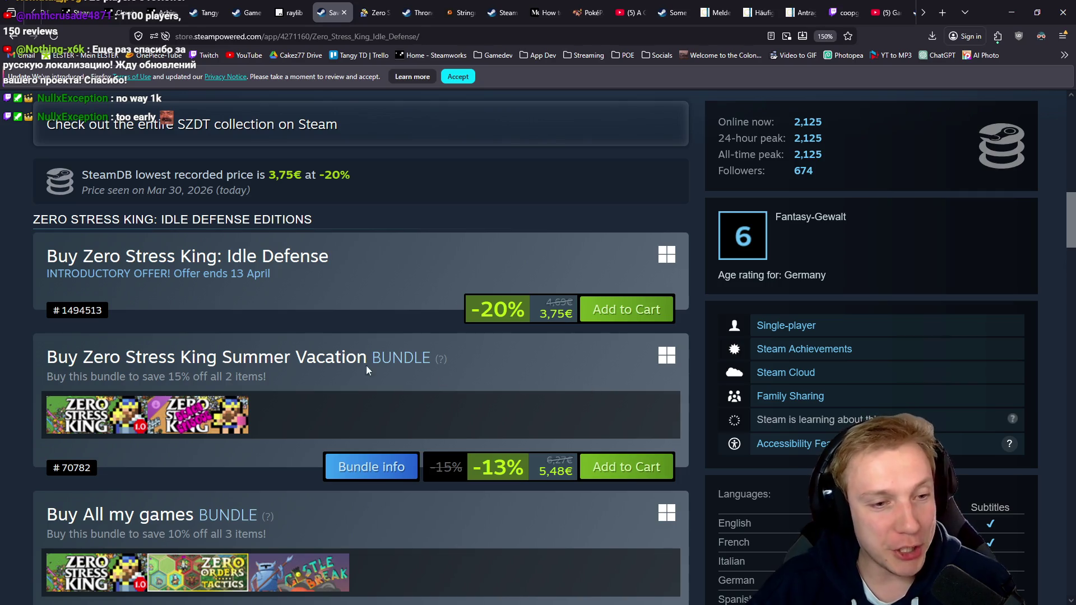
{"action": "scroll", "coordinate": [189, 360], "scroll_direction": "down", "scroll_amount": 3}
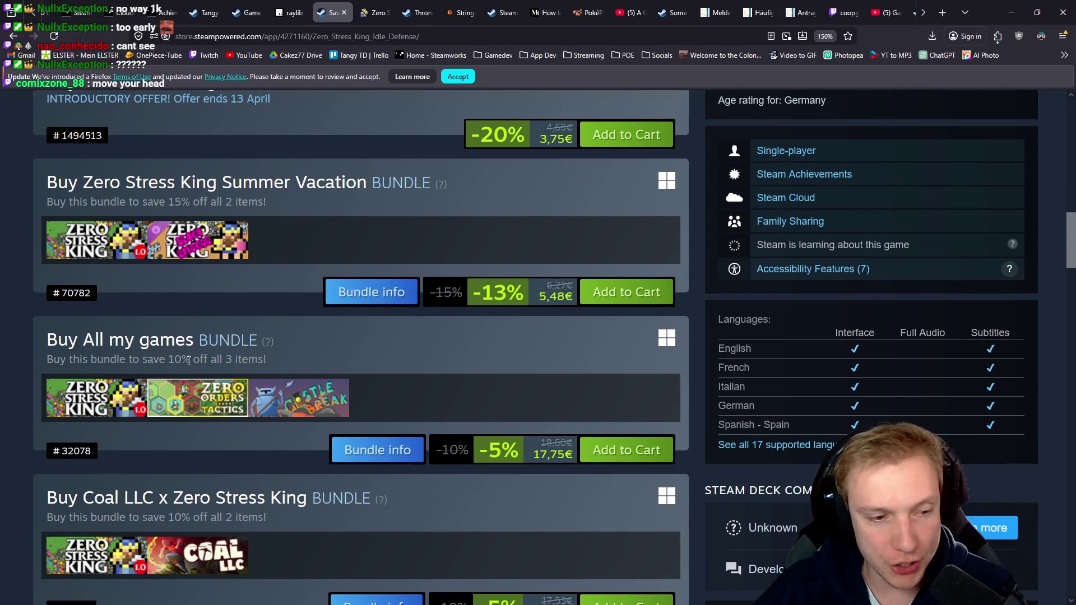
{"action": "scroll", "coordinate": [191, 362], "scroll_direction": "down", "scroll_amount": 5}
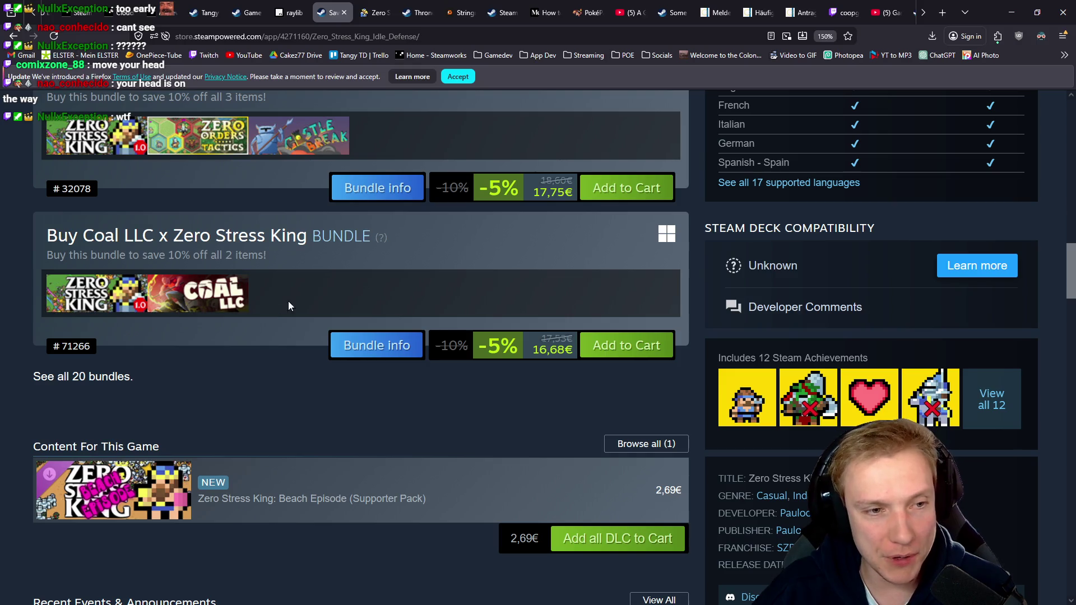
Open Coal LLC's store page in a new tab from its bundle thumbnail, then look over the other bundles
{"action": "mouse_move", "coordinate": [208, 302]}
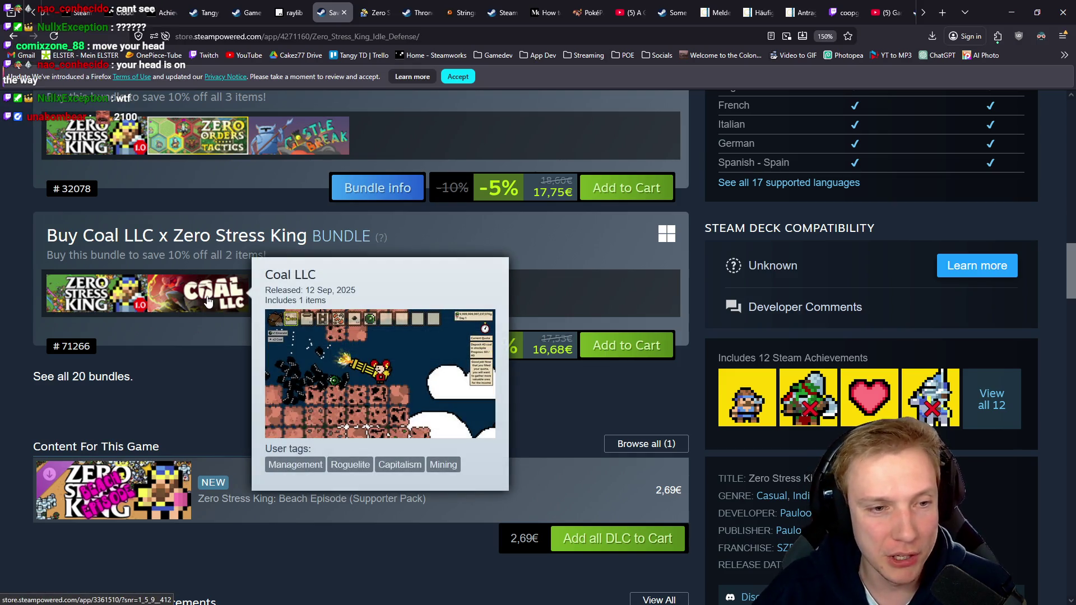
{"action": "middle_click", "coordinate": [208, 301]}
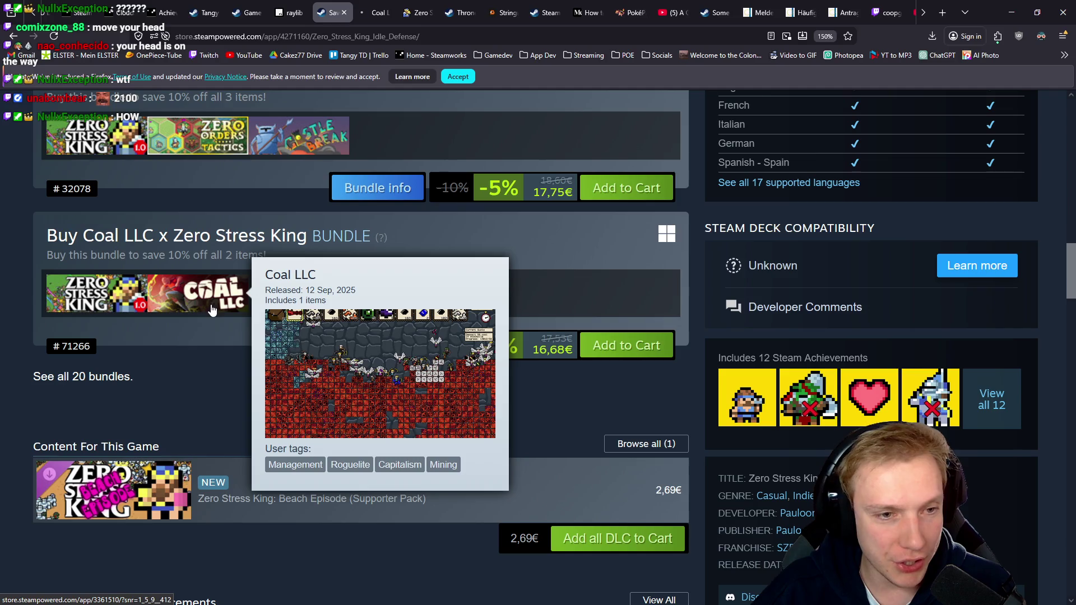
{"action": "scroll", "coordinate": [271, 303], "scroll_direction": "up", "scroll_amount": 4}
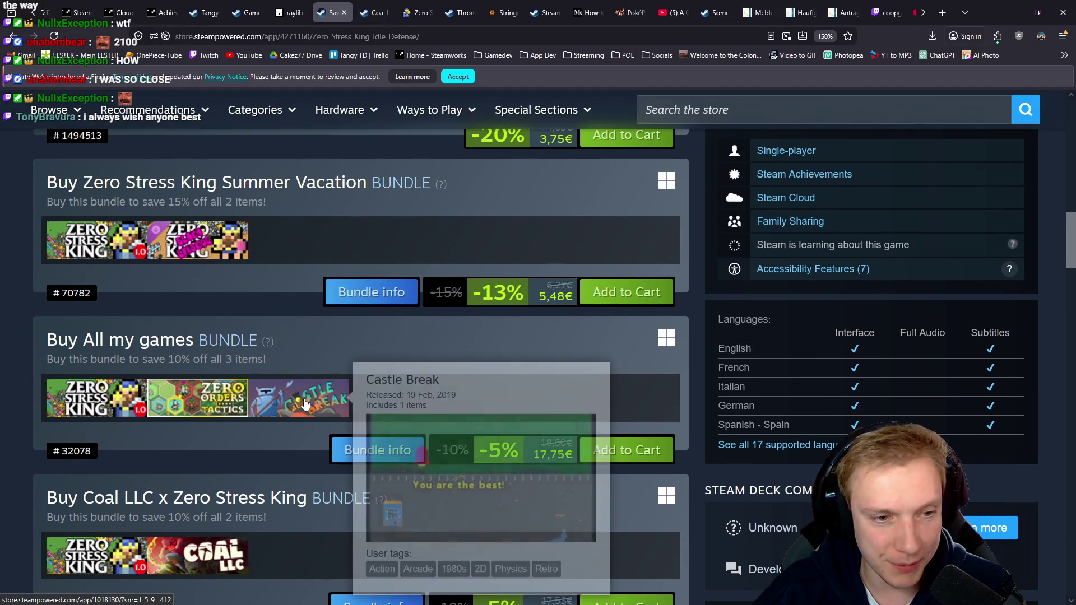
{"action": "mouse_move", "coordinate": [206, 388]}
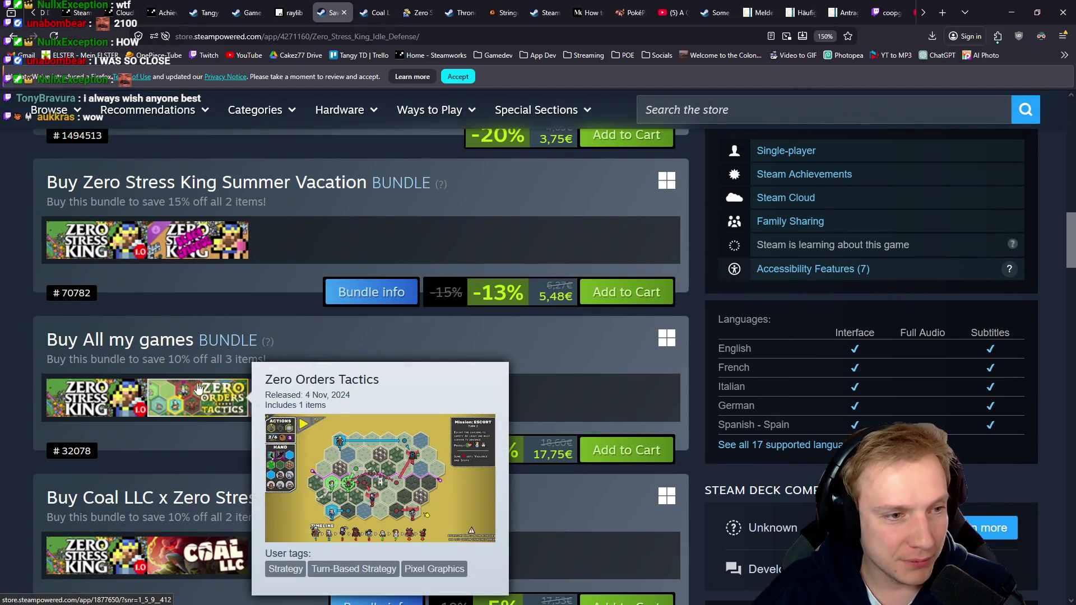
{"action": "mouse_move", "coordinate": [292, 391]}
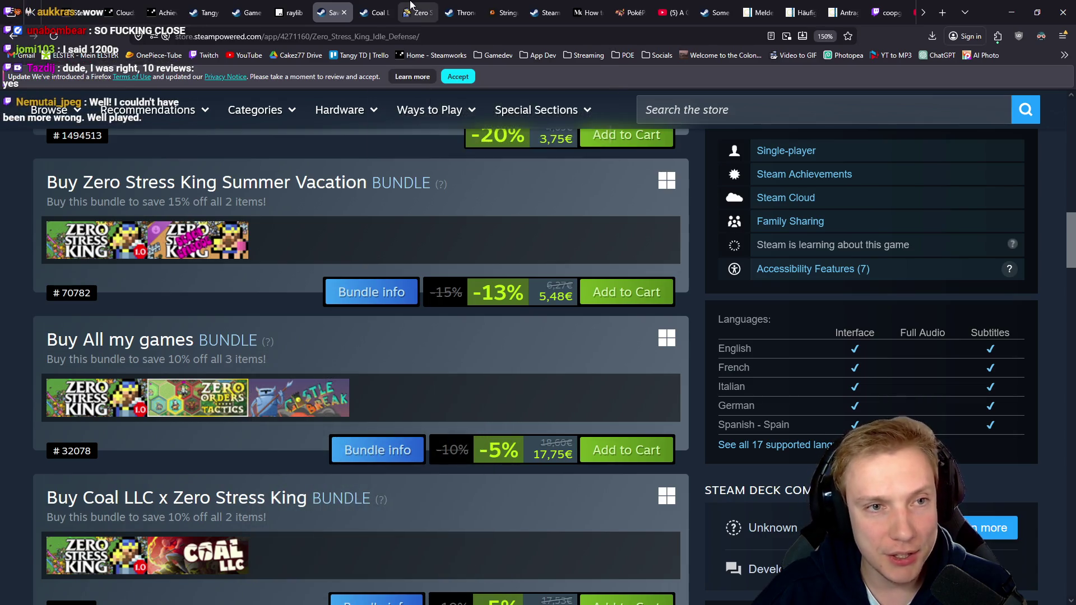
Switch to the Coal LLC tab and scroll through its store page
{"action": "left_click", "coordinate": [377, 5]}
{"action": "scroll", "coordinate": [494, 159], "scroll_direction": "down", "scroll_amount": 5}
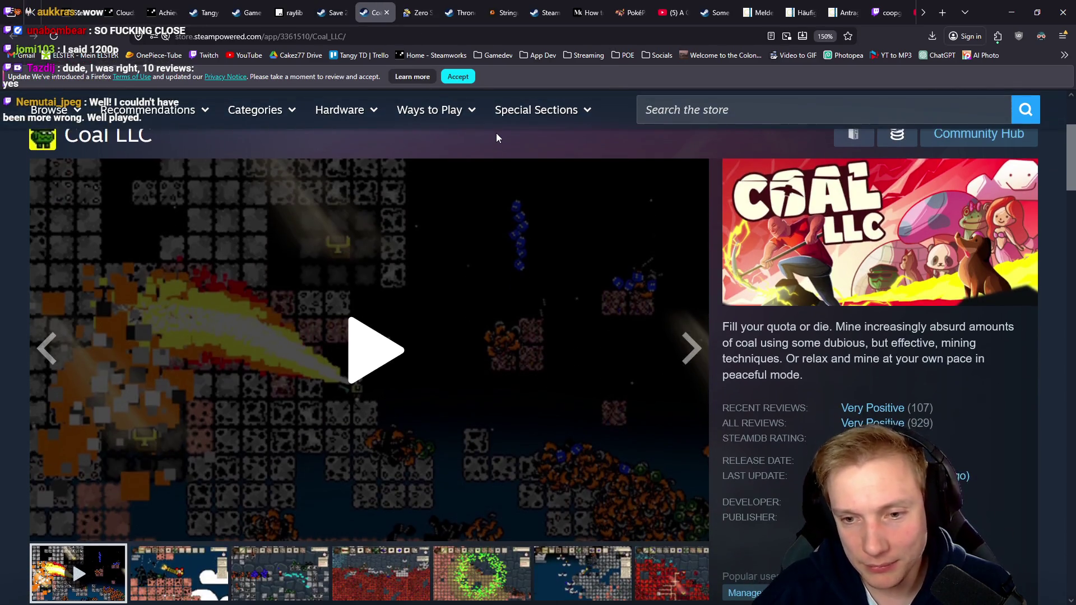
{"action": "scroll", "coordinate": [591, 247], "scroll_direction": "down", "scroll_amount": 5}
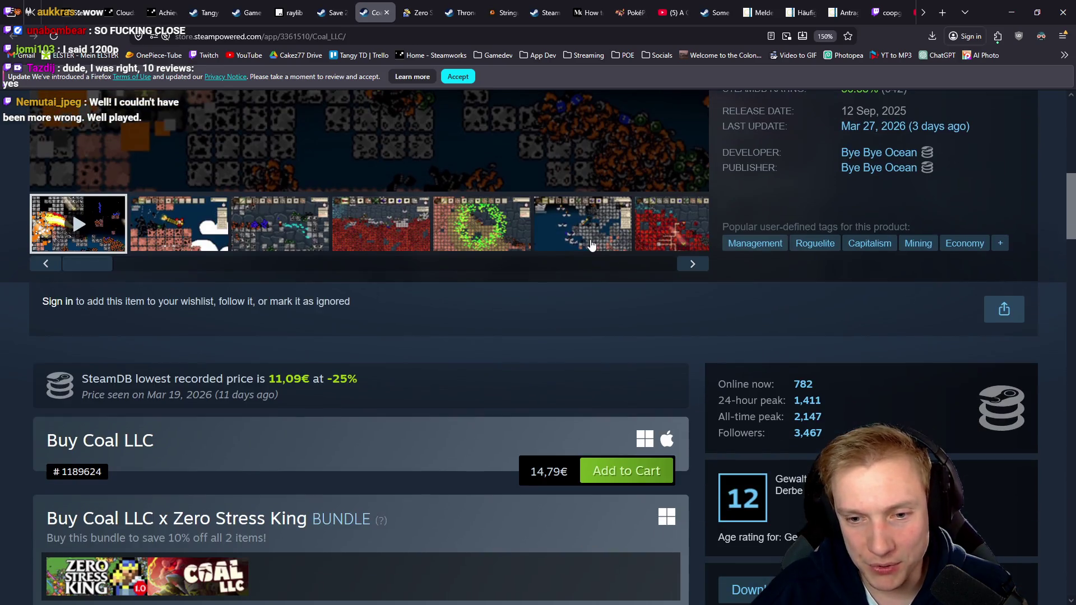
{"action": "scroll", "coordinate": [591, 245], "scroll_direction": "up", "scroll_amount": 10}
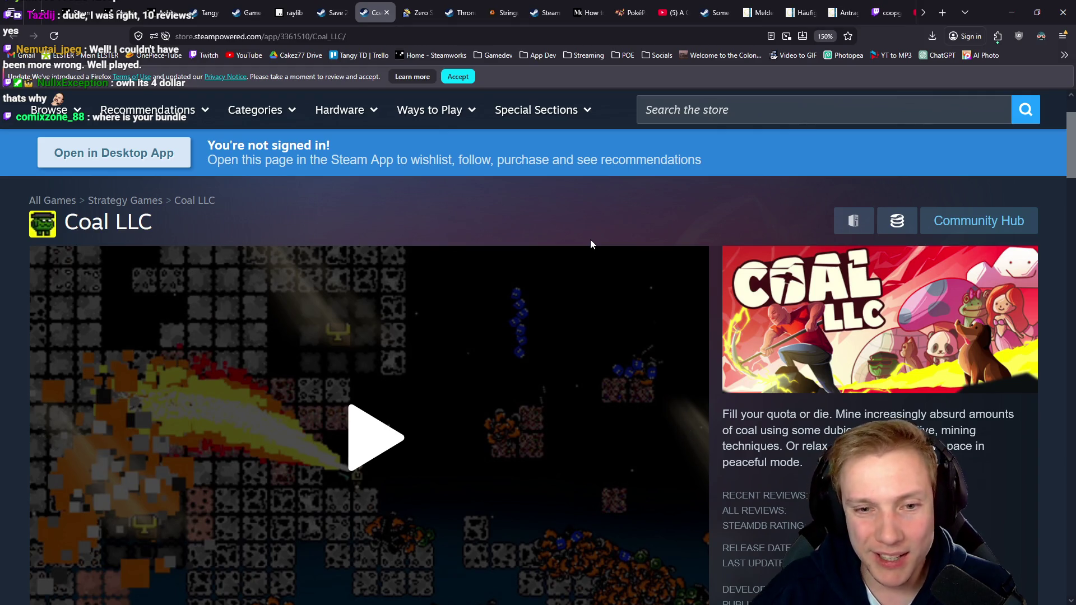
{"action": "scroll", "coordinate": [590, 240], "scroll_direction": "down", "scroll_amount": 3}
{"action": "scroll", "coordinate": [595, 246], "scroll_direction": "down", "scroll_amount": 4}
{"action": "scroll", "coordinate": [616, 263], "scroll_direction": "up", "scroll_amount": 3}
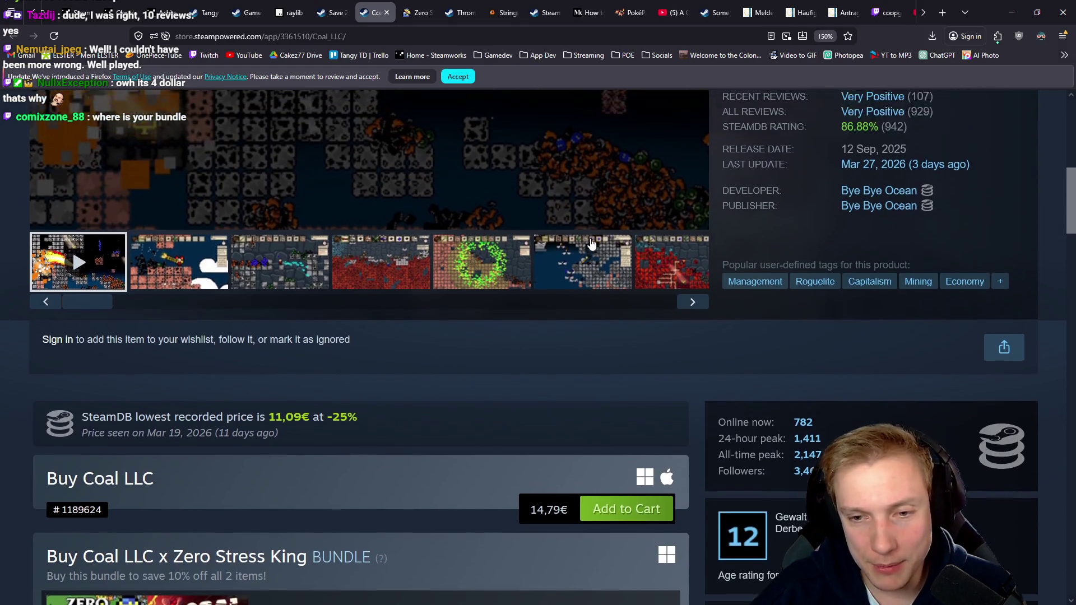
{"action": "scroll", "coordinate": [619, 258], "scroll_direction": "up", "scroll_amount": 3}
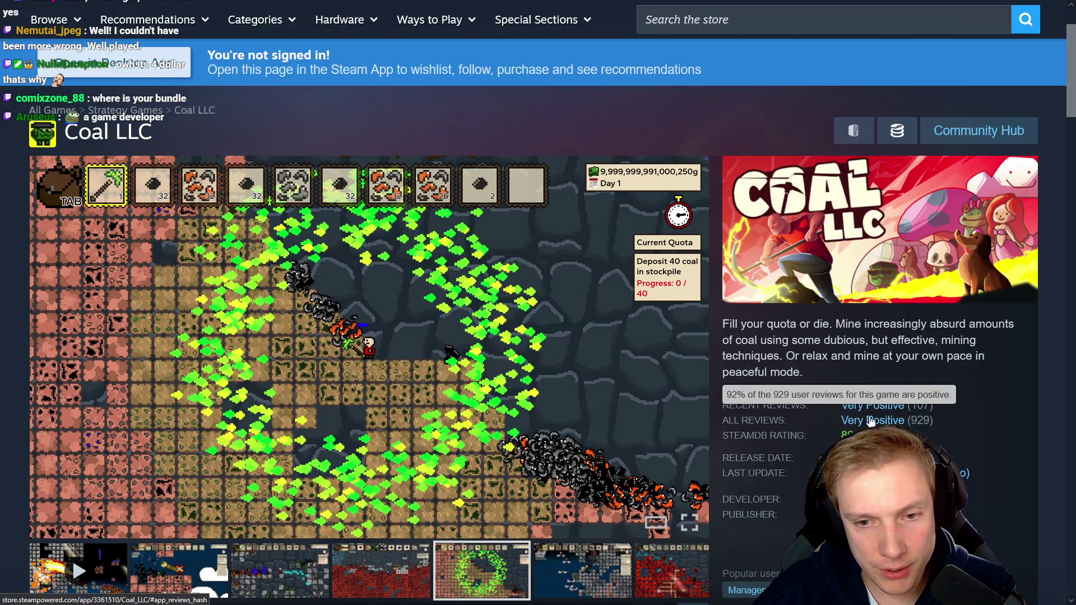
Step through Coal LLC's trailer and screenshots in the media strip
{"action": "mouse_move", "coordinate": [873, 415]}
{"action": "left_click", "coordinate": [697, 343]}
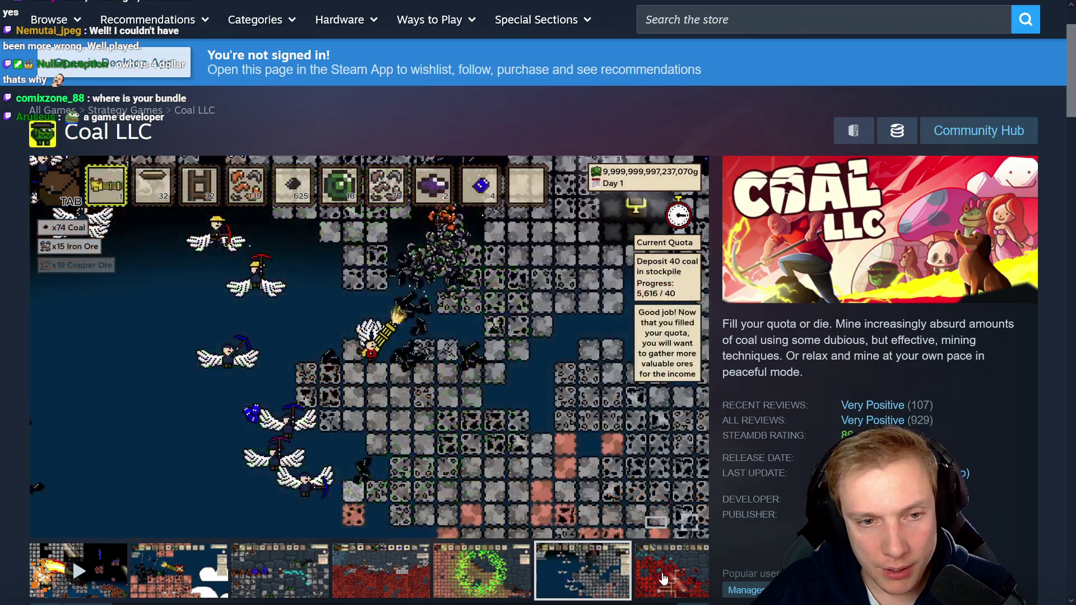
{"action": "left_click", "coordinate": [696, 343]}
{"action": "left_click", "coordinate": [355, 576]}
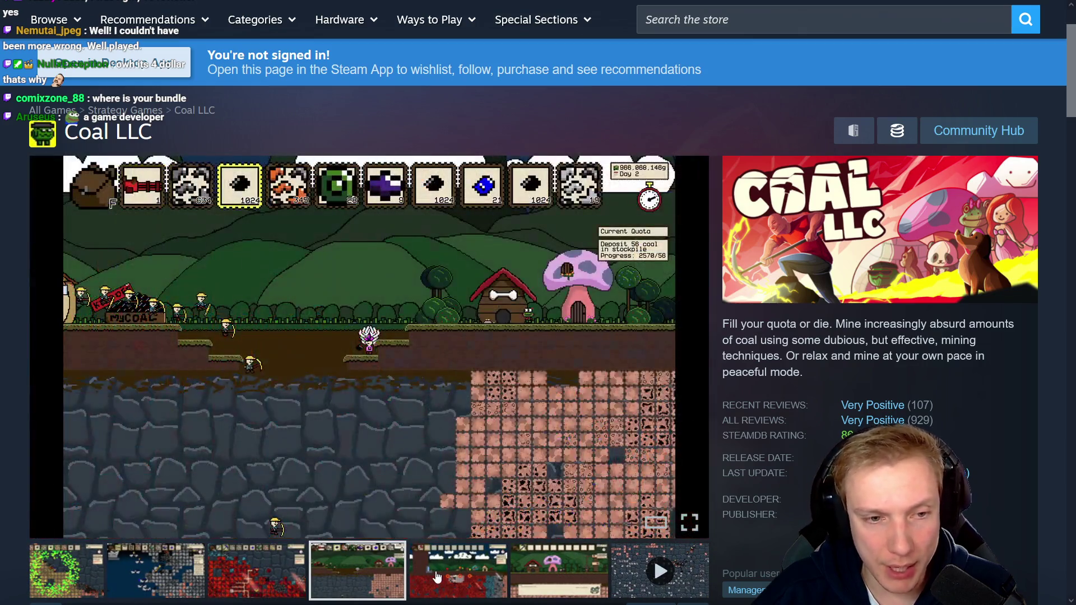
{"action": "left_click", "coordinate": [456, 576]}
{"action": "left_click", "coordinate": [528, 578]}
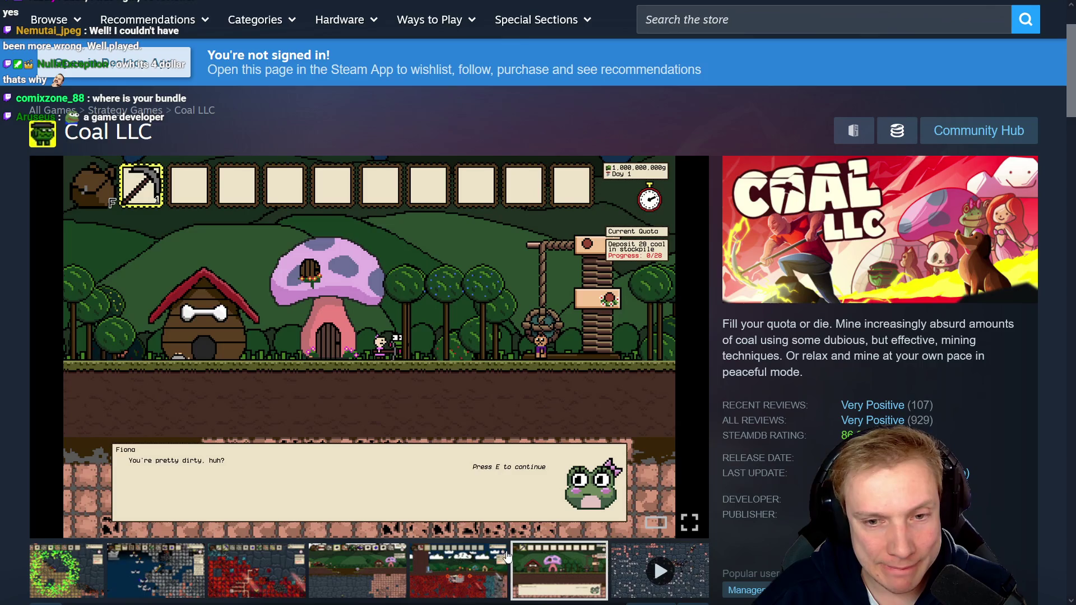
{"action": "mouse_move", "coordinate": [743, 425]}
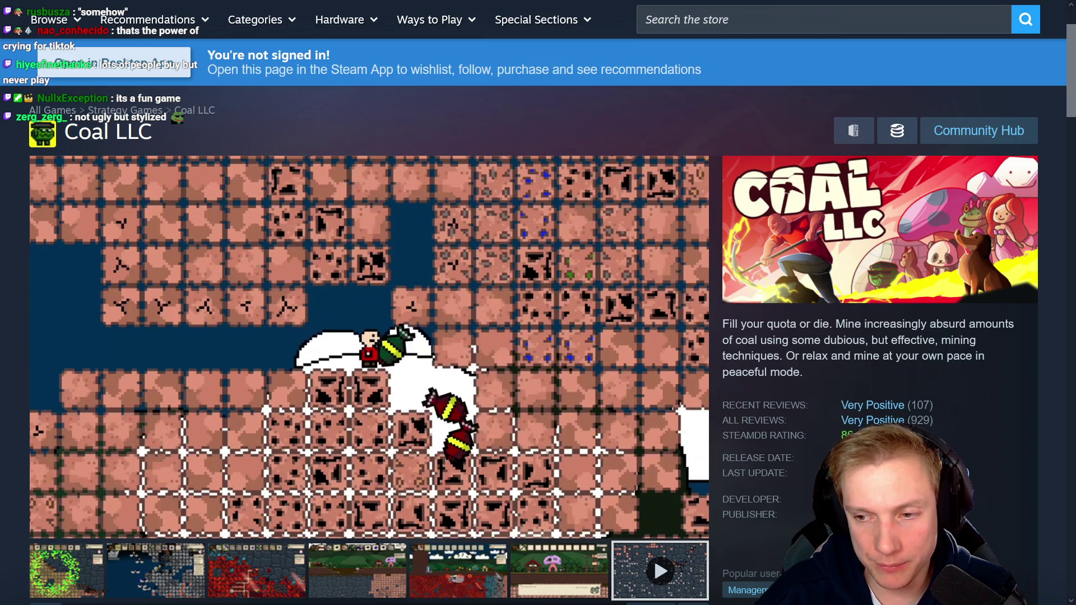
{"action": "scroll", "coordinate": [650, 342], "scroll_direction": "down", "scroll_amount": 2}
{"action": "scroll", "coordinate": [650, 342], "scroll_direction": "down", "scroll_amount": 5}
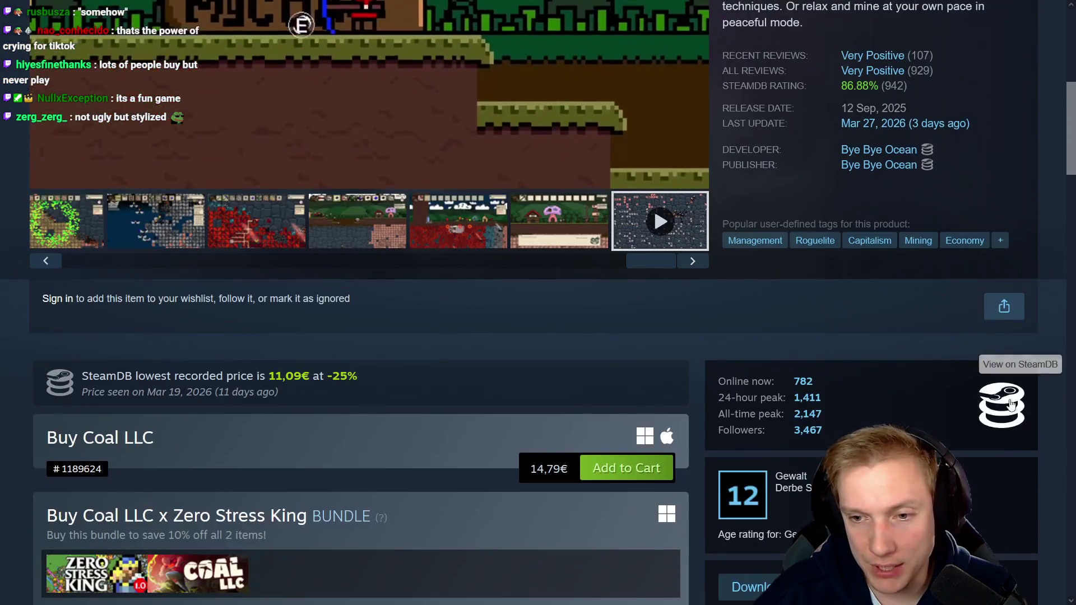
Check the to-do notes in Notepad++, then open Coal LLC's SteamDB page from the store's SteamDB widget
{"action": "left_click", "coordinate": [1004, 331]}
{"action": "scroll", "coordinate": [580, 330], "scroll_direction": "down", "scroll_amount": 2}
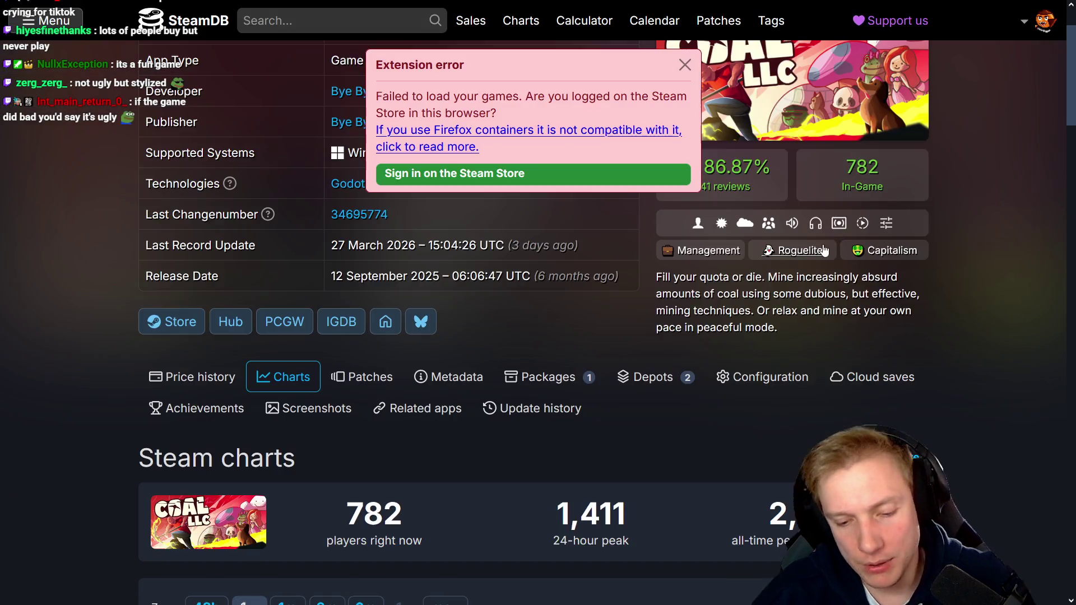
{"action": "key", "text": "alt+Tab"}
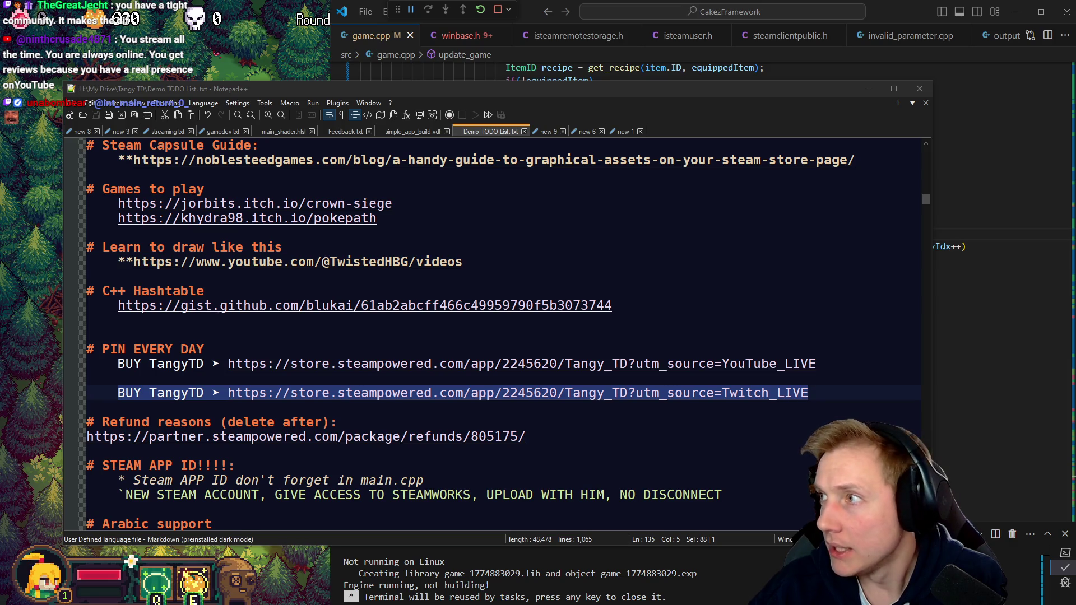
{"action": "key", "text": "alt+Tab"}
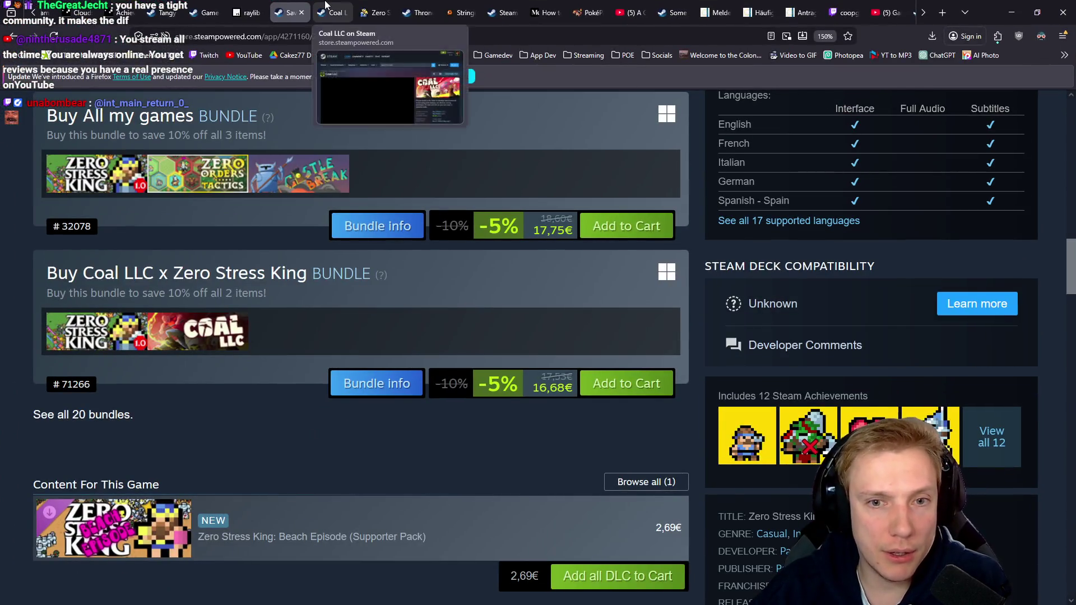
{"action": "left_click", "coordinate": [323, 12]}
{"action": "scroll", "coordinate": [680, 276], "scroll_direction": "down", "scroll_amount": 5}
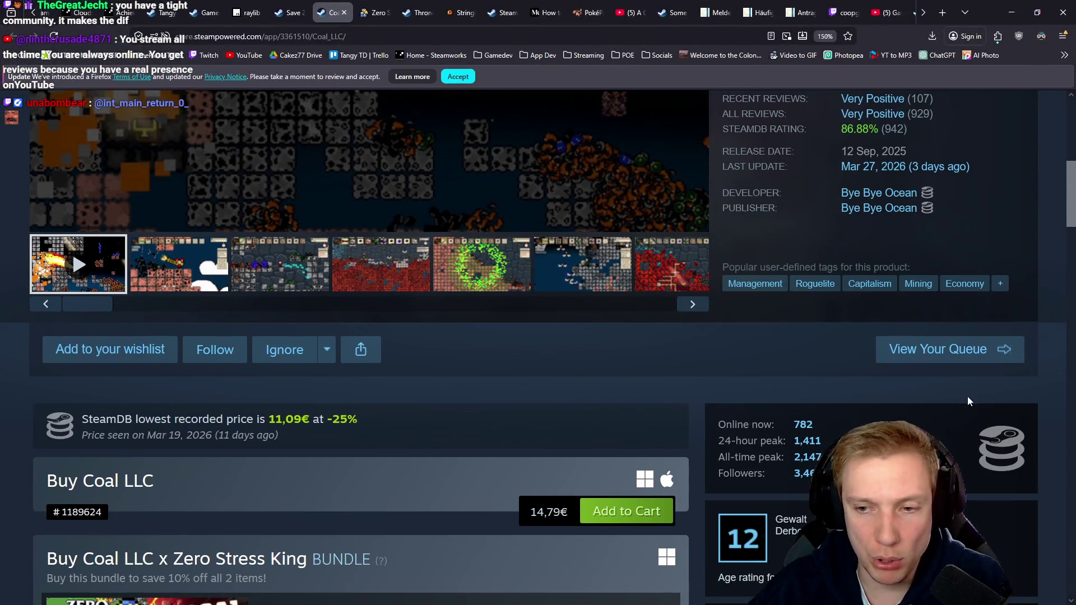
{"action": "left_click", "coordinate": [990, 448]}
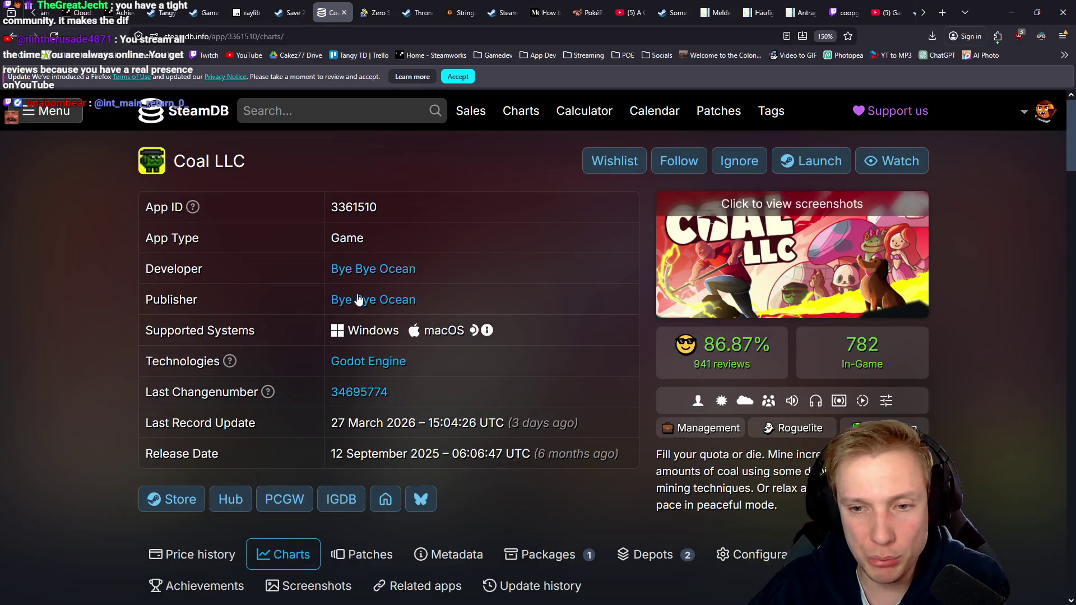
Zoom Coal LLC's player chart to max, then open its patch notes and build history
{"action": "scroll", "coordinate": [559, 263], "scroll_direction": "down", "scroll_amount": 6}
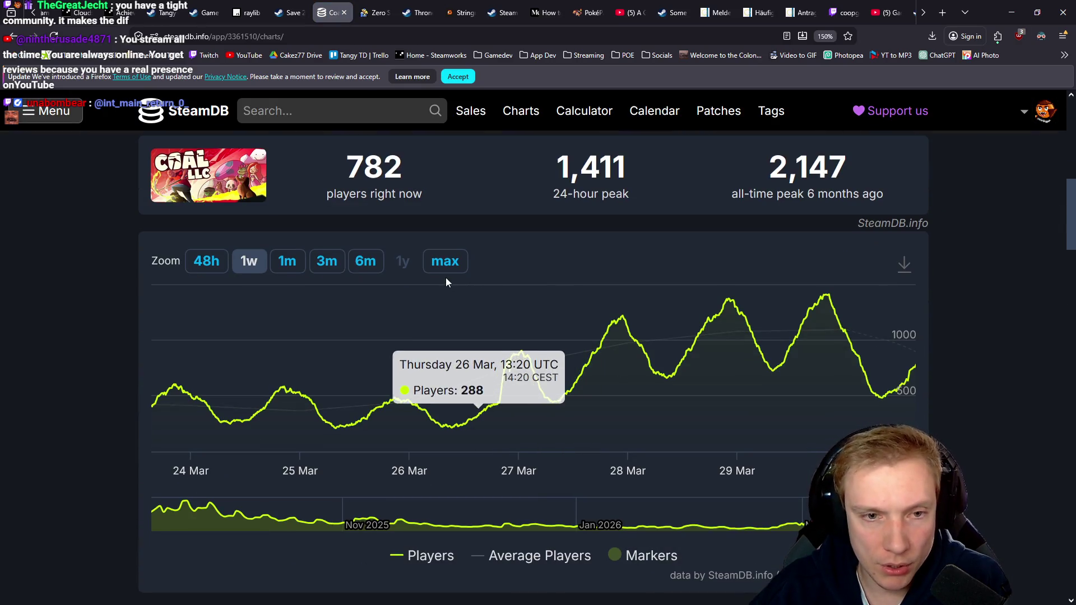
{"action": "left_click", "coordinate": [453, 263]}
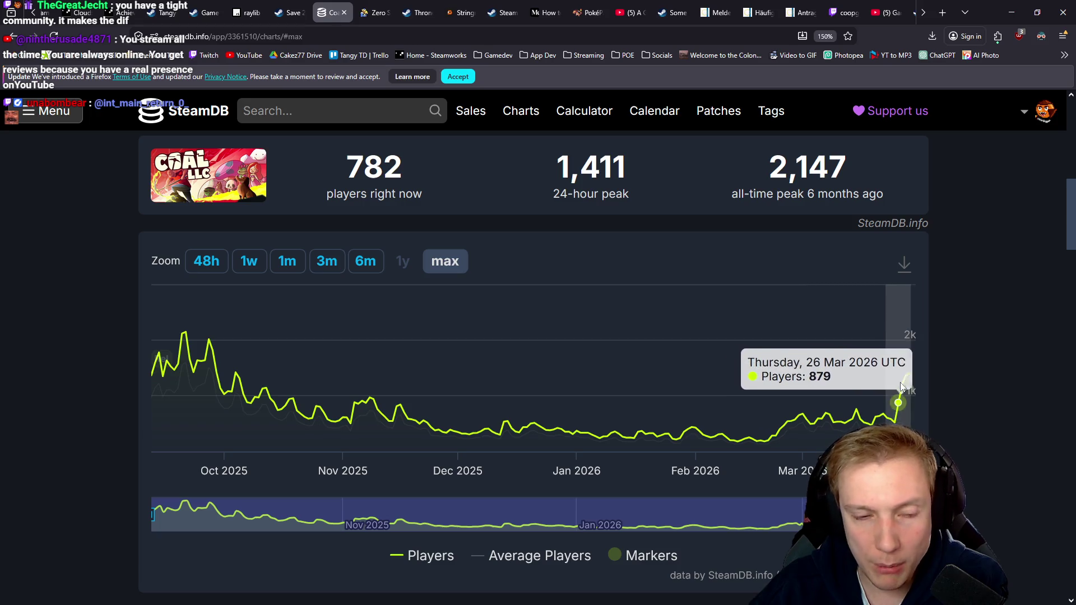
{"action": "scroll", "coordinate": [635, 317], "scroll_direction": "up", "scroll_amount": 5}
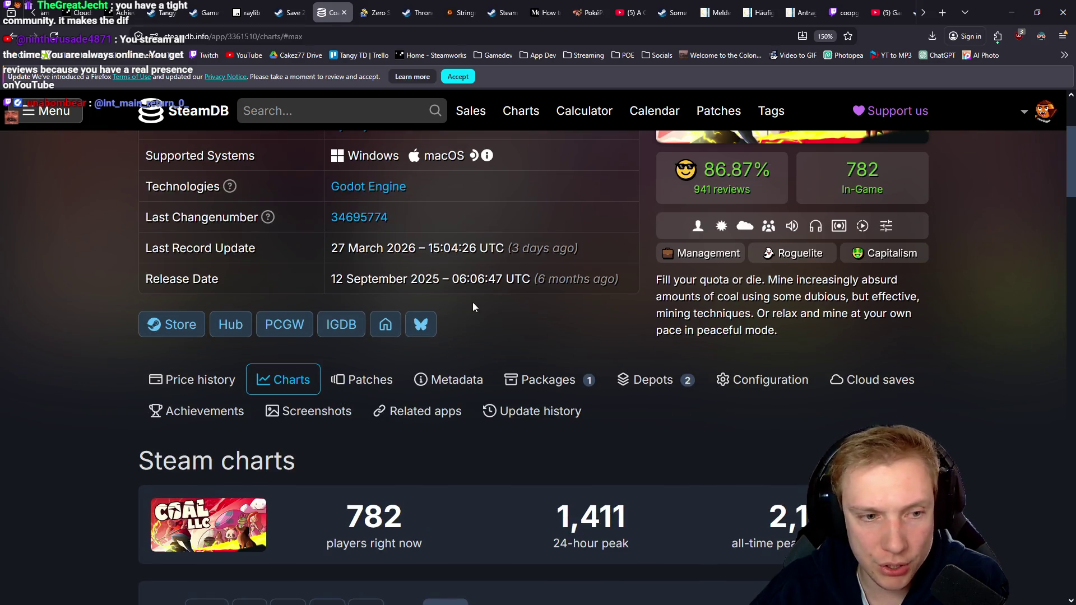
{"action": "left_click", "coordinate": [391, 391]}
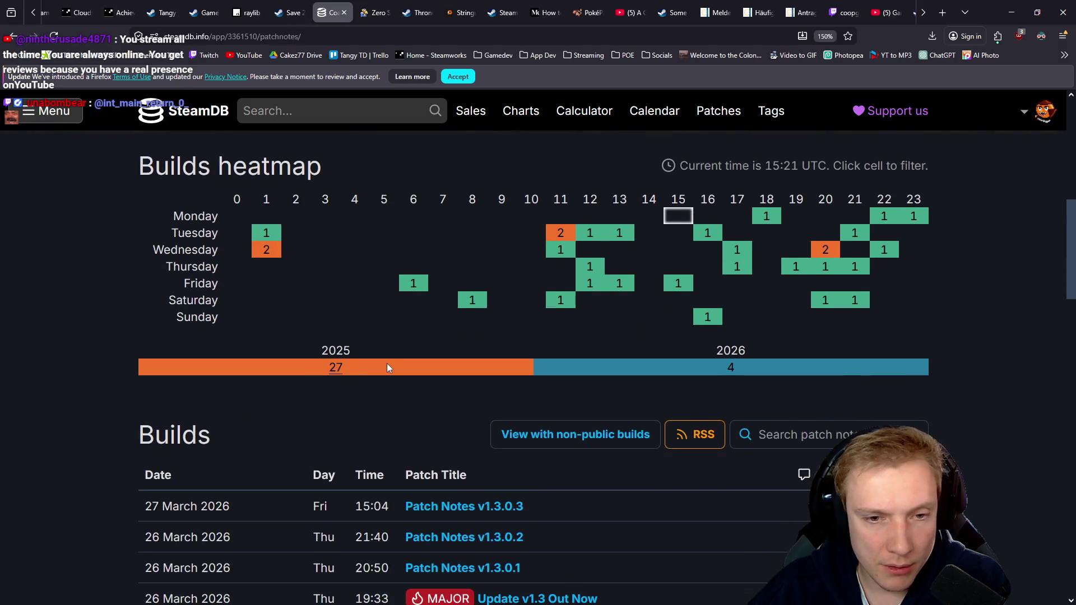
Scroll to the Builds table and open the 'Update v1.3 Out Now' patch notes
{"action": "scroll", "coordinate": [392, 310], "scroll_direction": "down", "scroll_amount": 5}
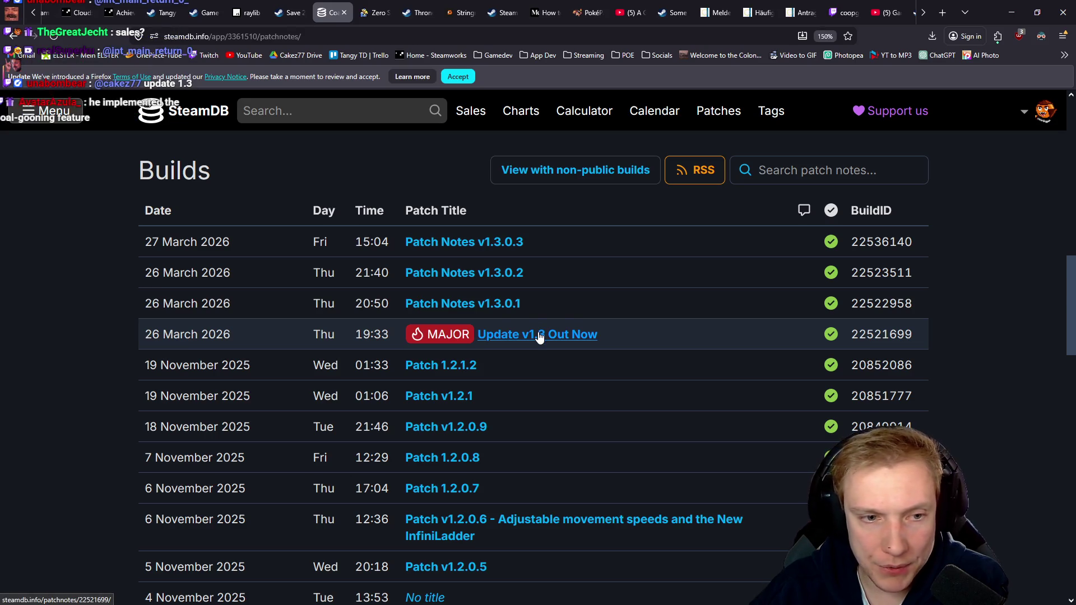
{"action": "left_click", "coordinate": [539, 335]}
Read the v1.3 notes on Combined Arms, Orbist and Ultimate Destructor, then go back to the builds list
{"action": "scroll", "coordinate": [521, 325], "scroll_direction": "down", "scroll_amount": 5}
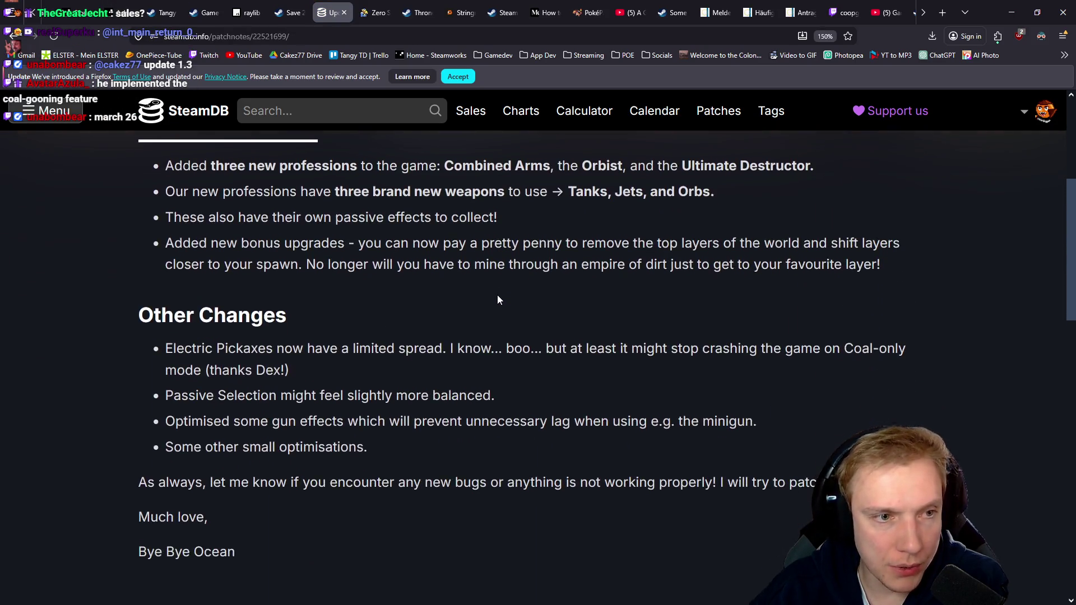
{"action": "scroll", "coordinate": [497, 295], "scroll_direction": "up", "scroll_amount": 2}
{"action": "left_click_drag", "start_coordinate": [190, 256], "coordinate": [492, 249]}
{"action": "left_click_drag", "start_coordinate": [582, 249], "coordinate": [773, 247]}
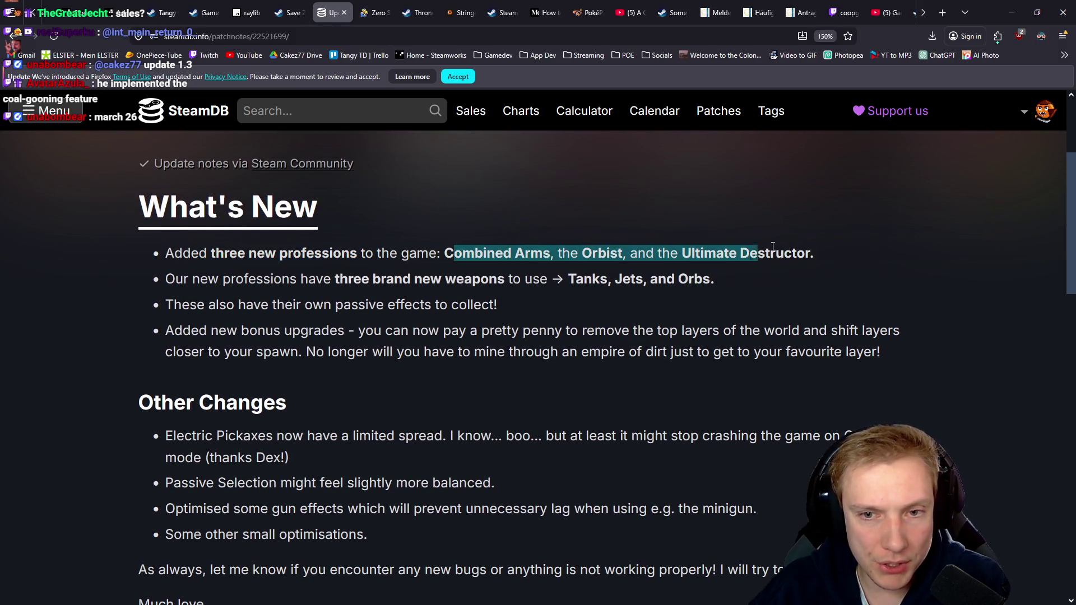
{"action": "left_click_drag", "start_coordinate": [171, 274], "coordinate": [290, 282]}
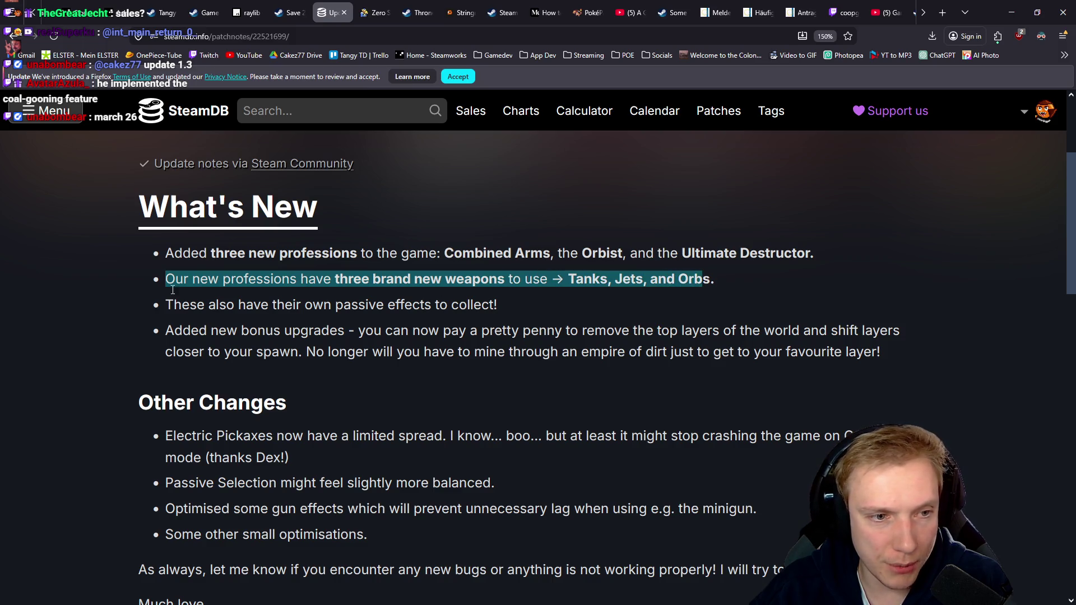
{"action": "scroll", "coordinate": [353, 280], "scroll_direction": "down", "scroll_amount": 5}
{"action": "scroll", "coordinate": [355, 280], "scroll_direction": "up", "scroll_amount": 5}
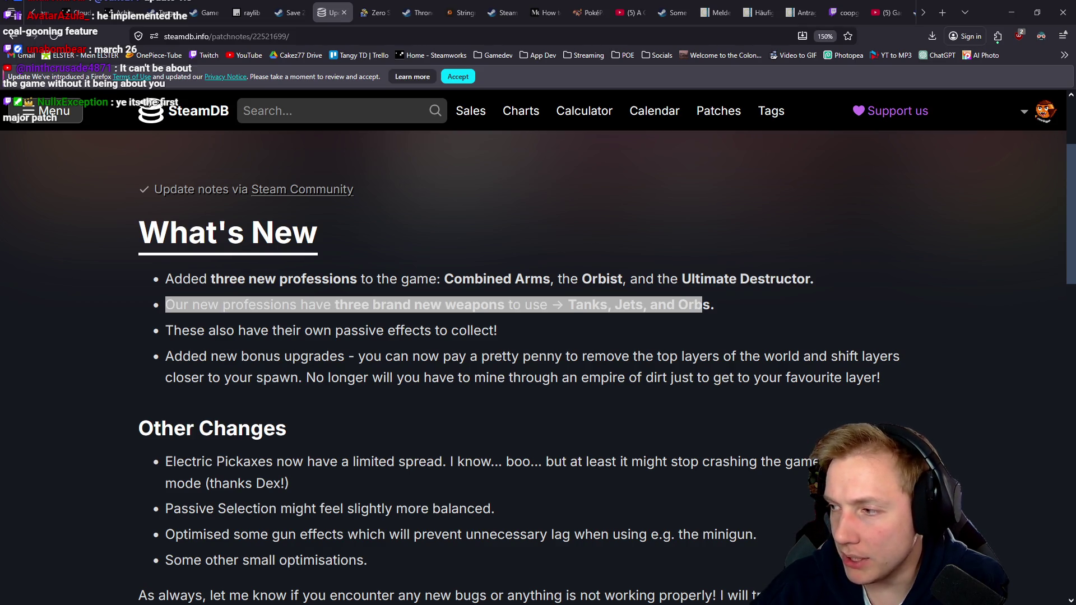
{"action": "left_click_drag", "start_coordinate": [476, 339], "coordinate": [163, 280]}
{"action": "left_click", "coordinate": [432, 322]}
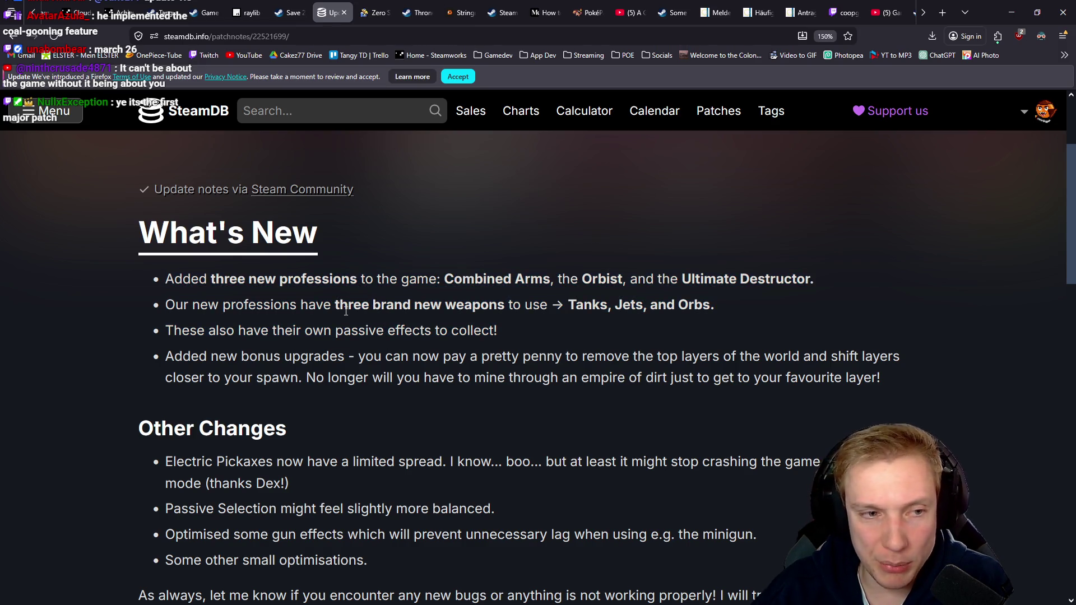
{"action": "key", "text": "alt+Left"}
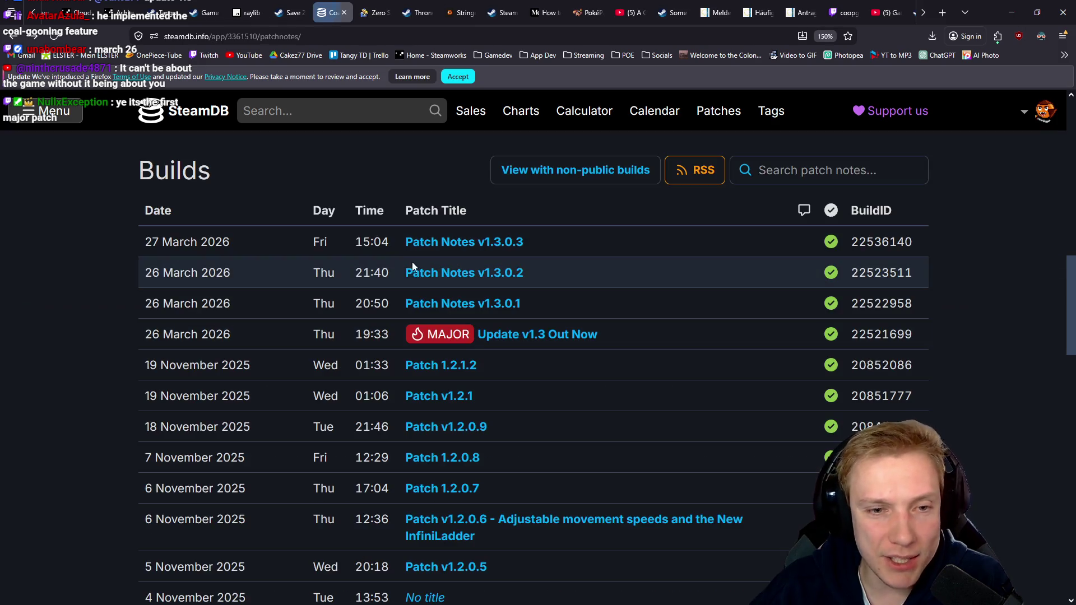
Scroll the Coal LLC builds list, briefly stepping back to the store page and forward again
{"action": "scroll", "coordinate": [517, 278], "scroll_direction": "down", "scroll_amount": 5}
{"action": "scroll", "coordinate": [514, 263], "scroll_direction": "down", "scroll_amount": 10}
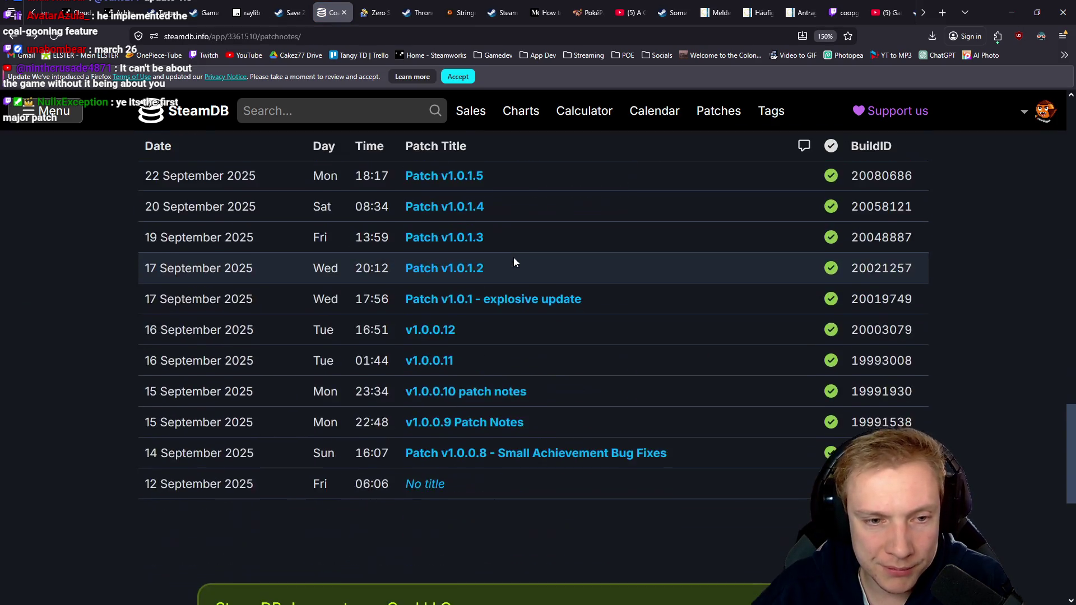
{"action": "scroll", "coordinate": [514, 254], "scroll_direction": "up", "scroll_amount": 11}
{"action": "scroll", "coordinate": [519, 251], "scroll_direction": "up", "scroll_amount": 3}
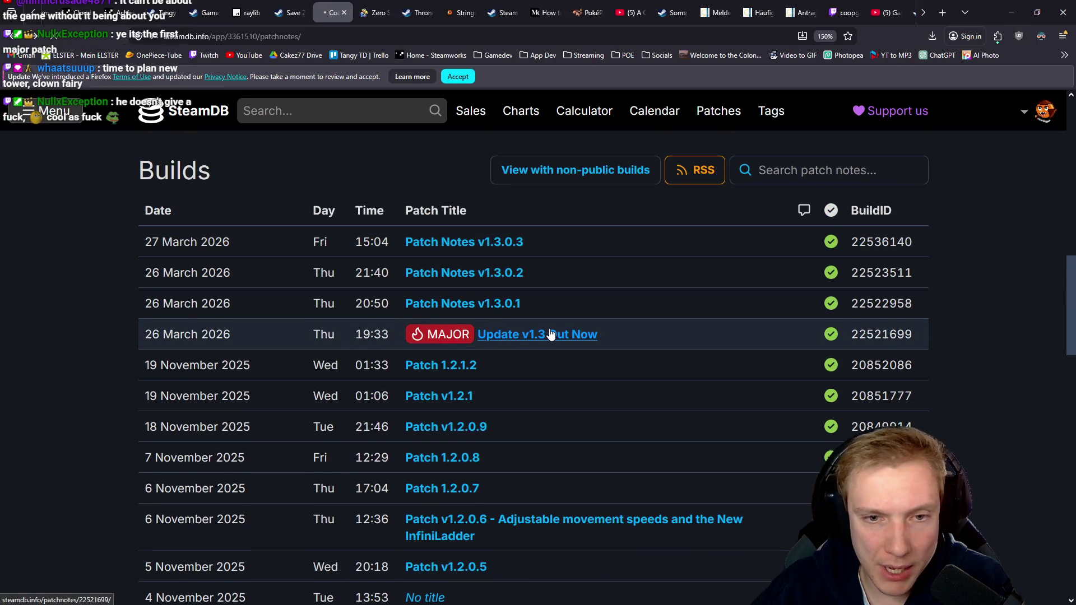
{"action": "key", "text": "alt+Left"}
{"action": "key", "text": "alt+Right"}
{"action": "scroll", "coordinate": [513, 248], "scroll_direction": "up", "scroll_amount": 3}
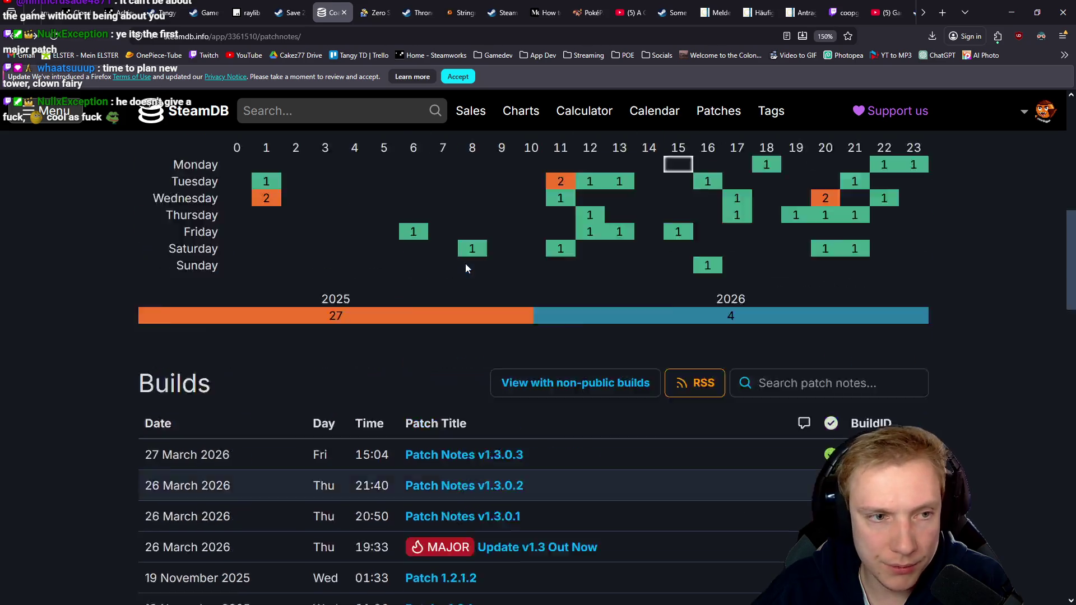
{"action": "scroll", "coordinate": [465, 264], "scroll_direction": "down", "scroll_amount": 15}
{"action": "scroll", "coordinate": [443, 250], "scroll_direction": "up", "scroll_amount": 20}
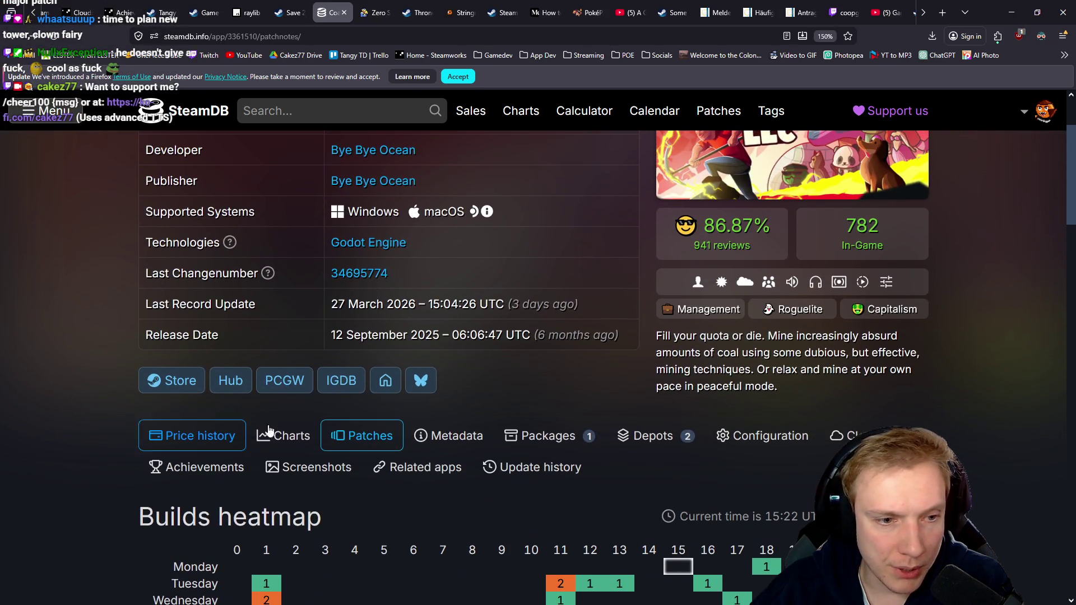
Check Coal LLC's charts (782 now, 1,411 24-hour peak, 2,147 all-time), then open its store page
{"action": "left_click", "coordinate": [269, 431]}
{"action": "scroll", "coordinate": [310, 432], "scroll_direction": "down", "scroll_amount": 3}
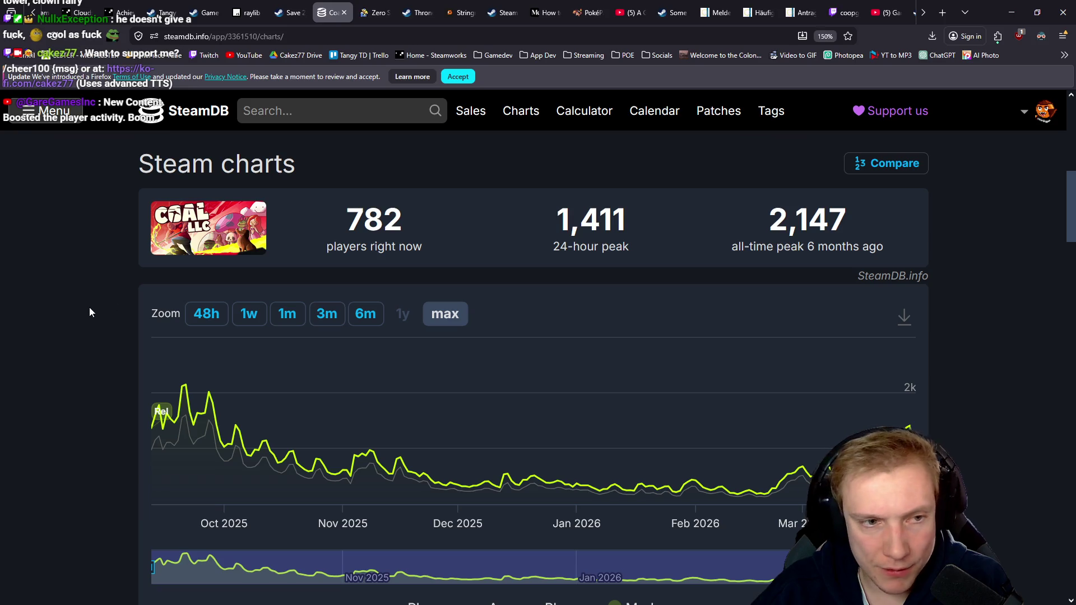
{"action": "scroll", "coordinate": [84, 325], "scroll_direction": "up", "scroll_amount": 3}
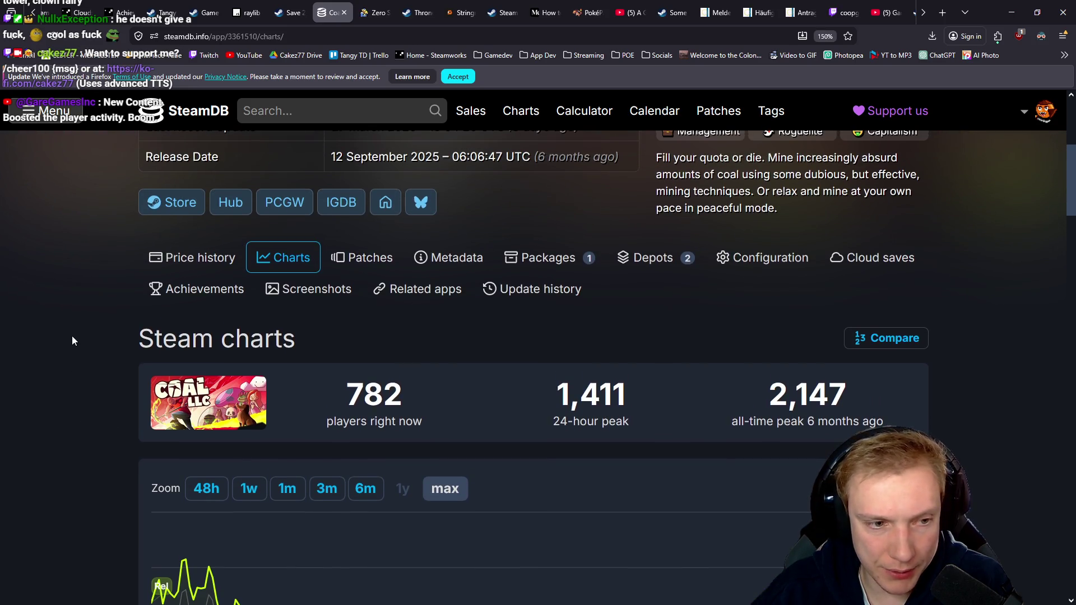
{"action": "scroll", "coordinate": [72, 337], "scroll_direction": "up", "scroll_amount": 2}
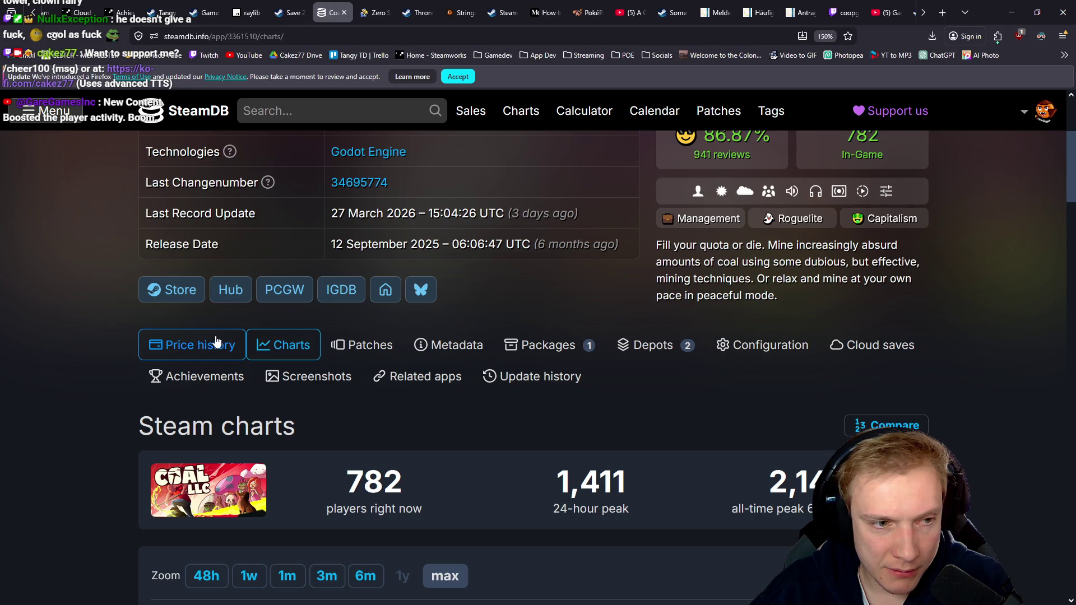
{"action": "scroll", "coordinate": [68, 324], "scroll_direction": "up", "scroll_amount": 4}
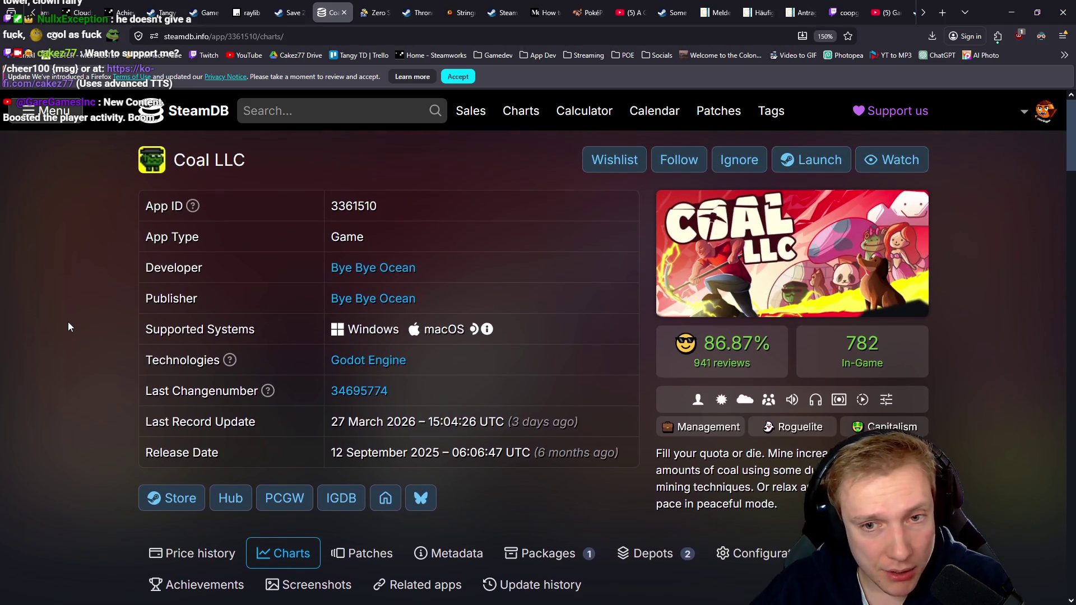
{"action": "scroll", "coordinate": [68, 327], "scroll_direction": "down", "scroll_amount": 5}
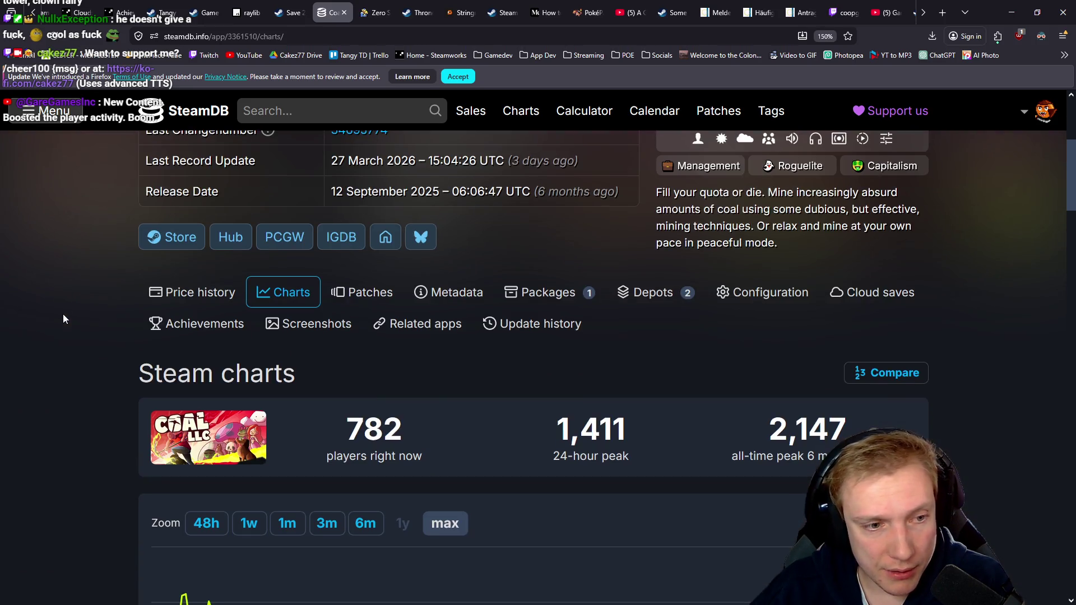
{"action": "left_click", "coordinate": [173, 237]}
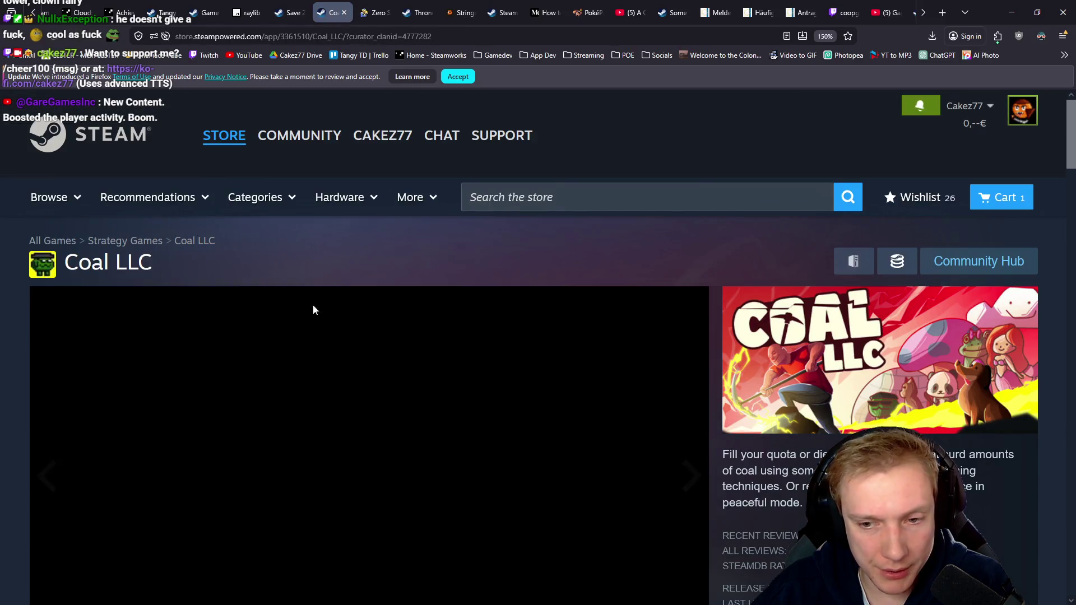
{"action": "scroll", "coordinate": [451, 318], "scroll_direction": "down", "scroll_amount": 3}
{"action": "scroll", "coordinate": [486, 317], "scroll_direction": "down", "scroll_amount": 10}
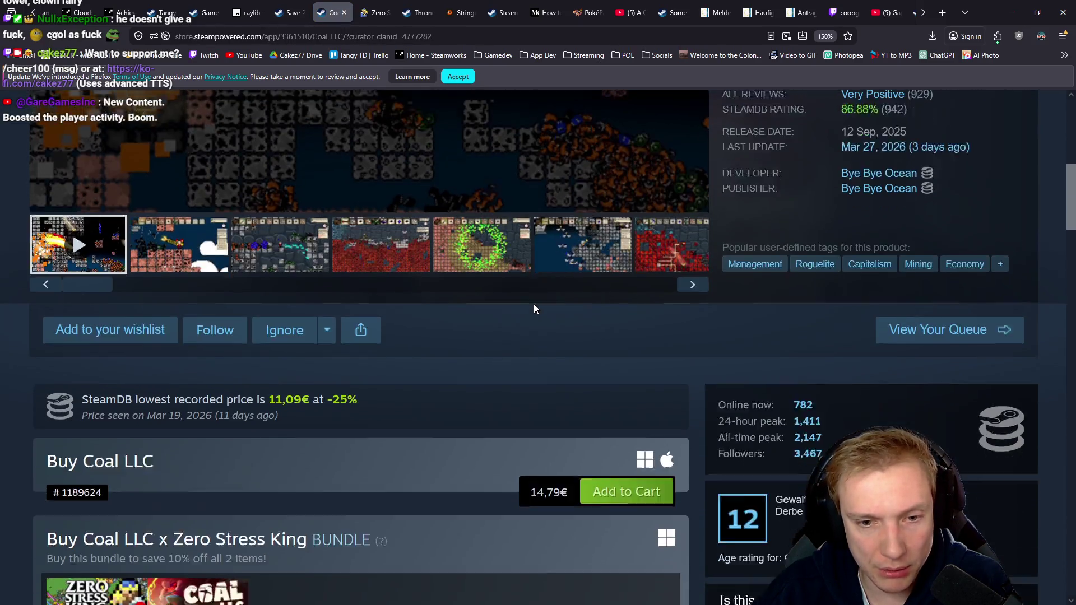
{"action": "scroll", "coordinate": [433, 272], "scroll_direction": "down", "scroll_amount": 3}
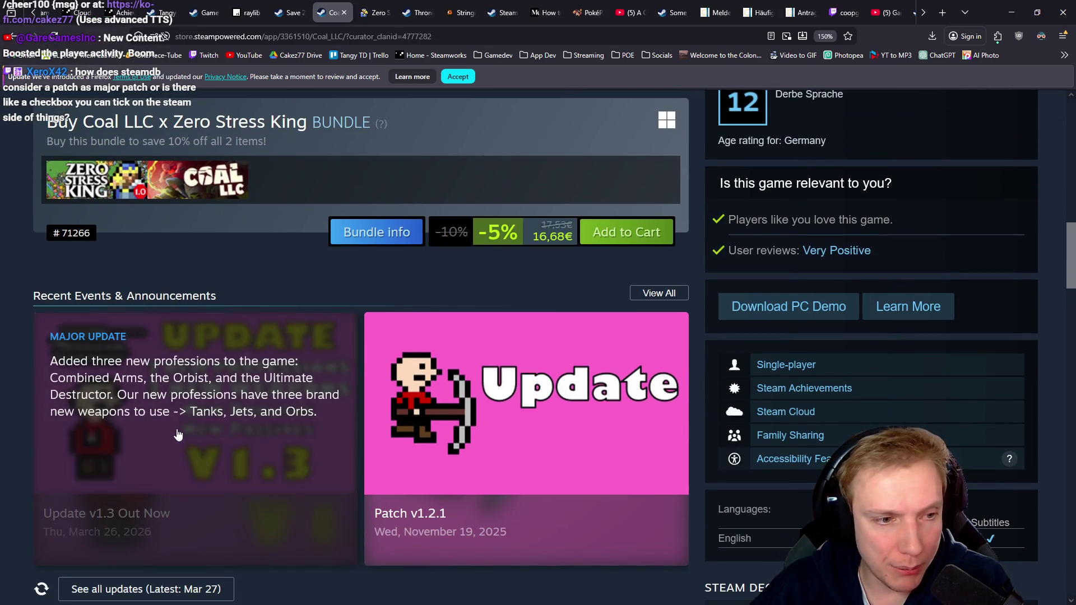
{"action": "left_click", "coordinate": [179, 417]}
{"action": "scroll", "coordinate": [422, 281], "scroll_direction": "down", "scroll_amount": 12}
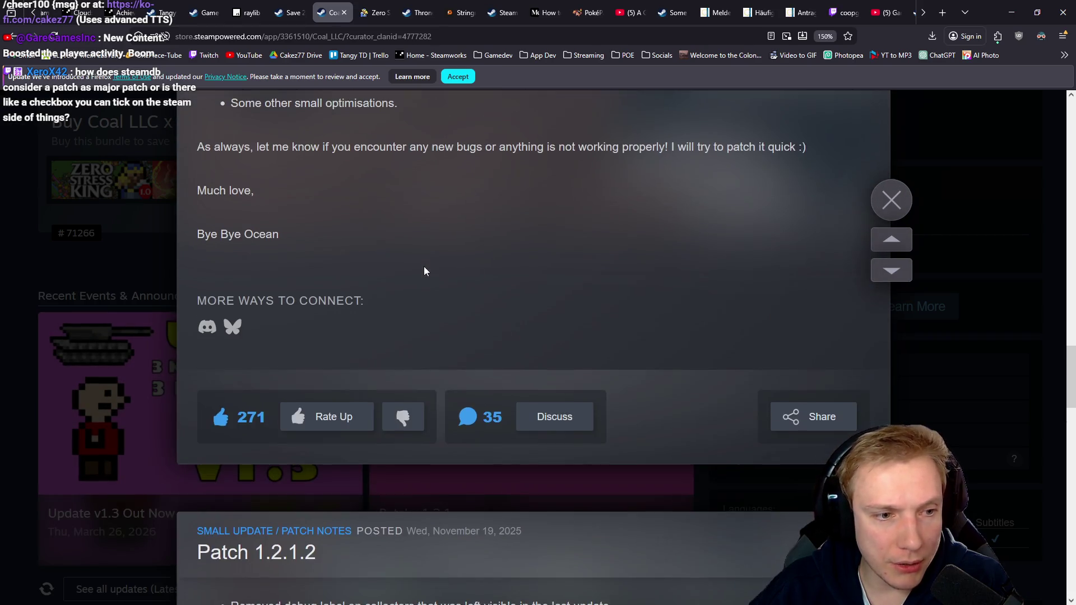
{"action": "scroll", "coordinate": [432, 266], "scroll_direction": "up", "scroll_amount": 6}
{"action": "scroll", "coordinate": [432, 271], "scroll_direction": "up", "scroll_amount": 6}
{"action": "scroll", "coordinate": [351, 285], "scroll_direction": "down", "scroll_amount": 3}
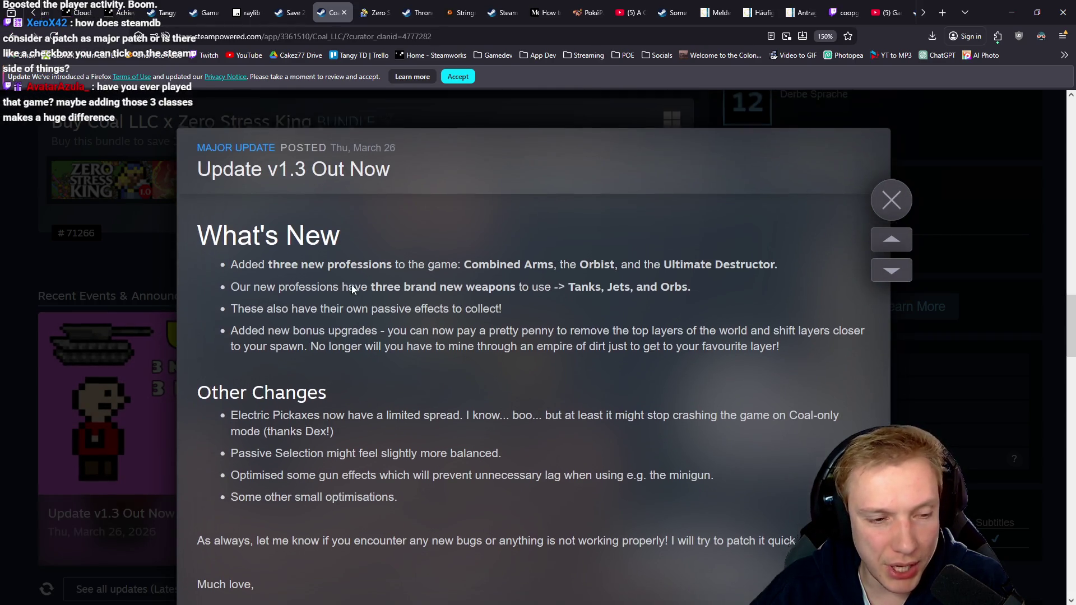
{"action": "scroll", "coordinate": [369, 269], "scroll_direction": "down", "scroll_amount": 3}
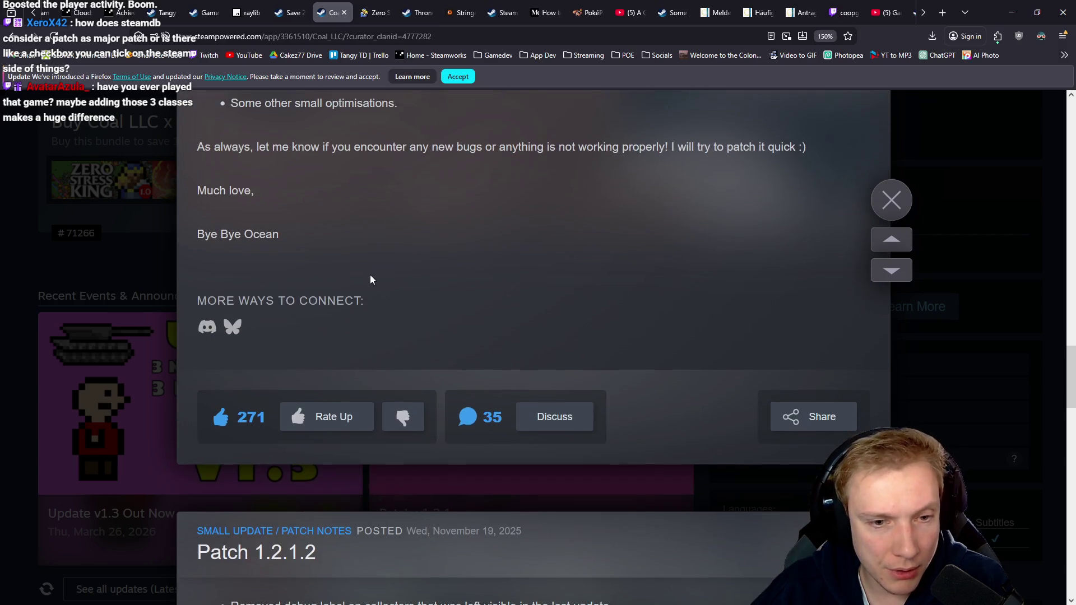
{"action": "left_click", "coordinate": [891, 201]}
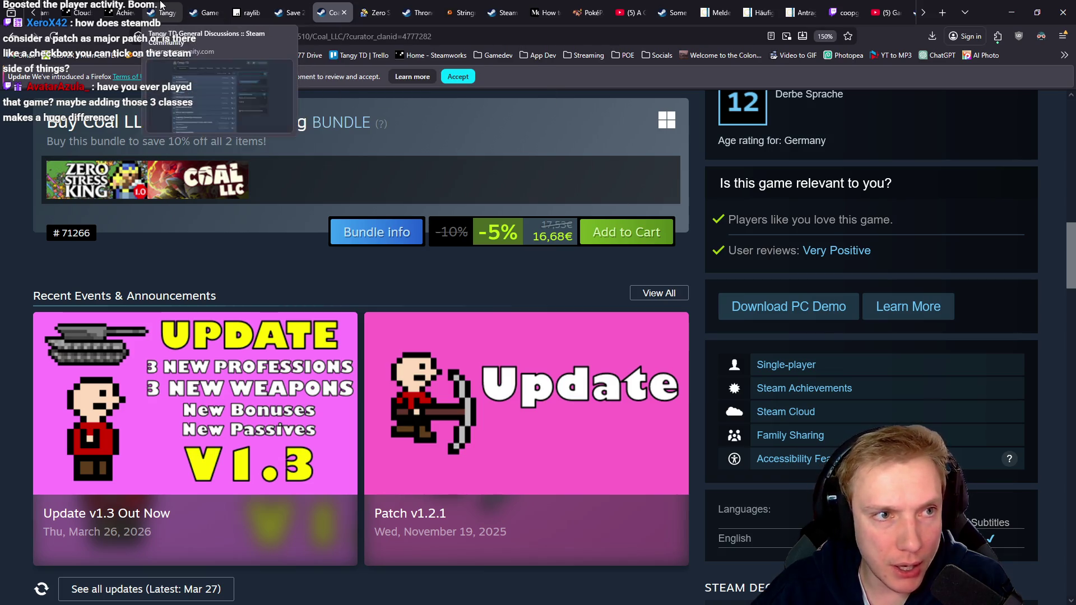
Cycle through the open browser tabs, ending on the Thronefall store page
{"action": "left_click", "coordinate": [160, 5]}
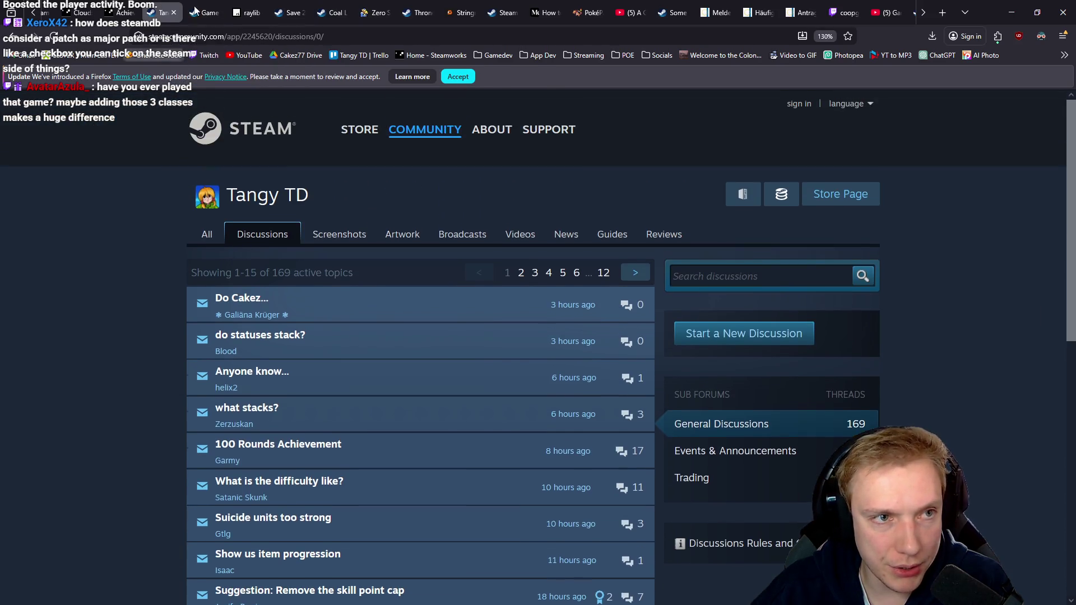
{"action": "left_click", "coordinate": [209, 5]}
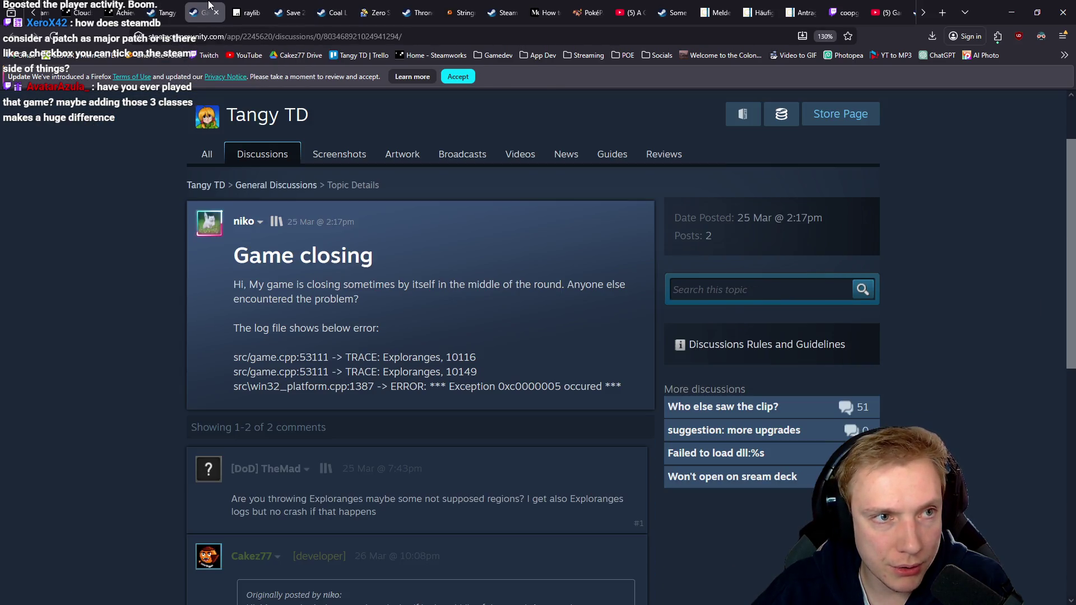
{"action": "left_click", "coordinate": [296, 7]}
{"action": "scroll", "coordinate": [275, 196], "scroll_direction": "up", "scroll_amount": 5}
{"action": "left_click", "coordinate": [503, 12]}
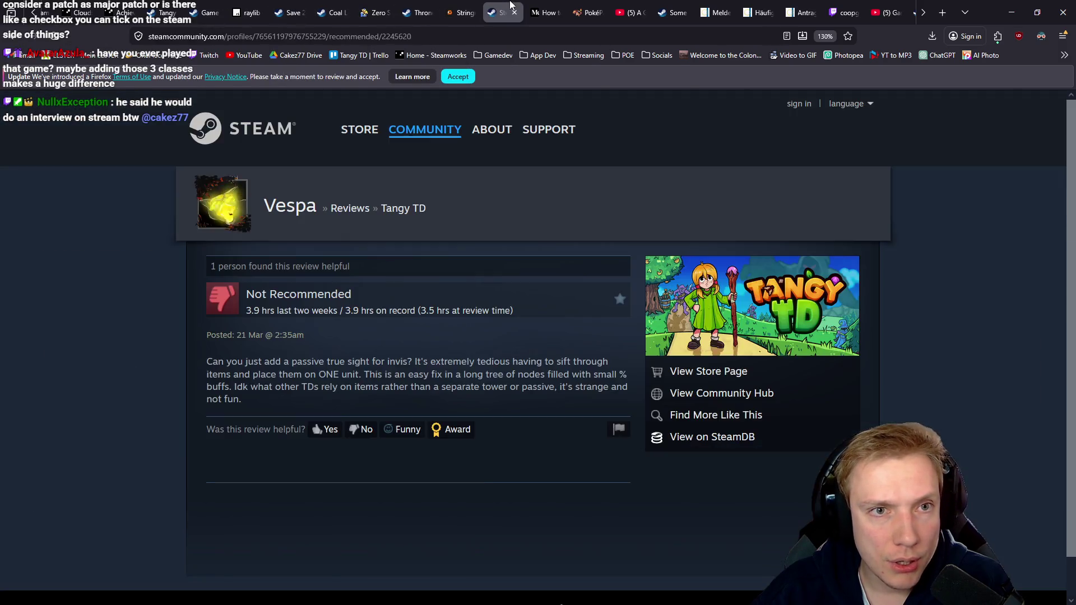
{"action": "left_click", "coordinate": [417, 7]}
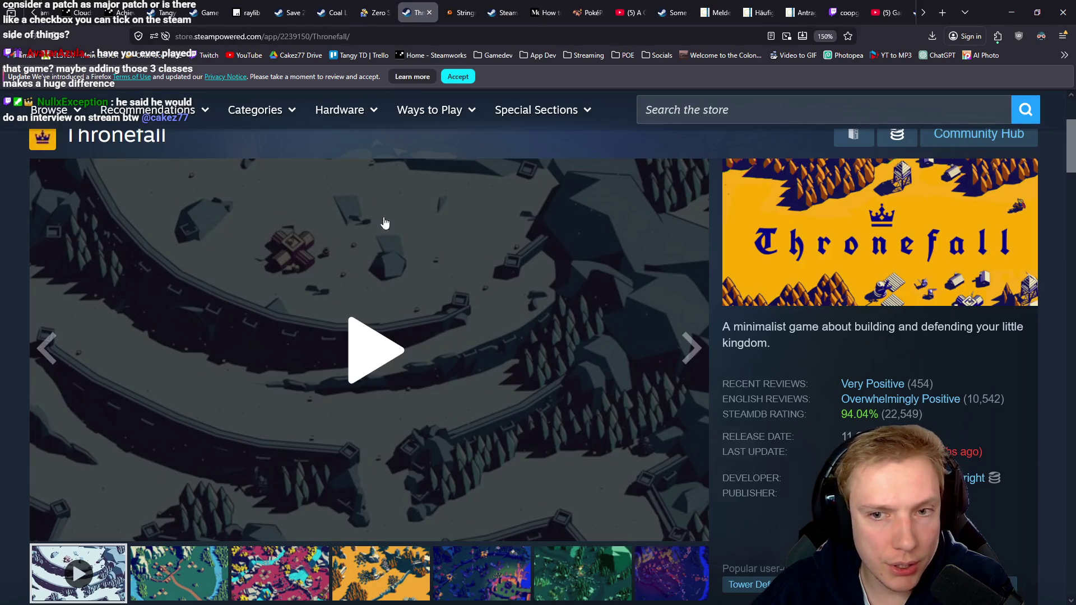
Search the Steam store for 'tangy td' and open the Tangy TD result
{"action": "left_click", "coordinate": [736, 112]}
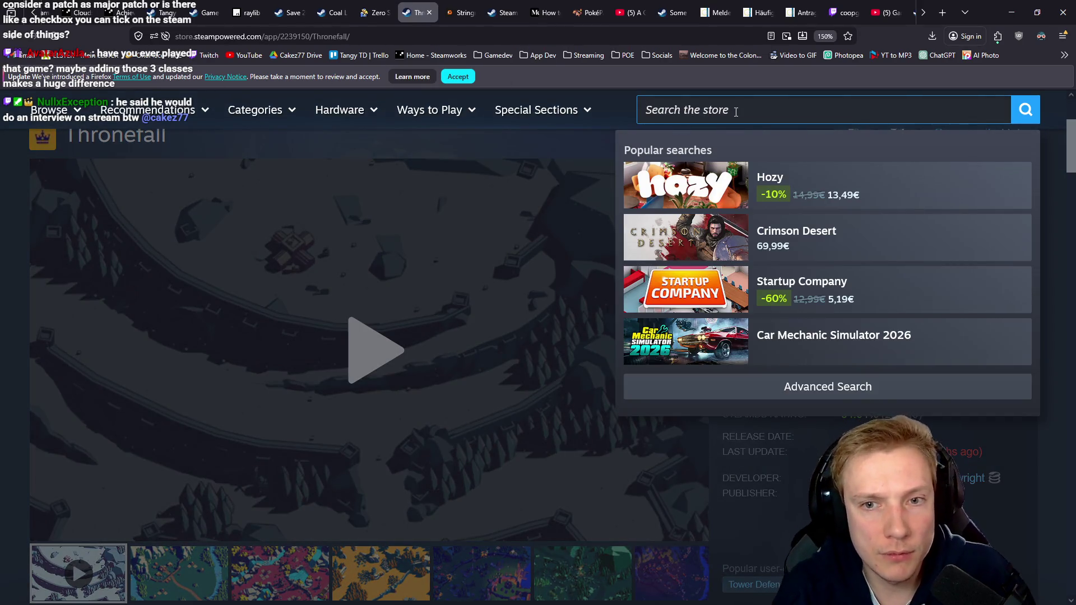
{"action": "type", "text": "tangy td"}
{"action": "key", "text": "BackSpace"}
{"action": "key", "text": "BackSpace"}
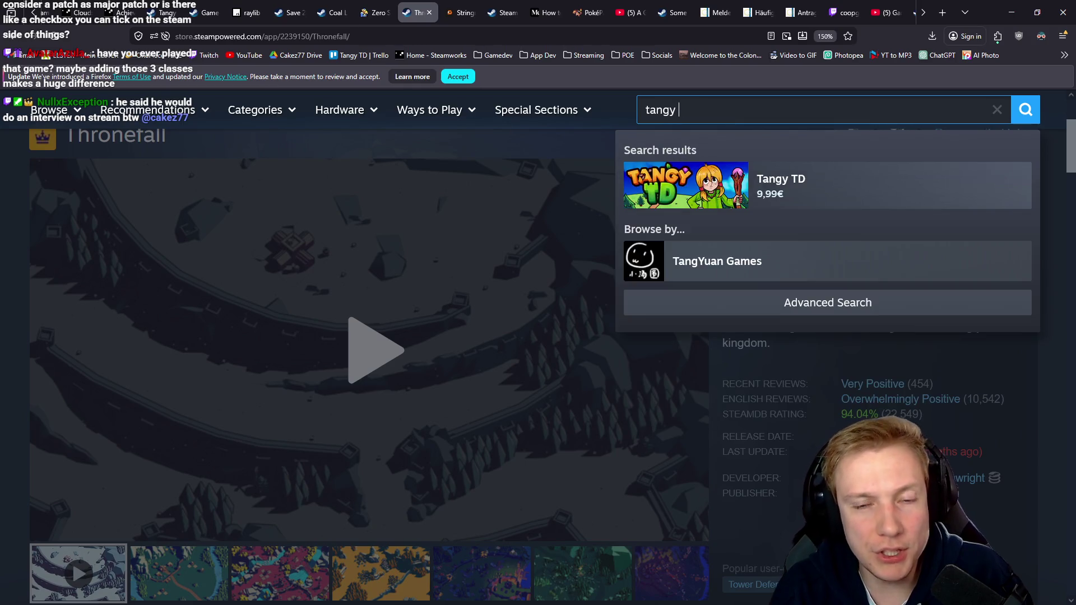
{"action": "type", "text": "td"}
{"action": "key", "text": "Return"}
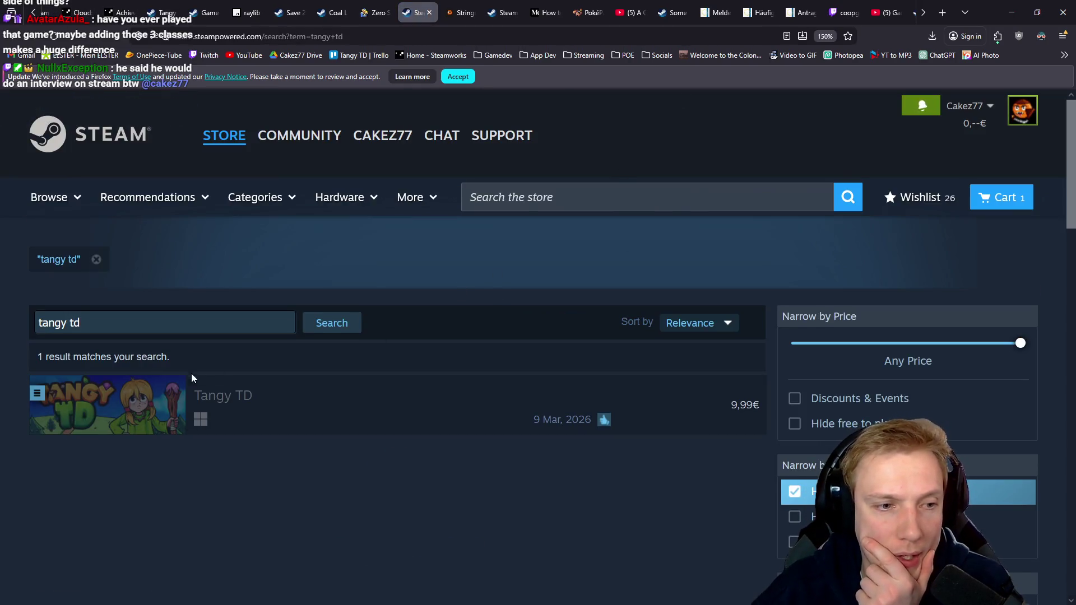
{"action": "left_click", "coordinate": [224, 387]}
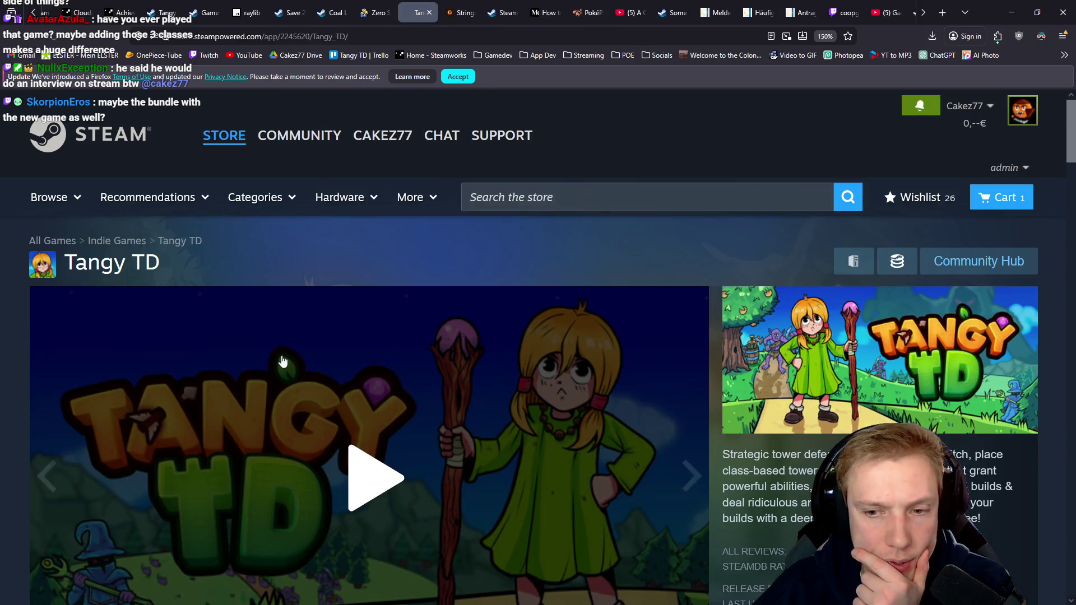
Read Tangy TD's 'More Content, Keybinds' update post under Recent Events, then close it
{"action": "scroll", "coordinate": [283, 362], "scroll_direction": "down", "scroll_amount": 15}
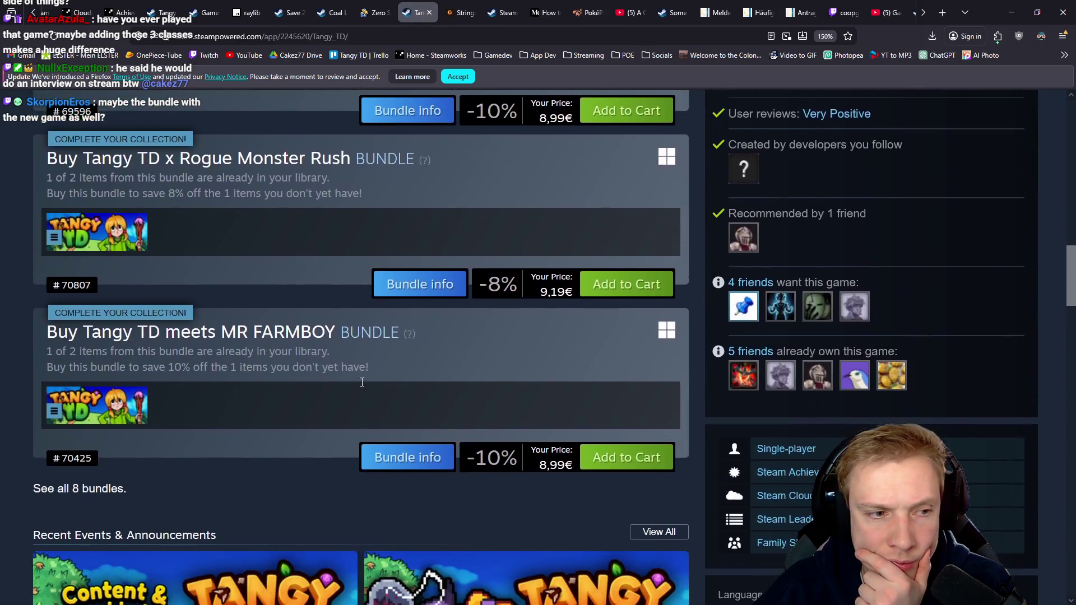
{"action": "scroll", "coordinate": [362, 382], "scroll_direction": "down", "scroll_amount": 5}
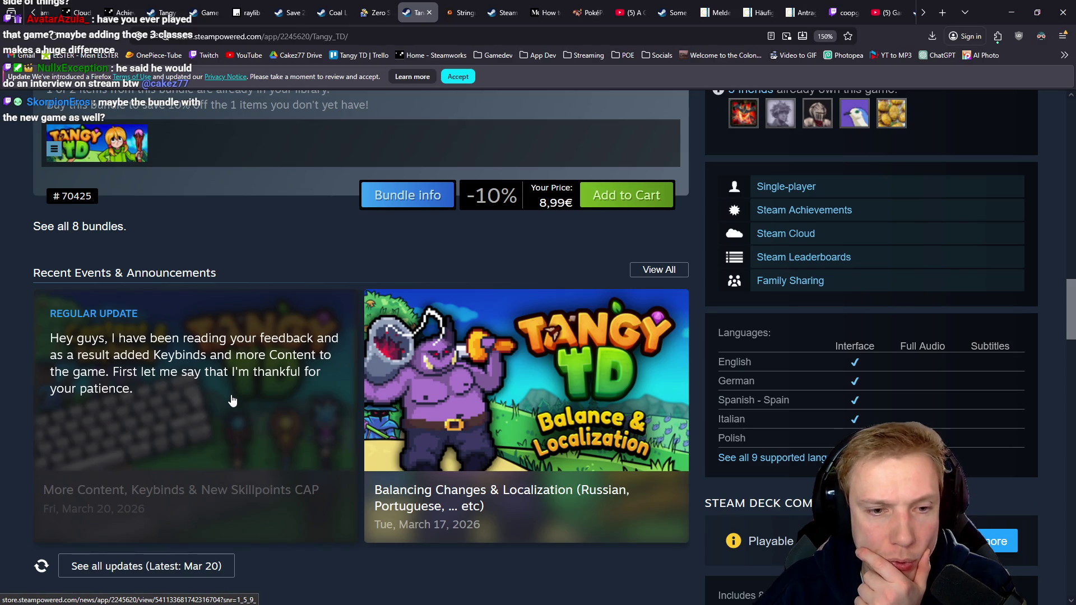
{"action": "left_click", "coordinate": [232, 400]}
{"action": "scroll", "coordinate": [582, 359], "scroll_direction": "down", "scroll_amount": 5}
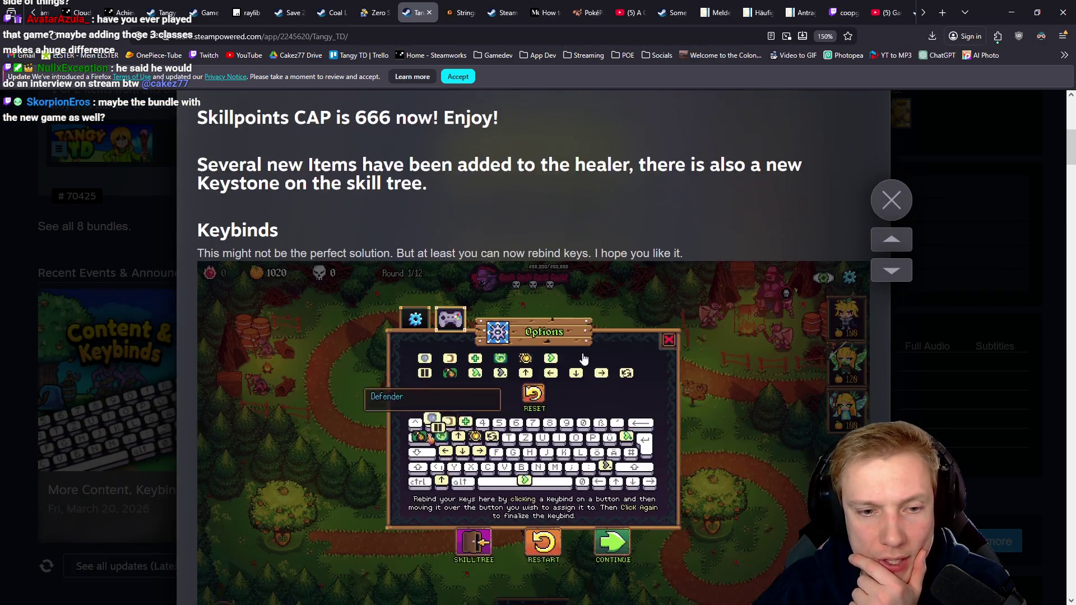
{"action": "scroll", "coordinate": [582, 359], "scroll_direction": "down", "scroll_amount": 15}
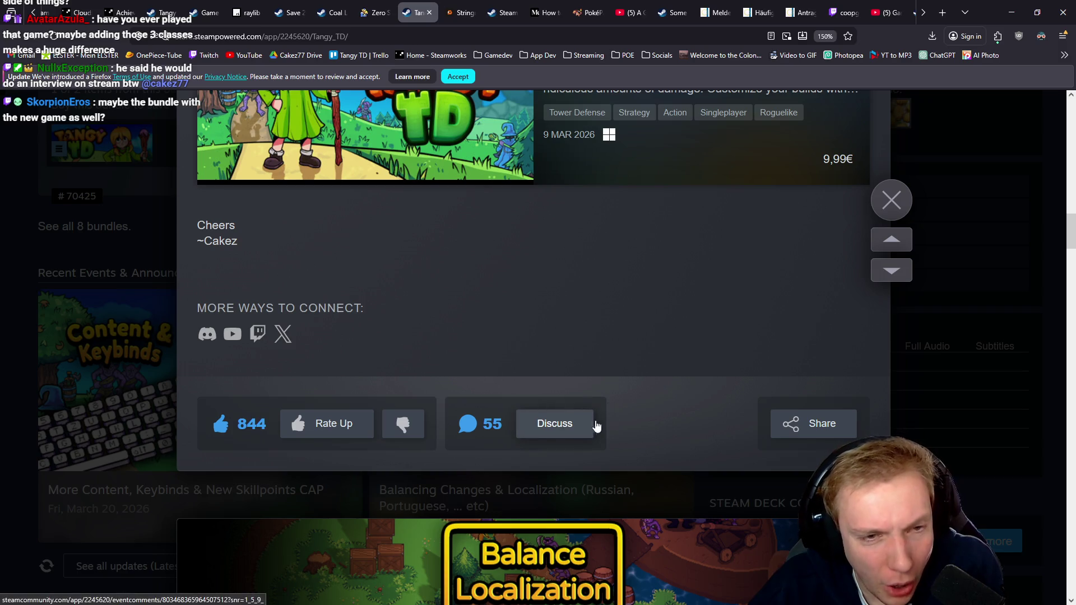
{"action": "scroll", "coordinate": [597, 312], "scroll_direction": "up", "scroll_amount": 12}
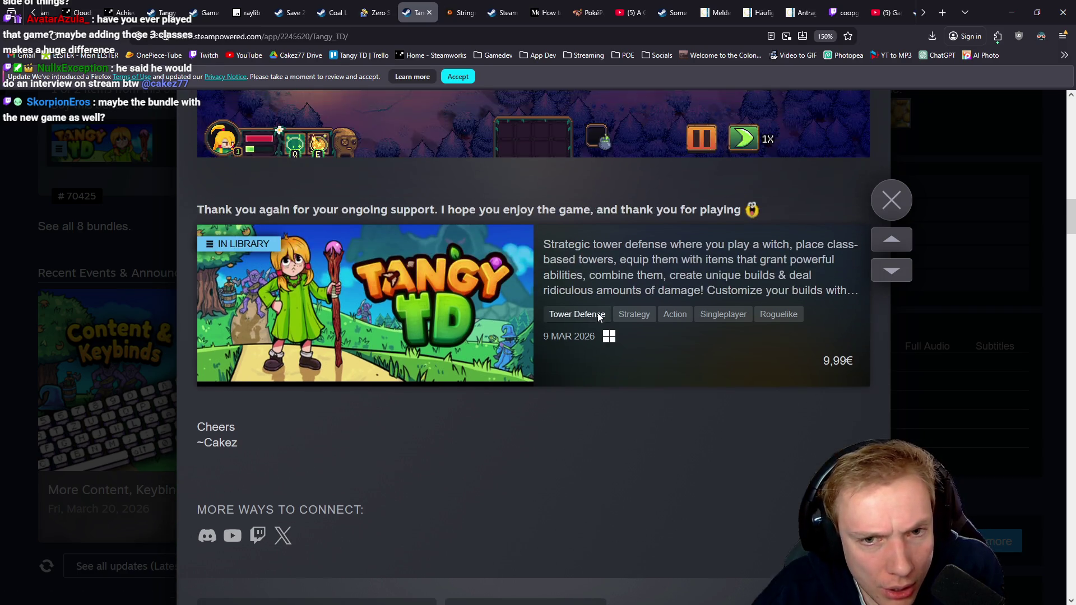
{"action": "scroll", "coordinate": [597, 313], "scroll_direction": "up", "scroll_amount": 6}
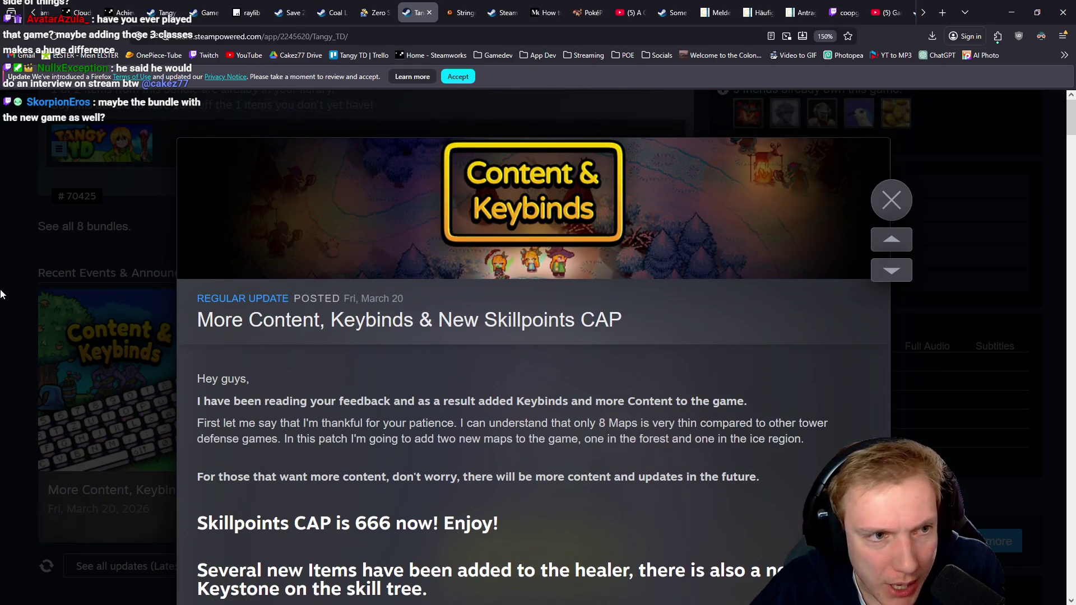
{"action": "left_click", "coordinate": [7, 286]}
Open Tangy TD's SteamDB charts: 250 players now, 462 24-hour peak, 1,202 all-time peak
{"action": "scroll", "coordinate": [610, 284], "scroll_direction": "up", "scroll_amount": 10}
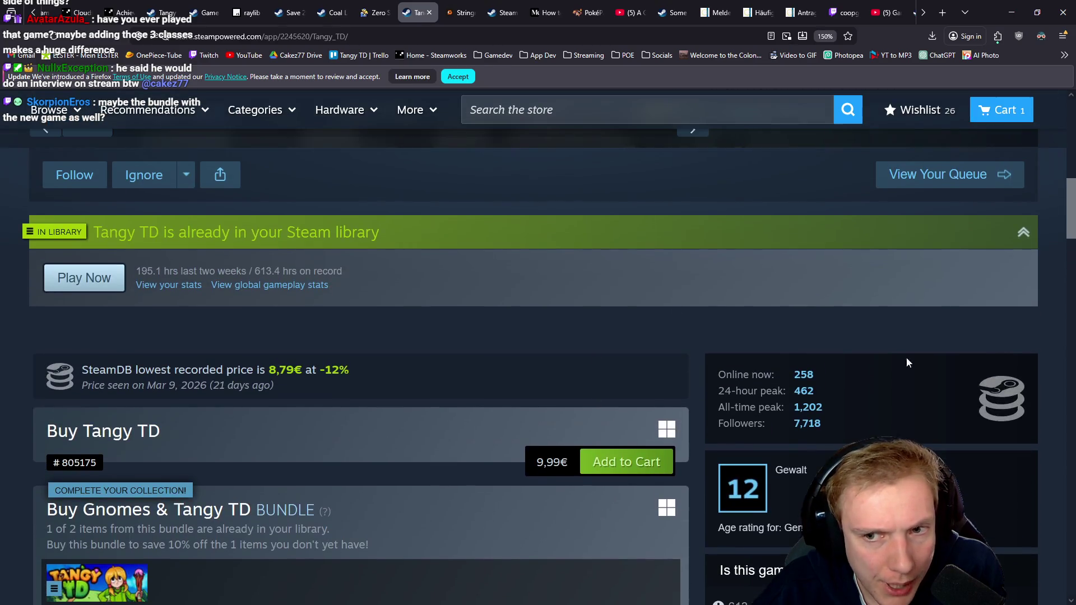
{"action": "left_click", "coordinate": [988, 406]}
{"action": "scroll", "coordinate": [562, 325], "scroll_direction": "down", "scroll_amount": 8}
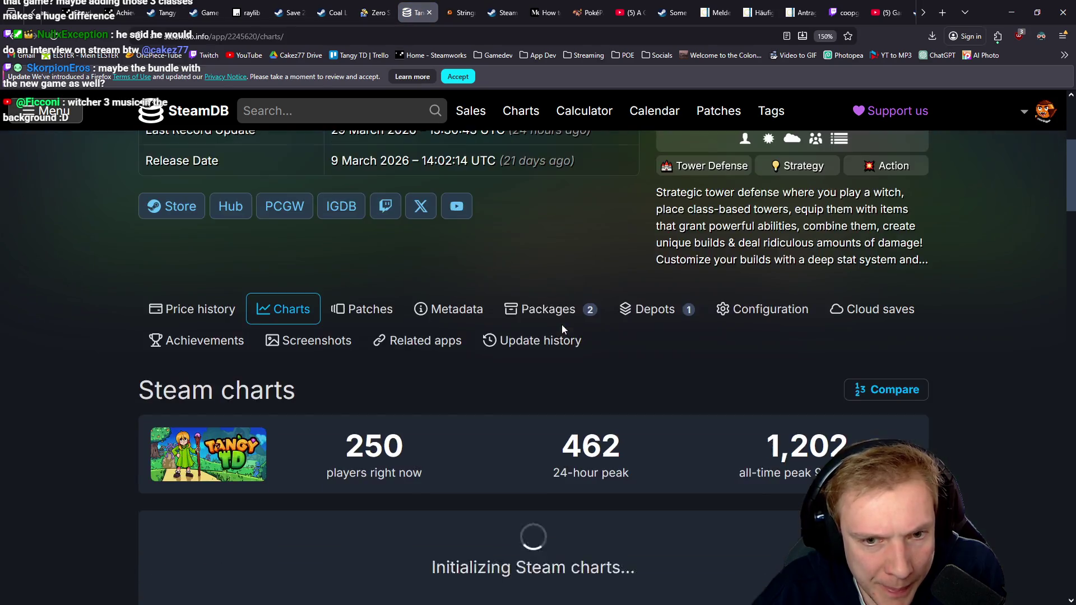
Switch Tangy TD's player chart to max, then 48h, widen it to about 18–29 March, then back to max
{"action": "left_click", "coordinate": [445, 280]}
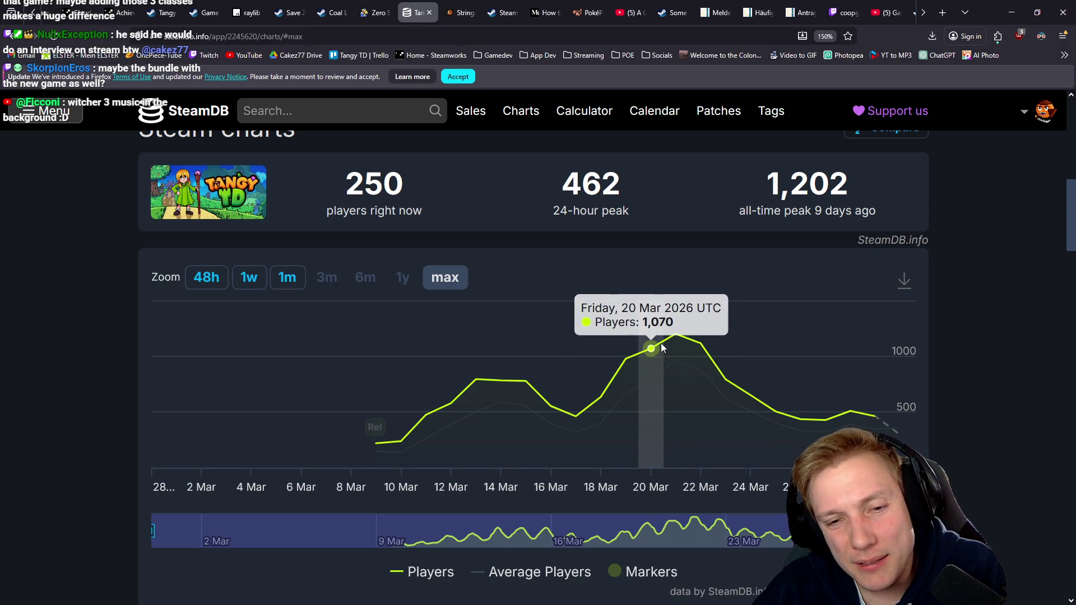
{"action": "left_click", "coordinate": [214, 286]}
{"action": "left_click_drag", "start_coordinate": [812, 529], "coordinate": [604, 529]}
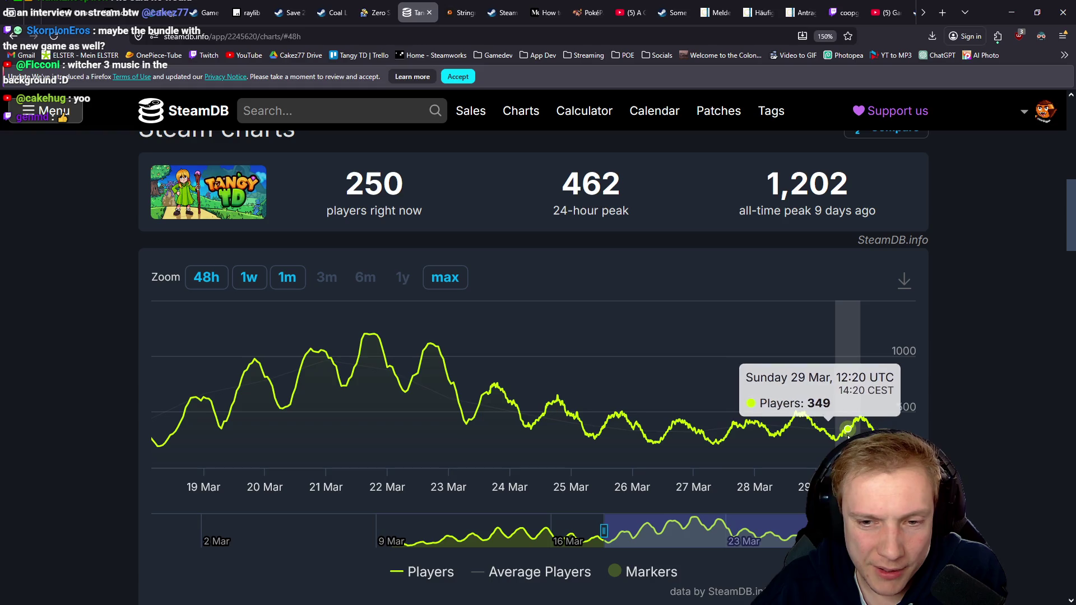
{"action": "left_click", "coordinate": [456, 284]}
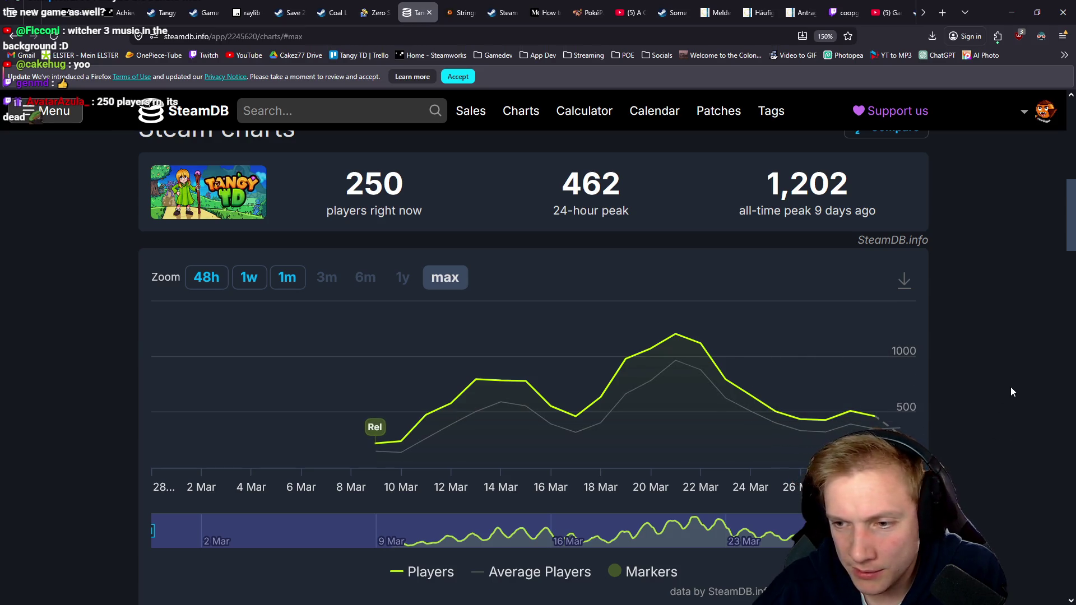
Look over the full-history chart, then move on to the Zero Stress King itch.io tab
{"action": "scroll", "coordinate": [1011, 387], "scroll_direction": "up", "scroll_amount": 8}
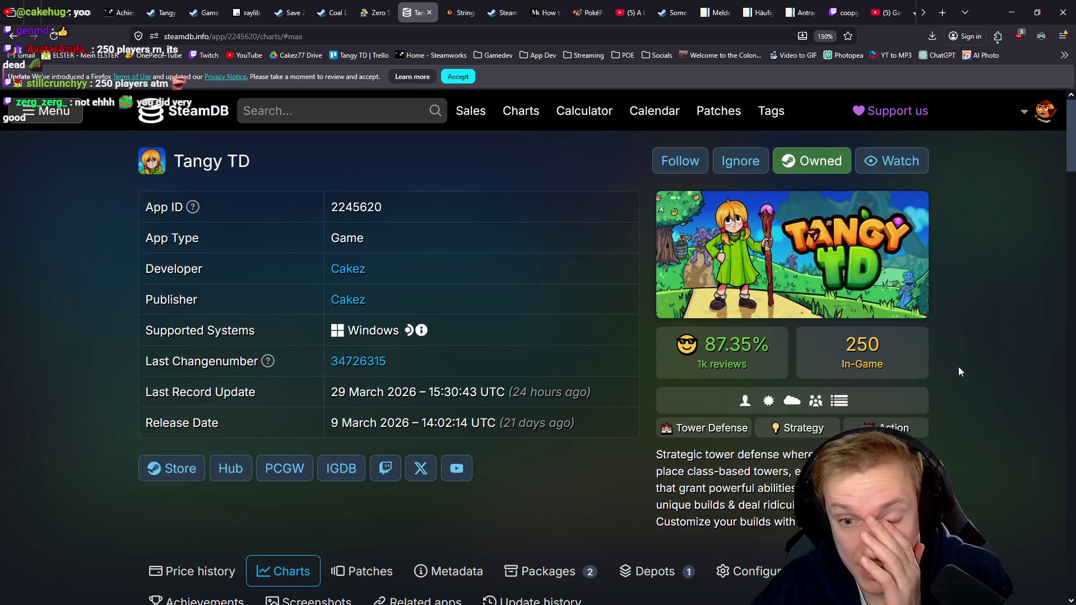
{"action": "scroll", "coordinate": [959, 370], "scroll_direction": "down", "scroll_amount": 1}
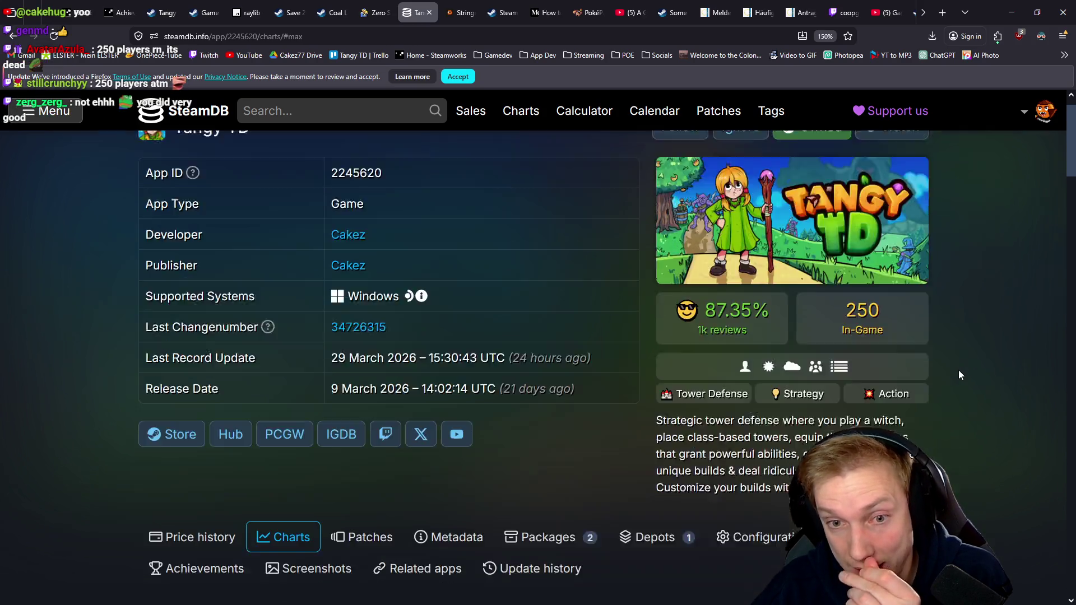
{"action": "scroll", "coordinate": [958, 370], "scroll_direction": "down", "scroll_amount": 4}
{"action": "scroll", "coordinate": [963, 358], "scroll_direction": "up", "scroll_amount": 3}
{"action": "mouse_move", "coordinate": [714, 256]}
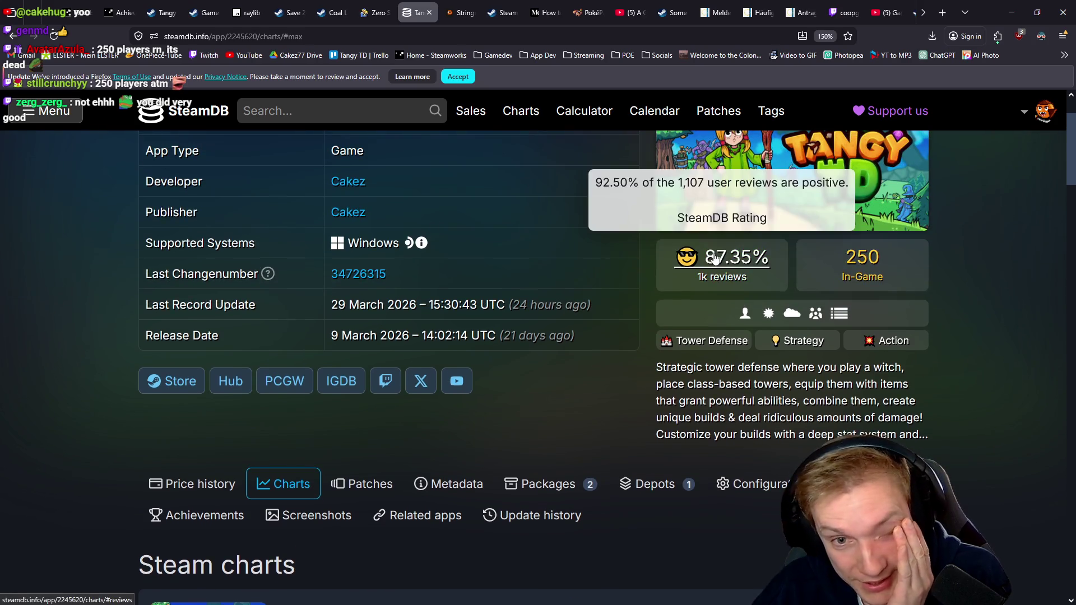
{"action": "left_click", "coordinate": [375, 12]}
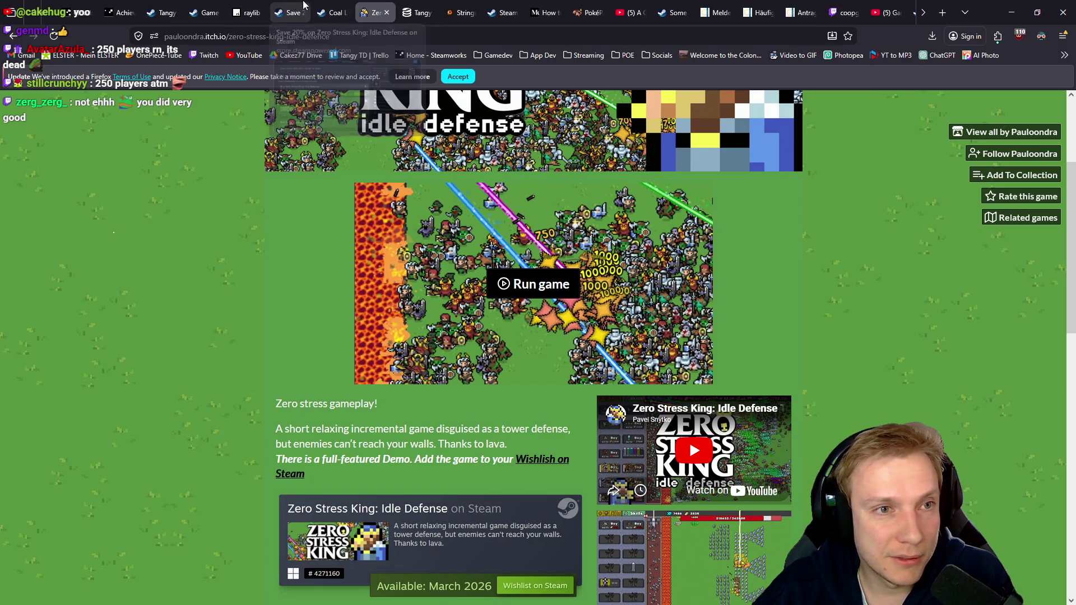
Glance at the Game closing thread and Tangy TD discussions, then review Zero Stress King's itch.io page
{"action": "left_click", "coordinate": [333, 13]}
{"action": "left_click", "coordinate": [205, 5]}
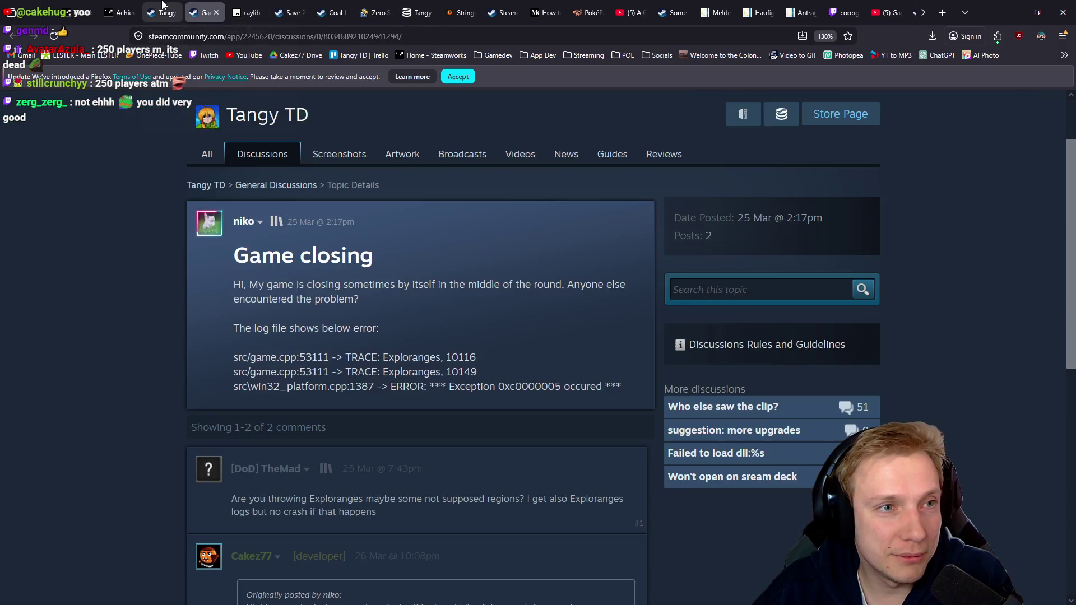
{"action": "left_click", "coordinate": [163, 12]}
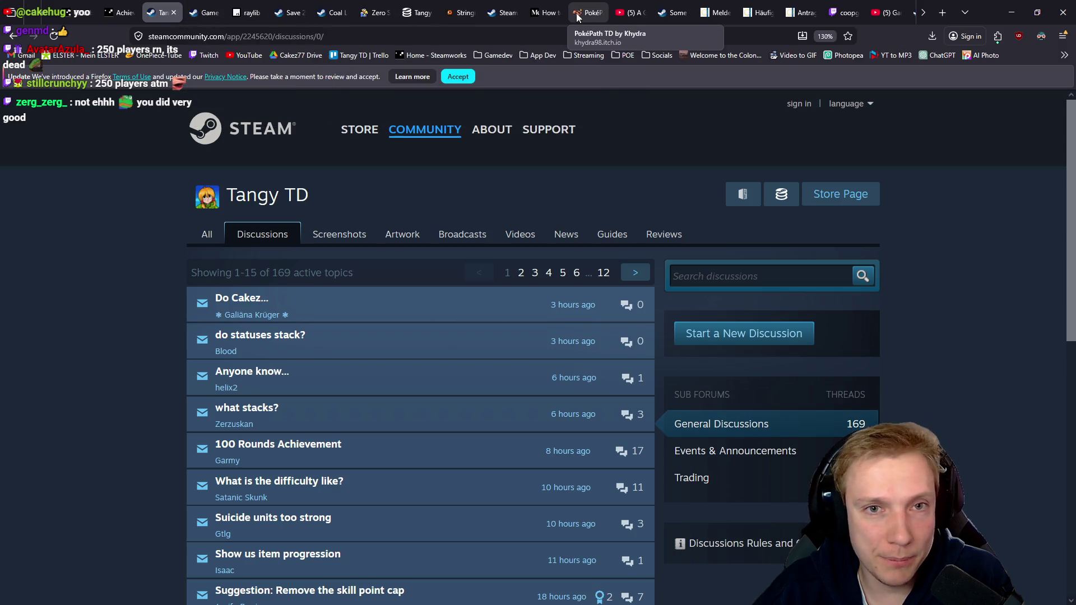
{"action": "left_click", "coordinate": [373, 11]}
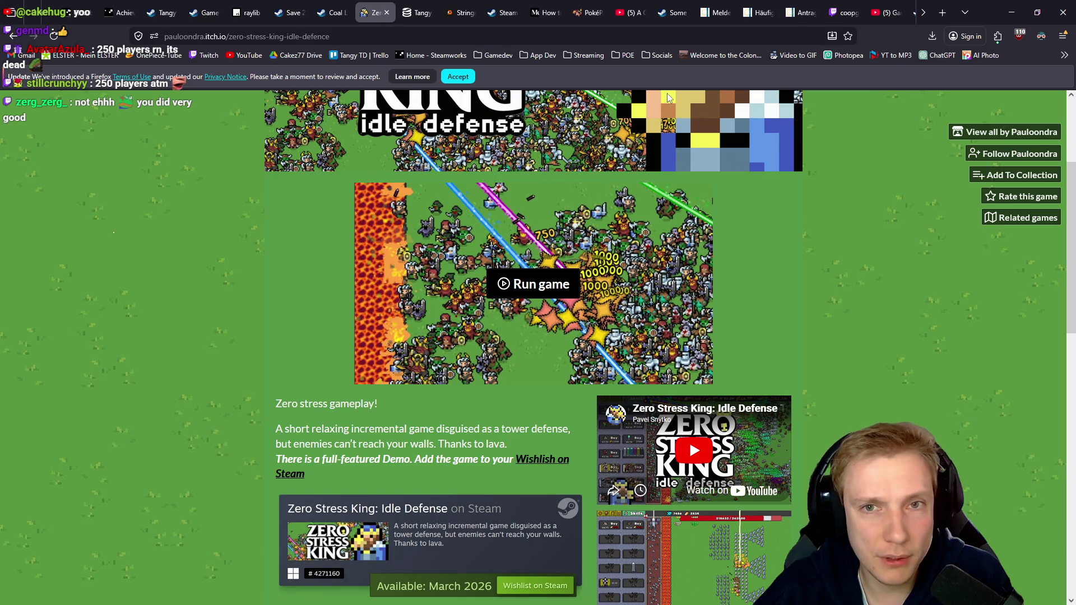
{"action": "scroll", "coordinate": [528, 5], "scroll_direction": "down", "scroll_amount": 10}
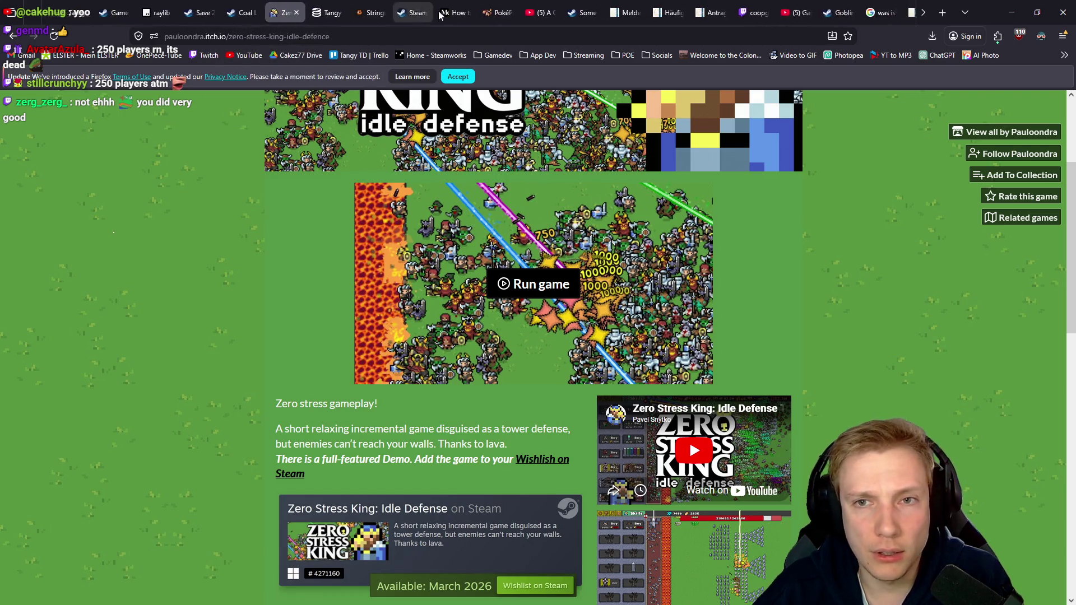
{"action": "scroll", "coordinate": [588, 11], "scroll_direction": "up", "scroll_amount": 10}
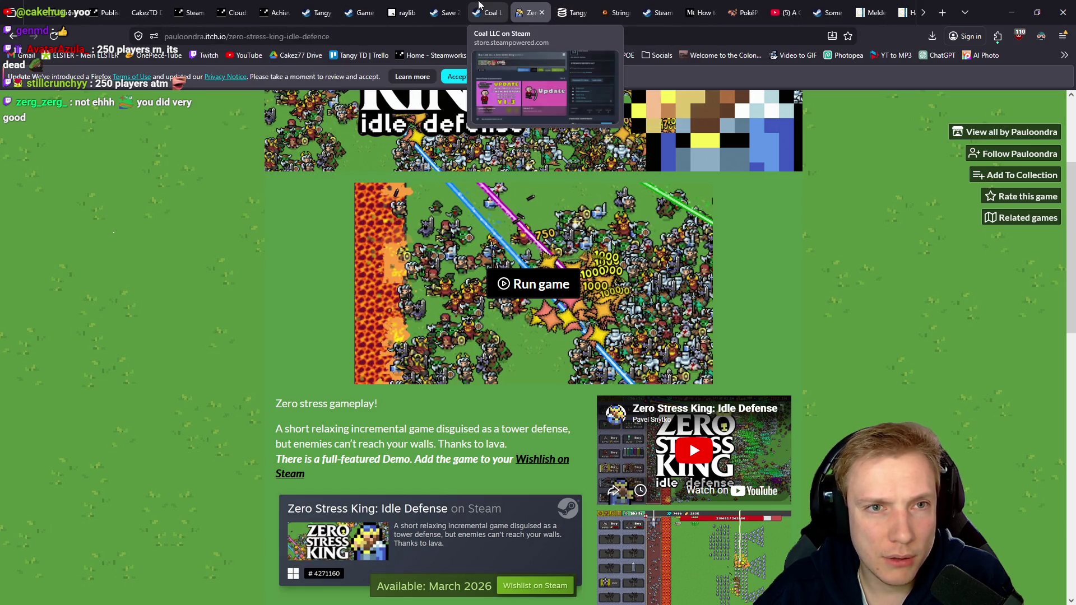
Review the Coal LLC store page
{"action": "left_click", "coordinate": [487, 13]}
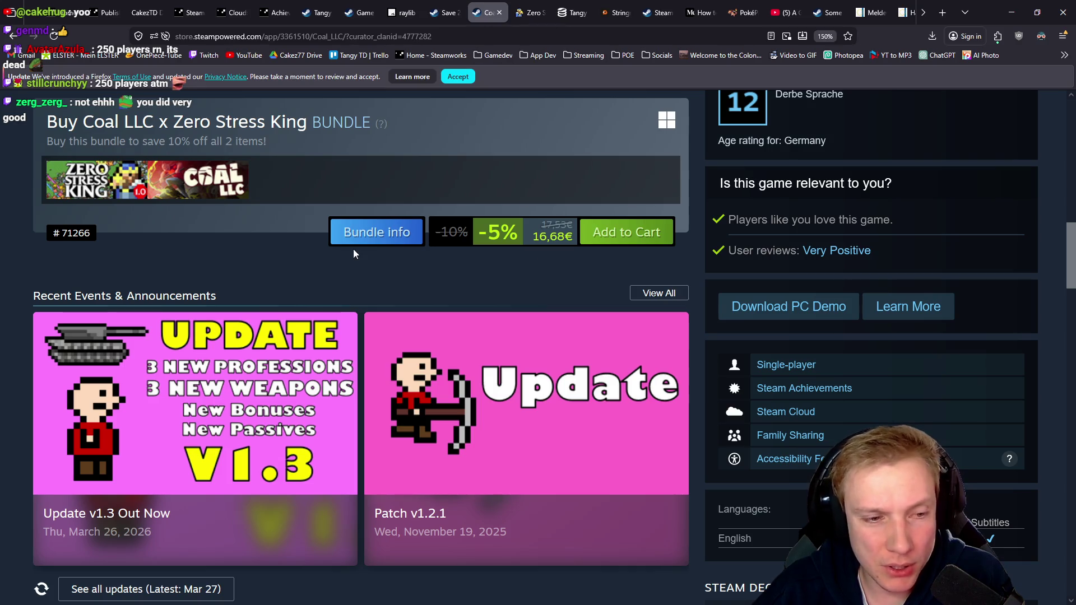
{"action": "scroll", "coordinate": [225, 364], "scroll_direction": "down", "scroll_amount": 5}
{"action": "scroll", "coordinate": [224, 365], "scroll_direction": "up", "scroll_amount": 5}
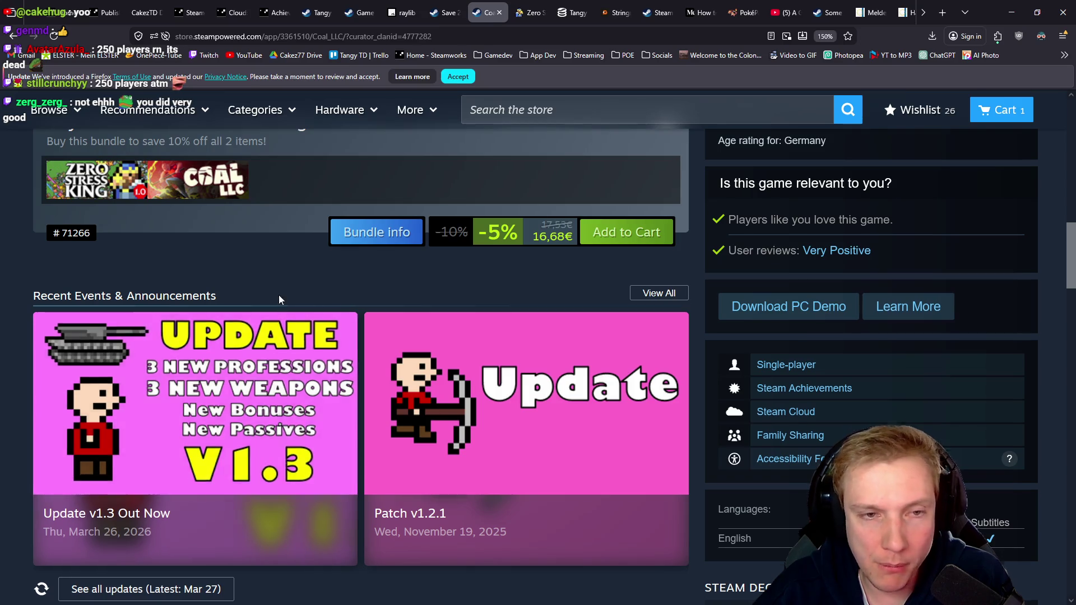
{"action": "scroll", "coordinate": [279, 300], "scroll_direction": "up", "scroll_amount": 6}
Go to Zero Stress King's store page, close Coal LLC, and open its SteamDB player charts
{"action": "left_click", "coordinate": [441, 6]}
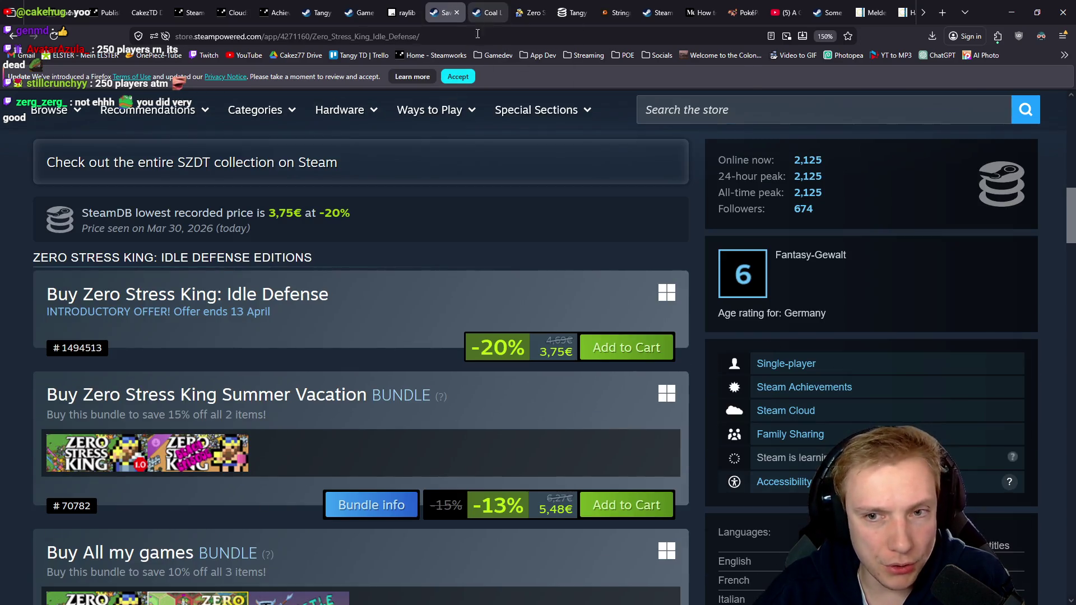
{"action": "middle_click", "coordinate": [489, 7]}
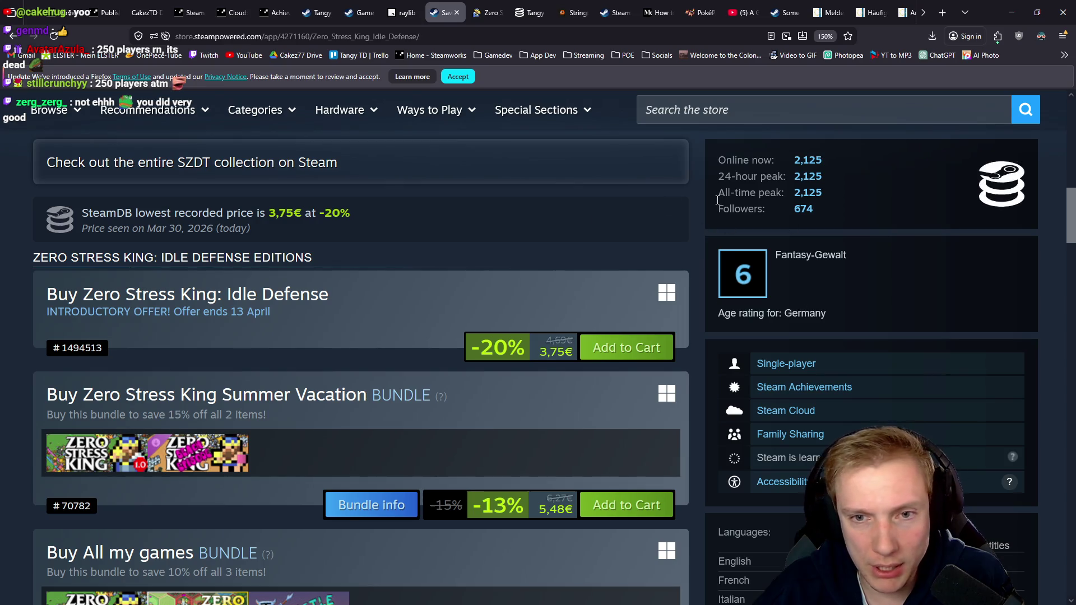
{"action": "scroll", "coordinate": [718, 200], "scroll_direction": "up", "scroll_amount": 5}
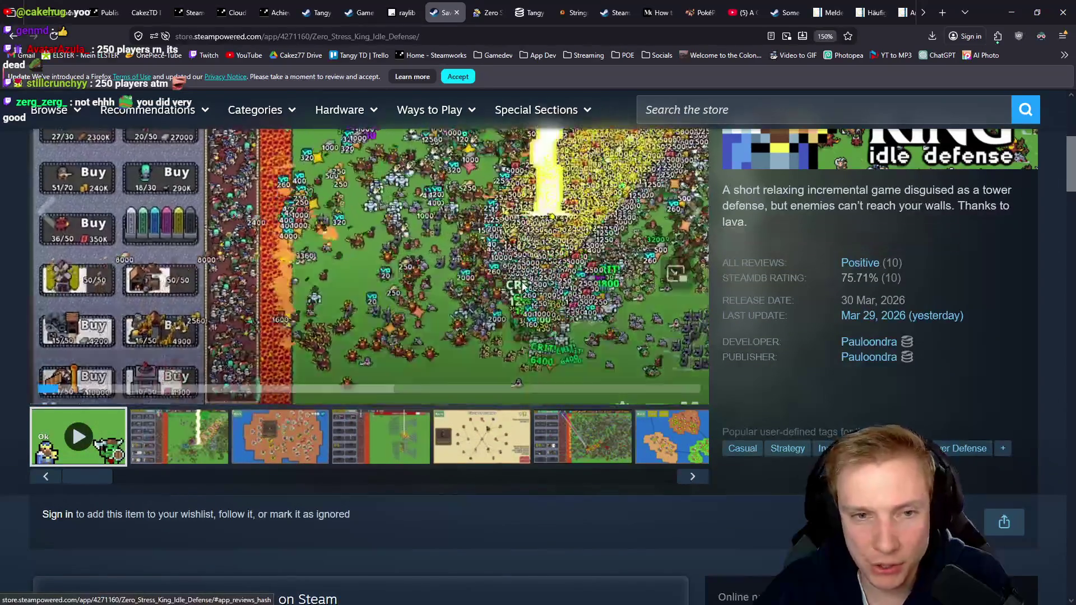
{"action": "scroll", "coordinate": [522, 286], "scroll_direction": "down", "scroll_amount": 5}
{"action": "left_click", "coordinate": [988, 358]}
Show Zero Stress King's full player history since launch
{"action": "scroll", "coordinate": [504, 358], "scroll_direction": "down", "scroll_amount": 5}
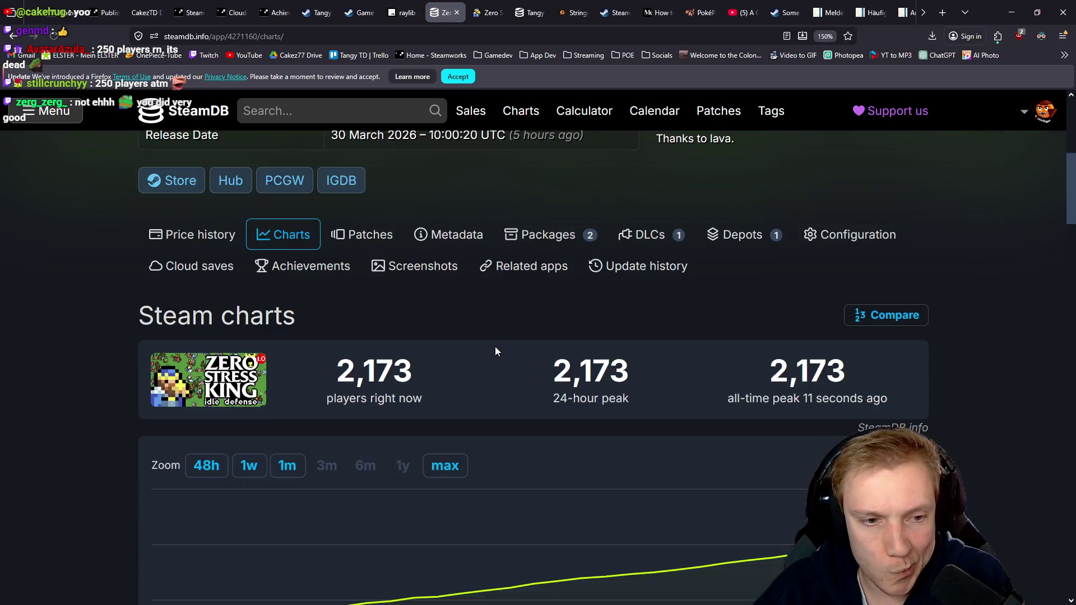
{"action": "scroll", "coordinate": [495, 346], "scroll_direction": "down", "scroll_amount": 5}
{"action": "mouse_move", "coordinate": [163, 385]}
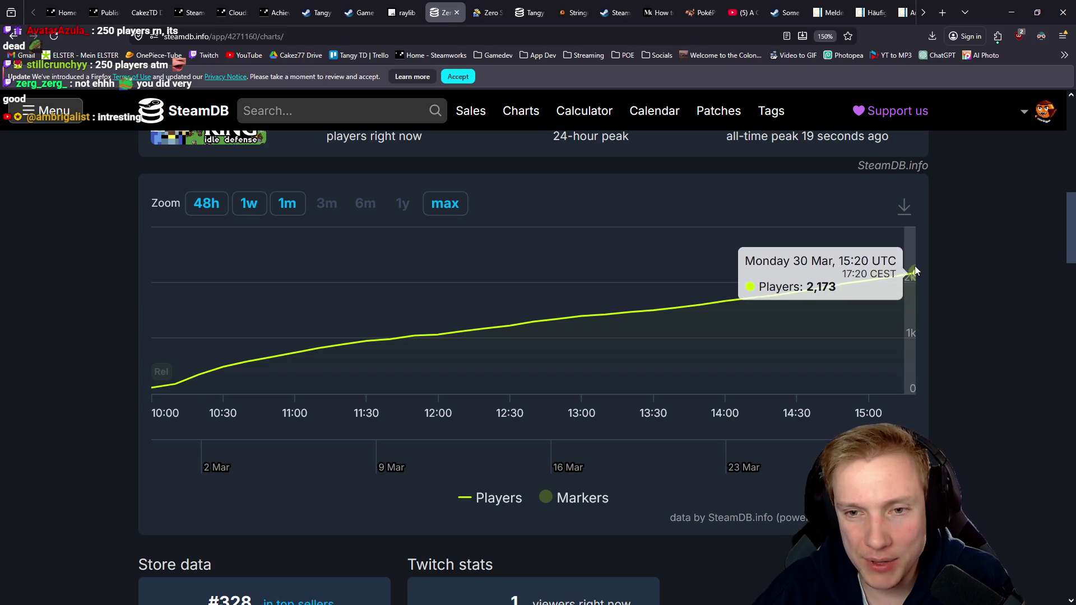
{"action": "left_click", "coordinate": [455, 208]}
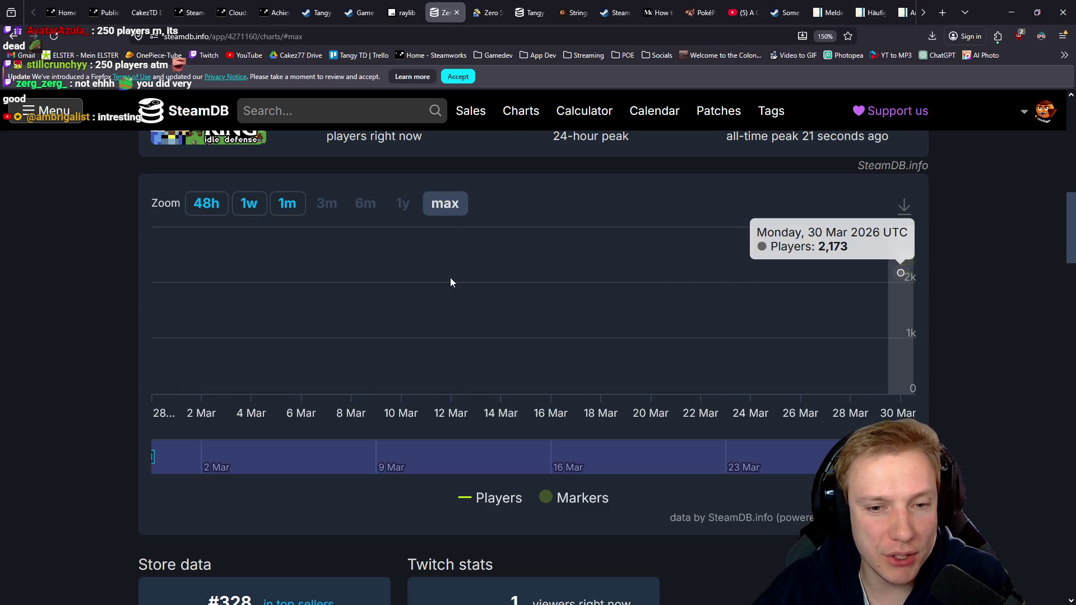
{"action": "scroll", "coordinate": [926, 308], "scroll_direction": "up", "scroll_amount": 10}
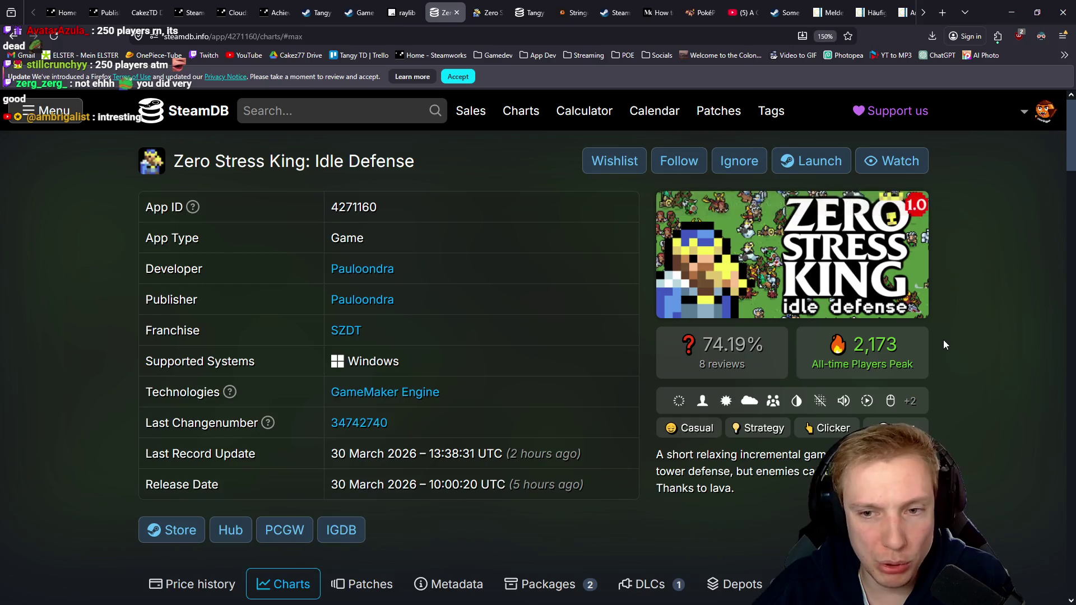
{"action": "scroll", "coordinate": [995, 336], "scroll_direction": "down", "scroll_amount": 5}
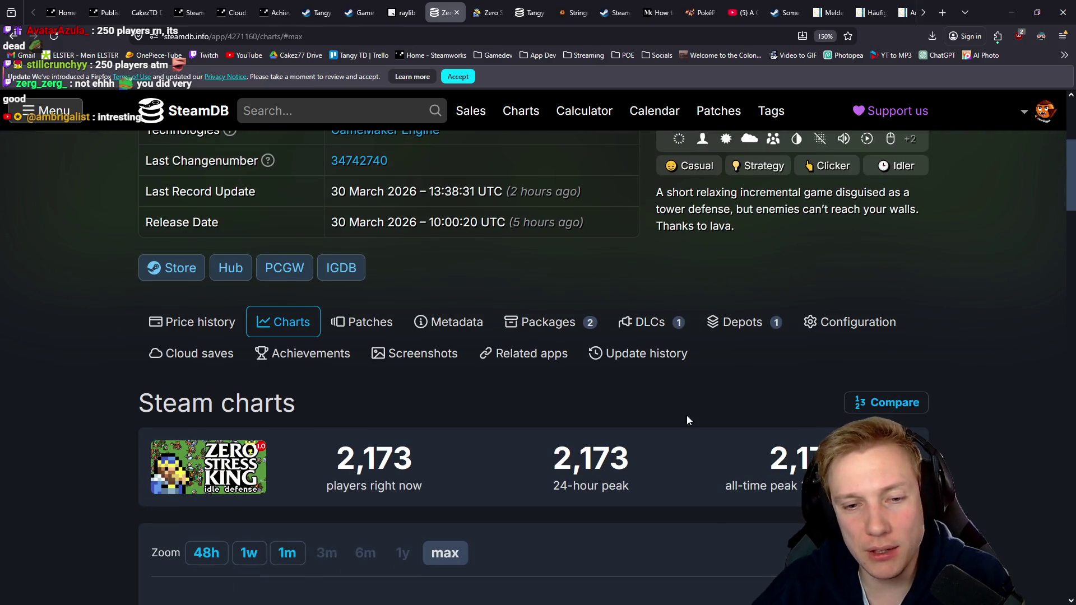
{"action": "scroll", "coordinate": [471, 488], "scroll_direction": "down", "scroll_amount": 5}
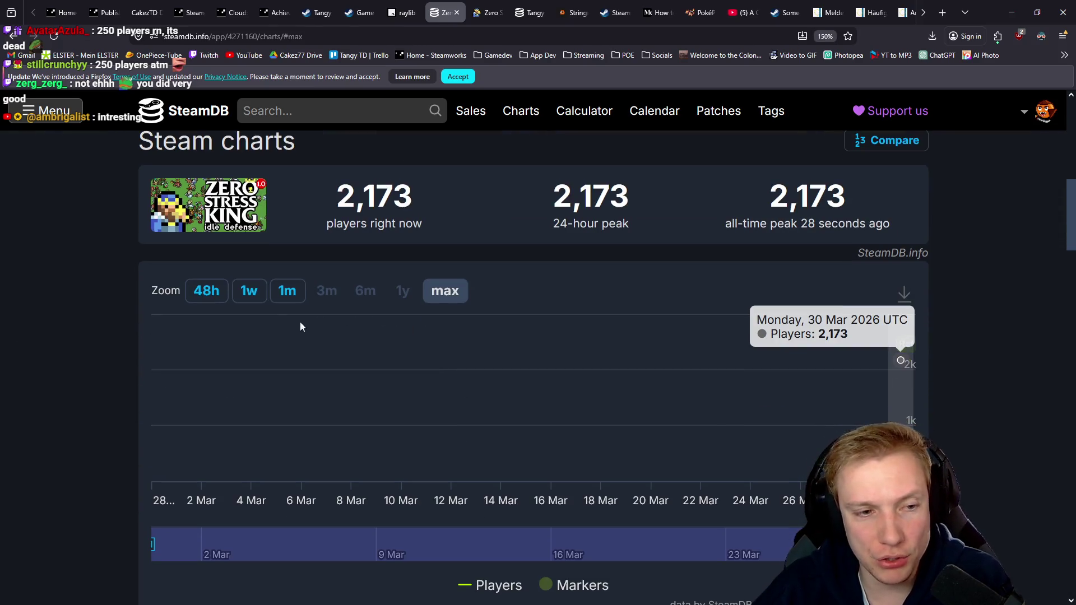
Limit the chart to 48 hours and zoom into the hours since release
{"action": "left_click", "coordinate": [215, 295]}
{"action": "left_click_drag", "start_coordinate": [794, 467], "coordinate": [1011, 414]}
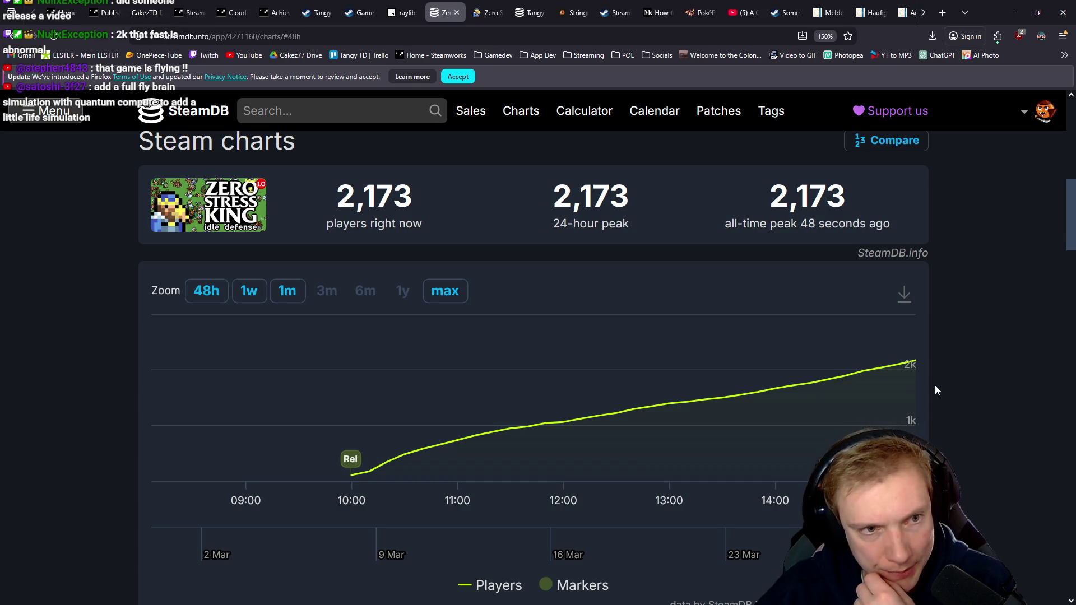
{"action": "mouse_move", "coordinate": [894, 360]}
{"action": "scroll", "coordinate": [895, 383], "scroll_direction": "up", "scroll_amount": 1}
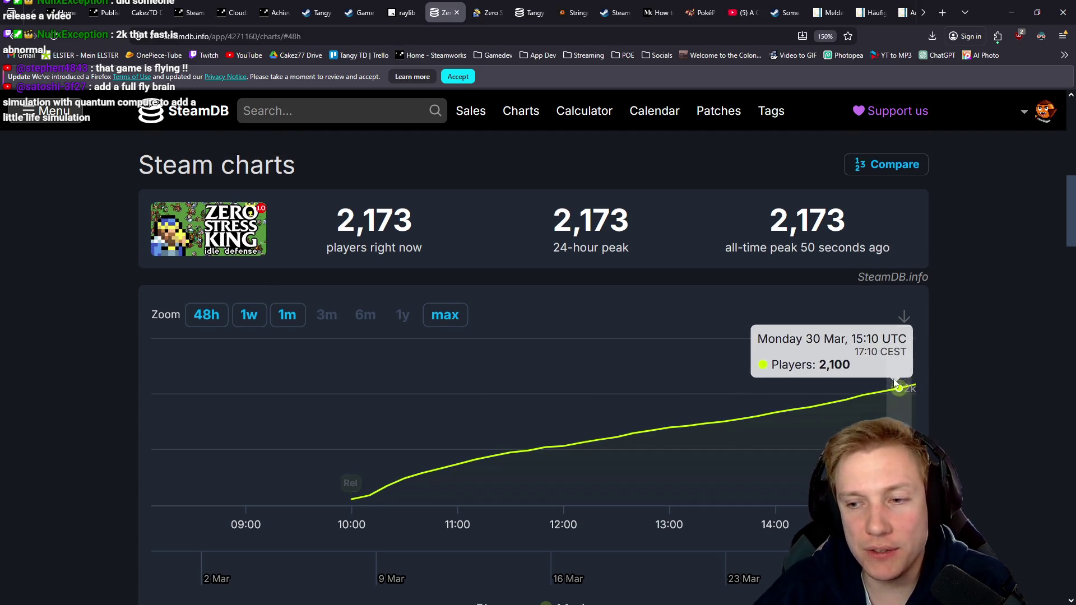
{"action": "scroll", "coordinate": [895, 383], "scroll_direction": "up", "scroll_amount": 8}
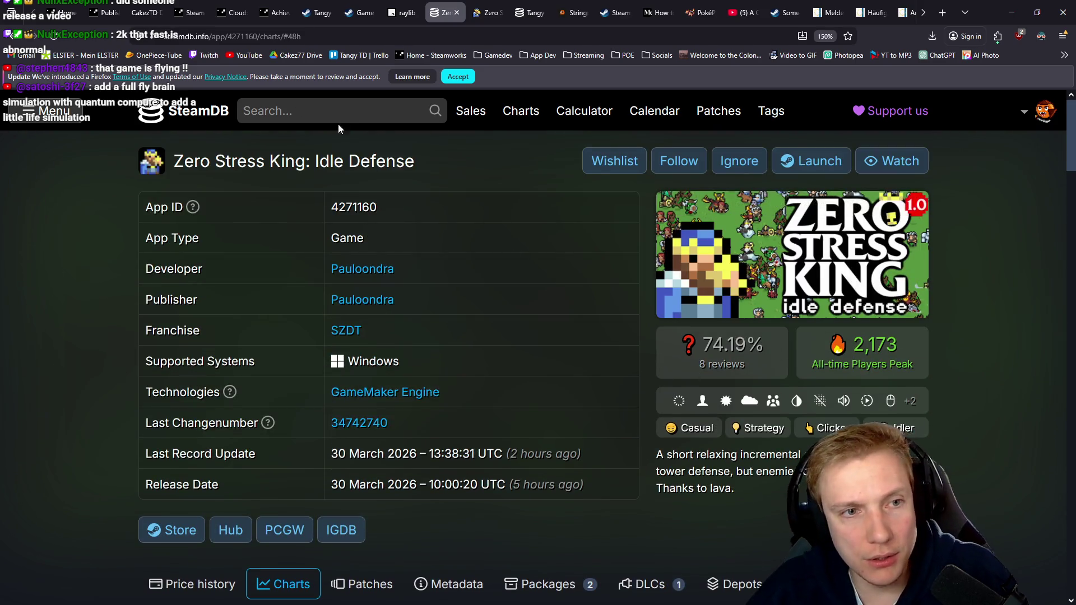
{"action": "left_click", "coordinate": [334, 112]}
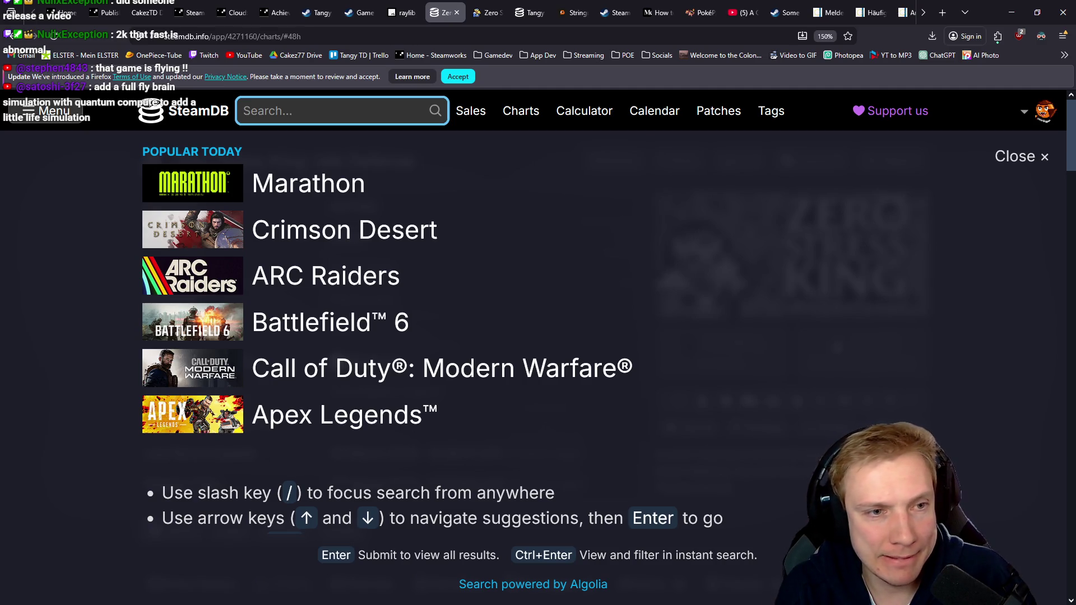
{"action": "type", "text": "idle"}
Search SteamDB for 'zero stress king demo' and open the Demo's page in a new tab
{"action": "key", "text": "ctrl+a"}
{"action": "key", "text": "BackSpace"}
{"action": "type", "text": "zero stre"}
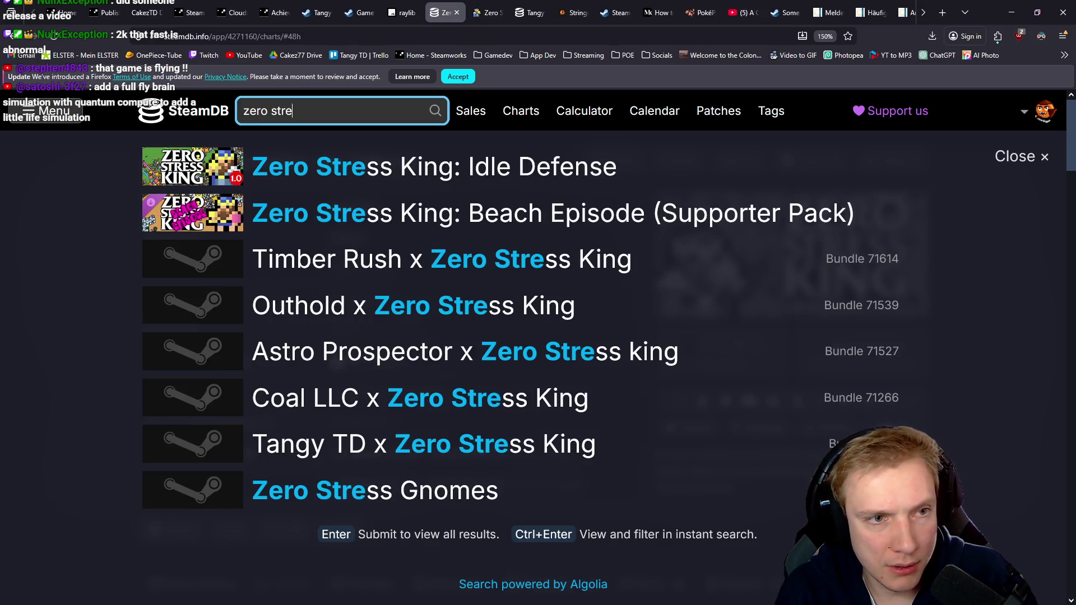
{"action": "type", "text": "s"}
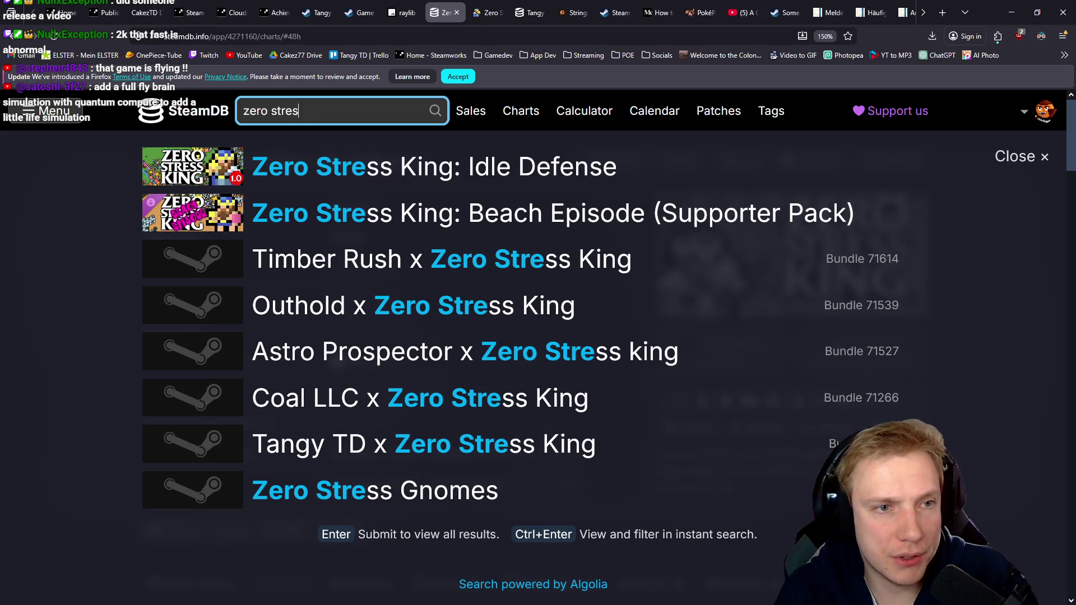
{"action": "type", "text": "s king demo"}
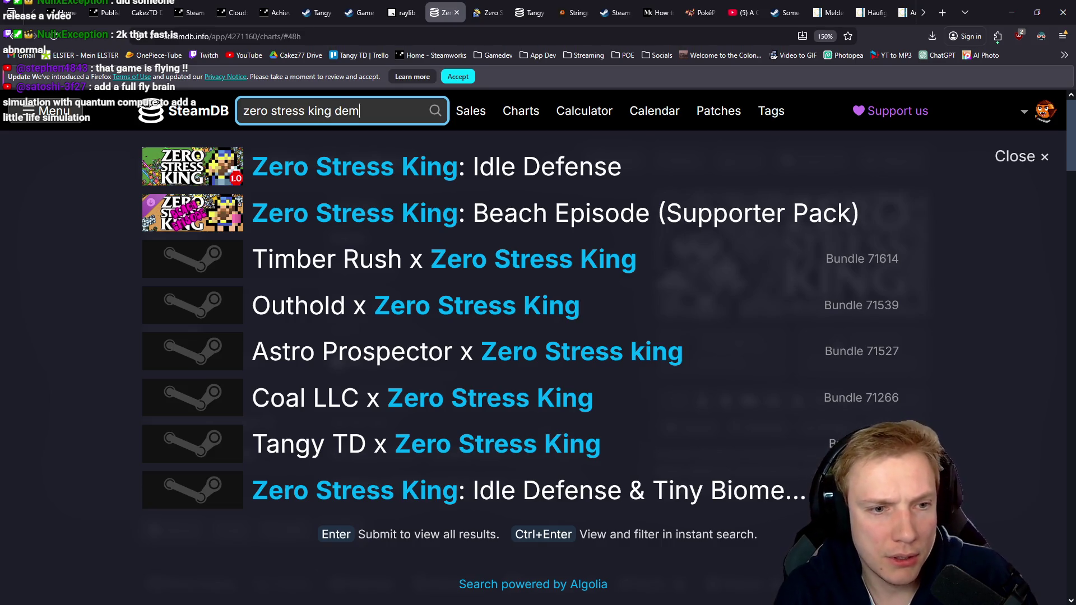
{"action": "middle_click", "coordinate": [393, 167]}
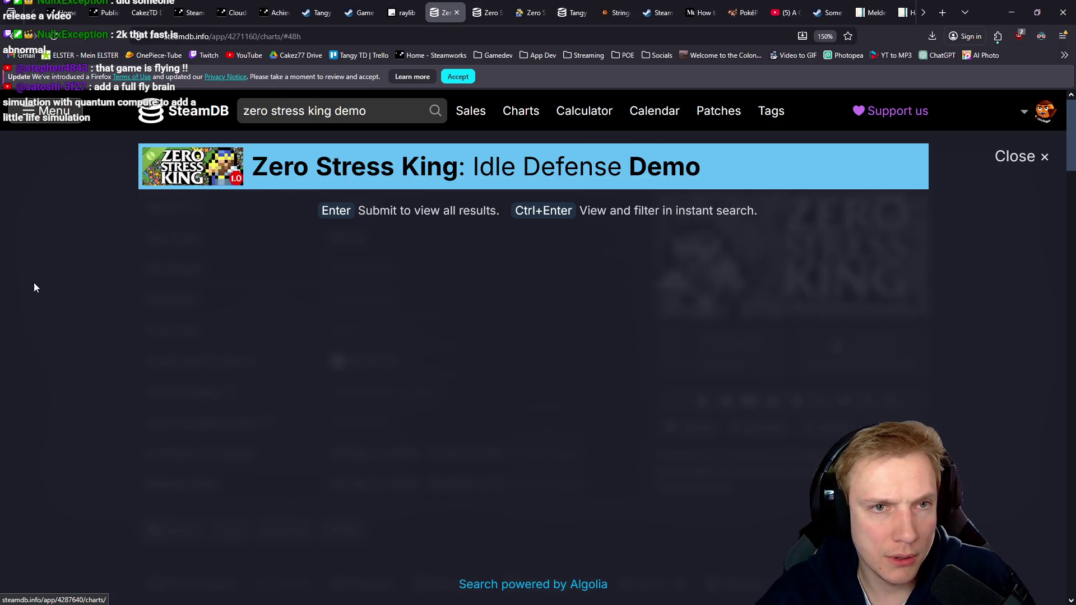
{"action": "left_click", "coordinate": [1044, 156]}
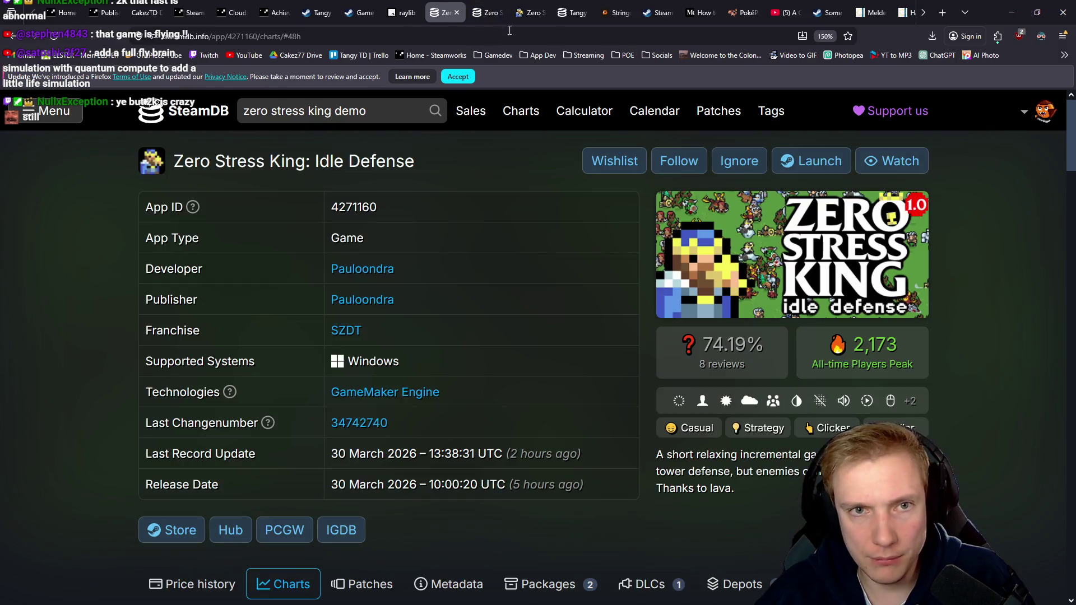
{"action": "left_click", "coordinate": [488, 12]}
Review the demo's player chart, peaking at 438, then return to the full game's page
{"action": "scroll", "coordinate": [569, 323], "scroll_direction": "down", "scroll_amount": 7}
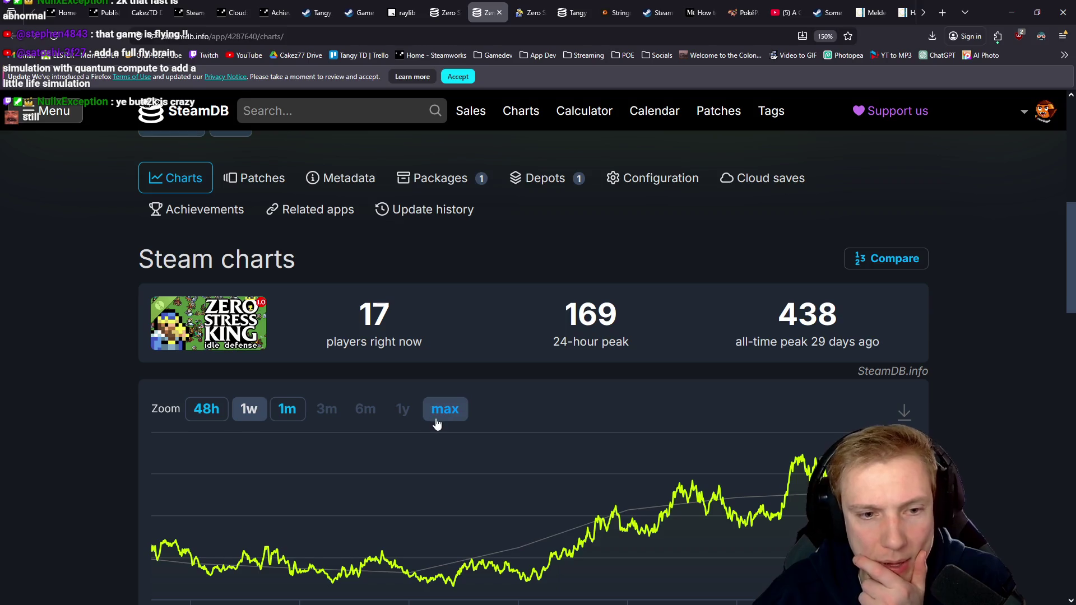
{"action": "scroll", "coordinate": [510, 443], "scroll_direction": "down", "scroll_amount": 4}
{"action": "mouse_move", "coordinate": [373, 217]}
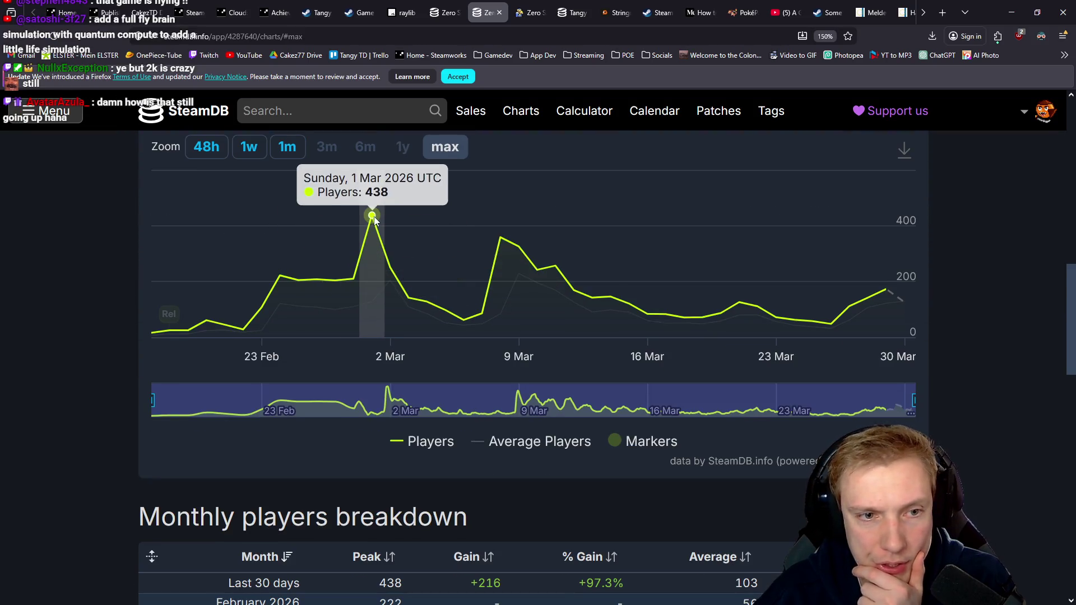
{"action": "scroll", "coordinate": [373, 217], "scroll_direction": "up", "scroll_amount": 2}
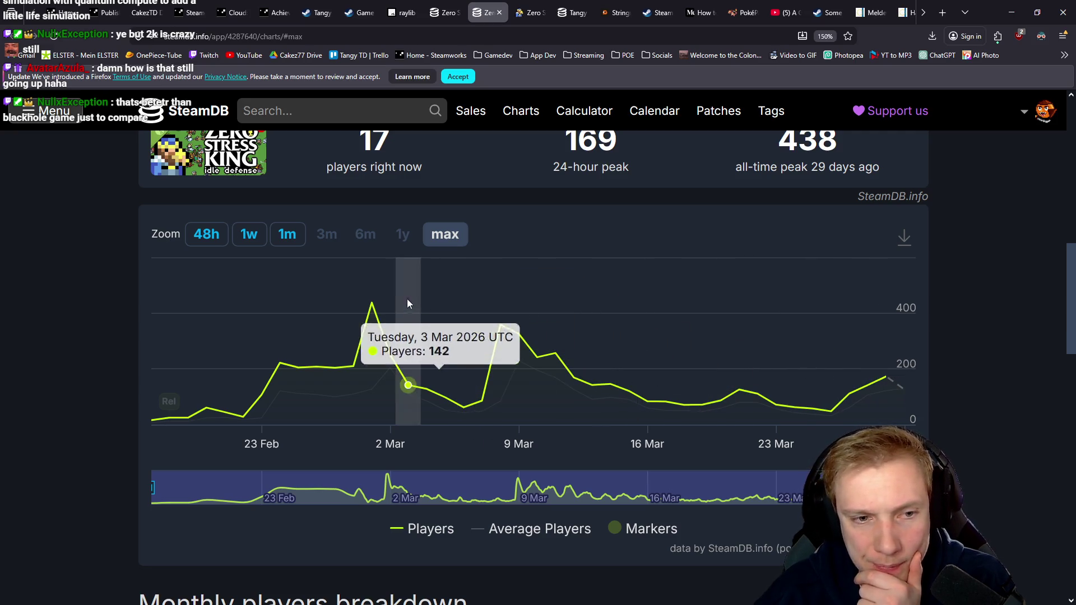
{"action": "scroll", "coordinate": [593, 344], "scroll_direction": "up", "scroll_amount": 5}
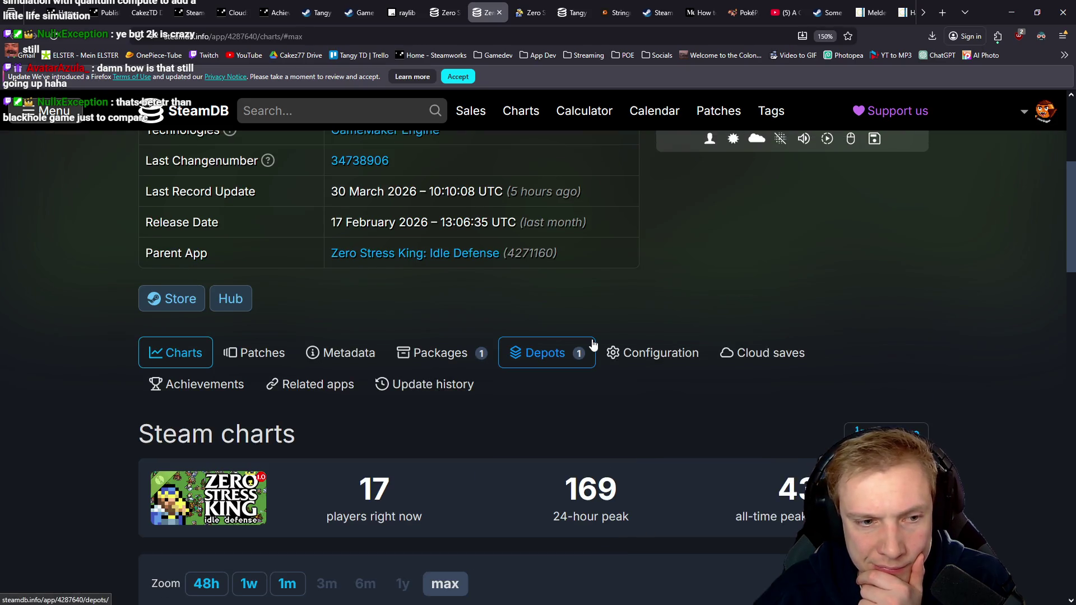
{"action": "scroll", "coordinate": [591, 339], "scroll_direction": "down", "scroll_amount": 5}
{"action": "scroll", "coordinate": [591, 338], "scroll_direction": "up", "scroll_amount": 9}
{"action": "left_click", "coordinate": [441, 7]}
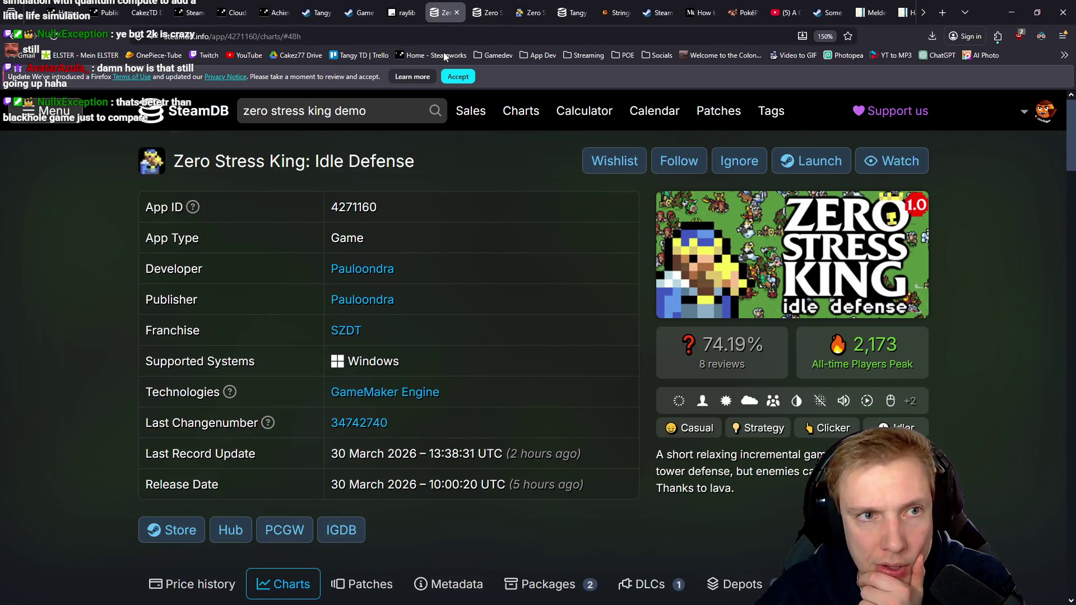
{"action": "mouse_move", "coordinate": [383, 13]}
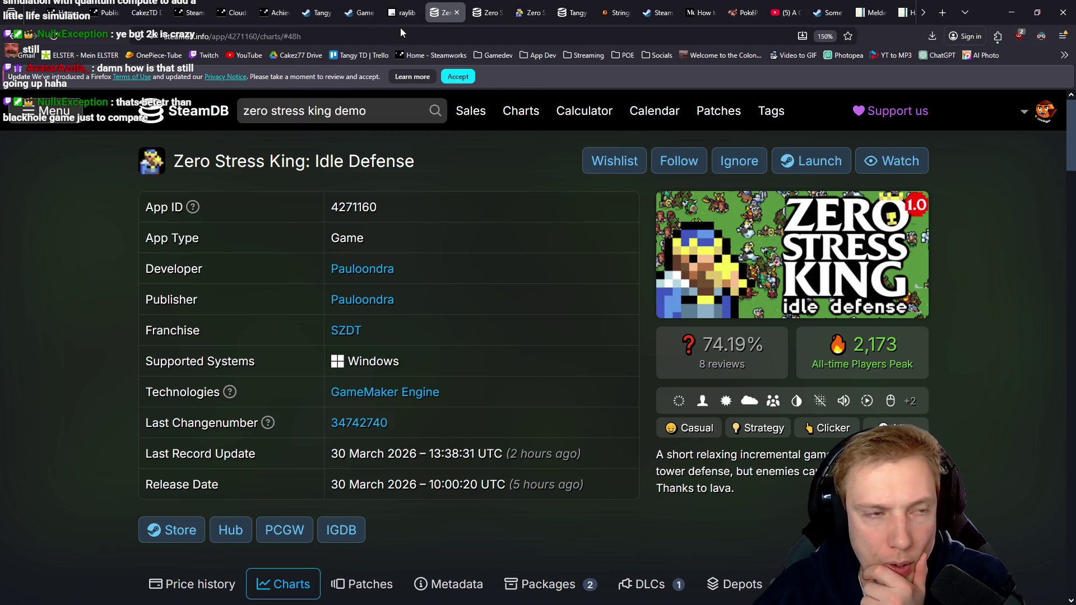
Close the leftover itch.io analytics and Steam documentation tabs
{"action": "left_click", "coordinate": [56, 8]}
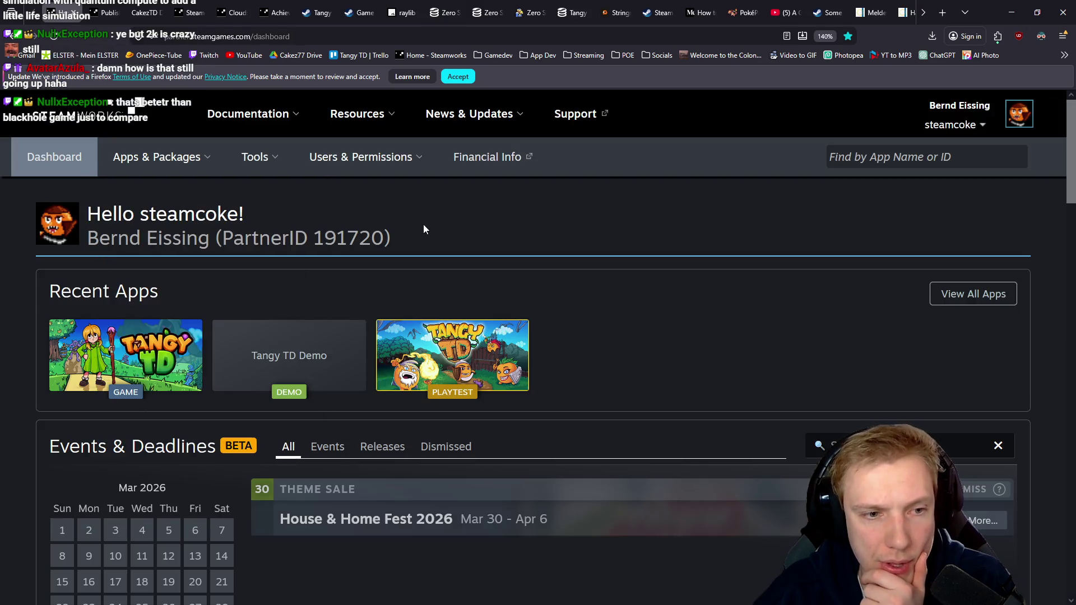
{"action": "left_click", "coordinate": [96, 10]}
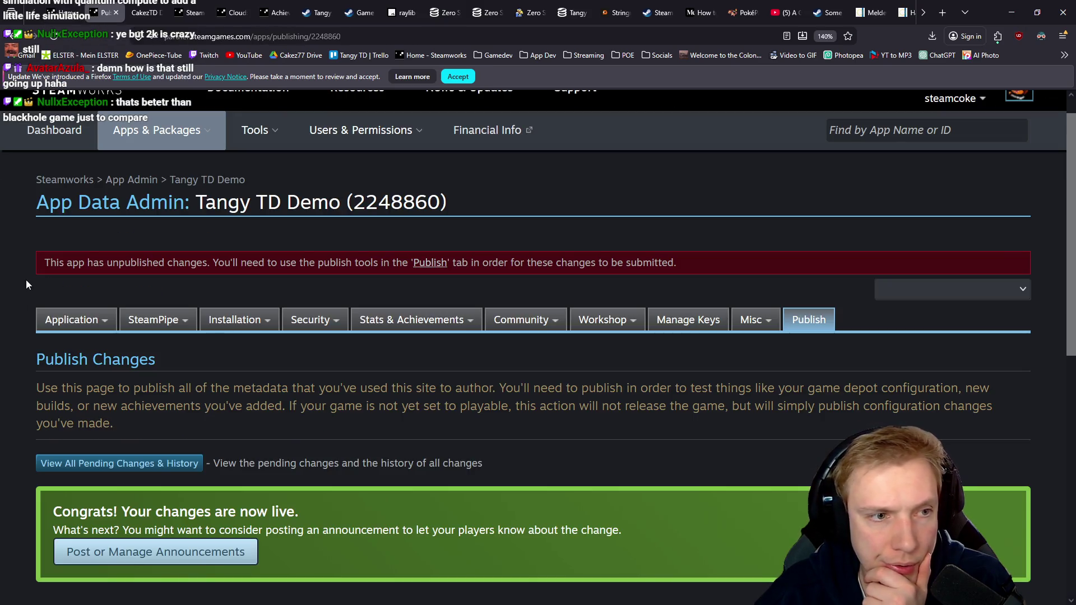
{"action": "left_click", "coordinate": [145, 7]}
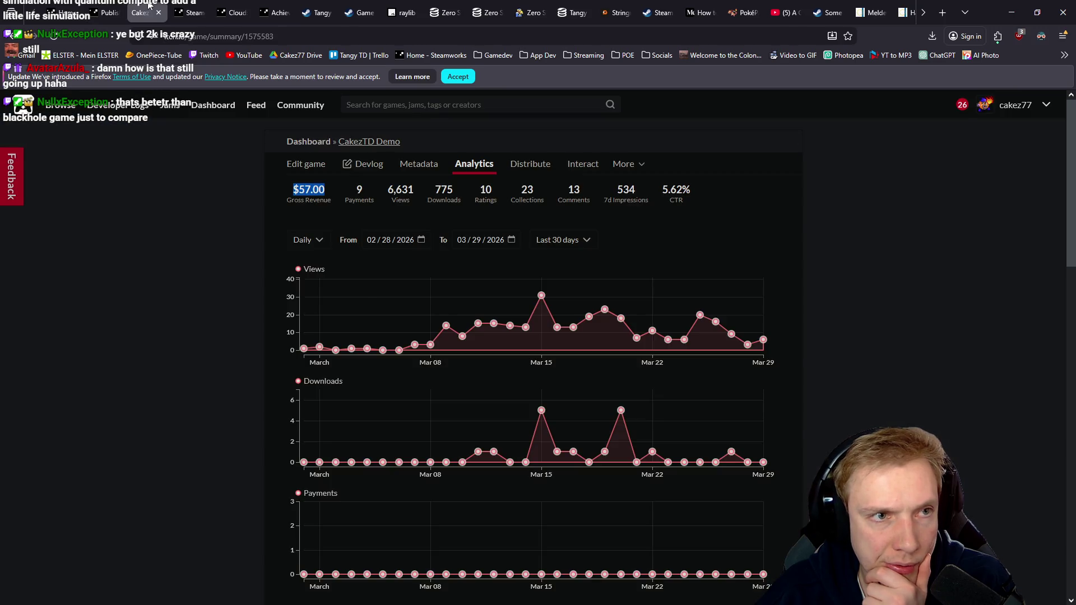
{"action": "middle_click", "coordinate": [148, 4]}
{"action": "middle_click", "coordinate": [148, 4]}
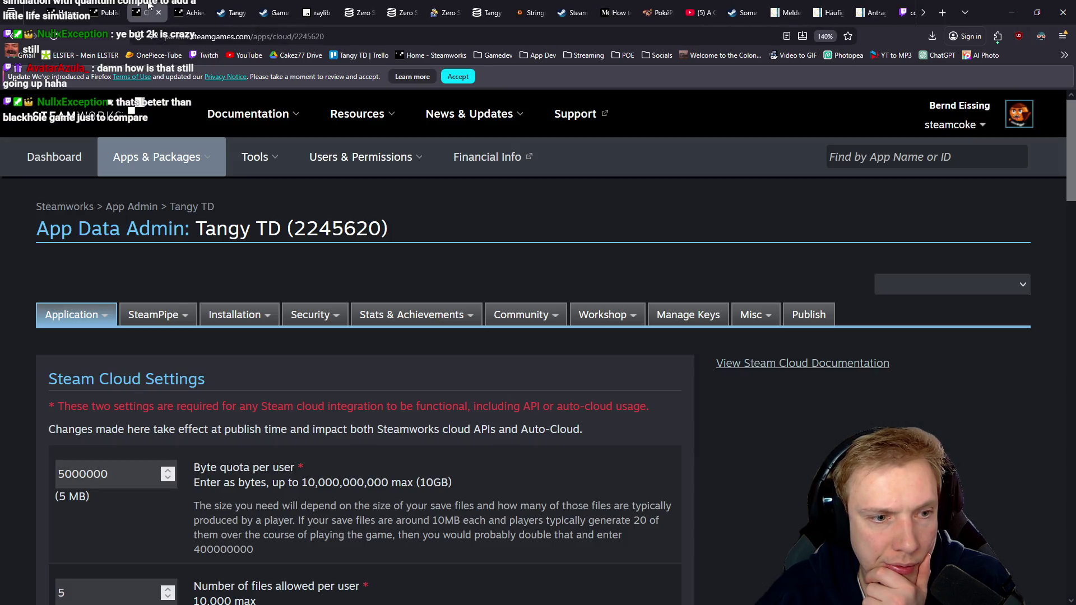
Close the Steam Cloud settings tab and open Tangy TD's App Admin landing page from the dashboard
{"action": "mouse_move", "coordinate": [69, 325]}
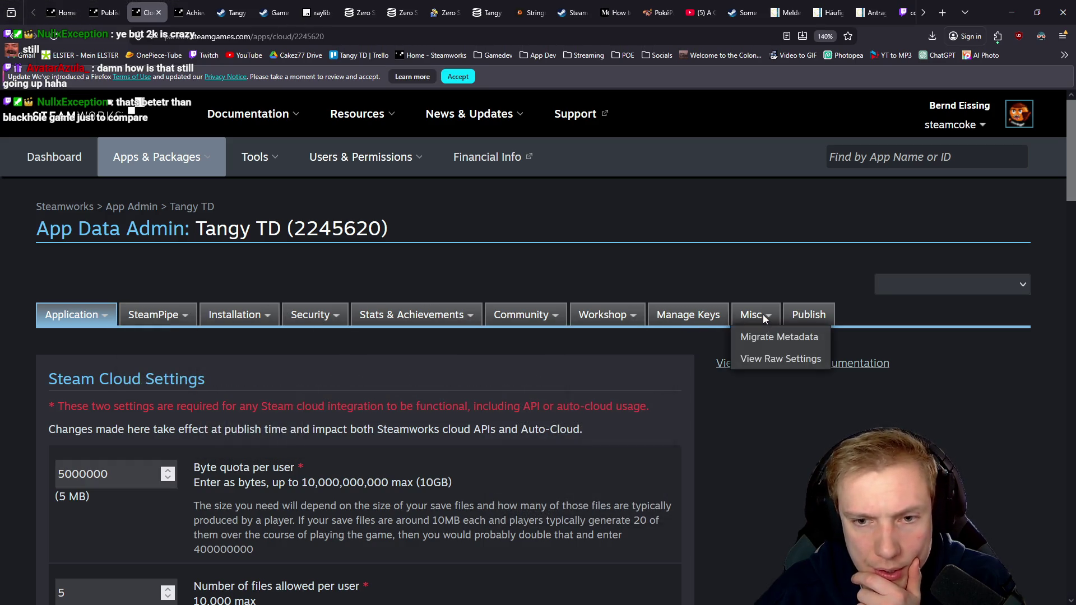
{"action": "mouse_move", "coordinate": [606, 318]}
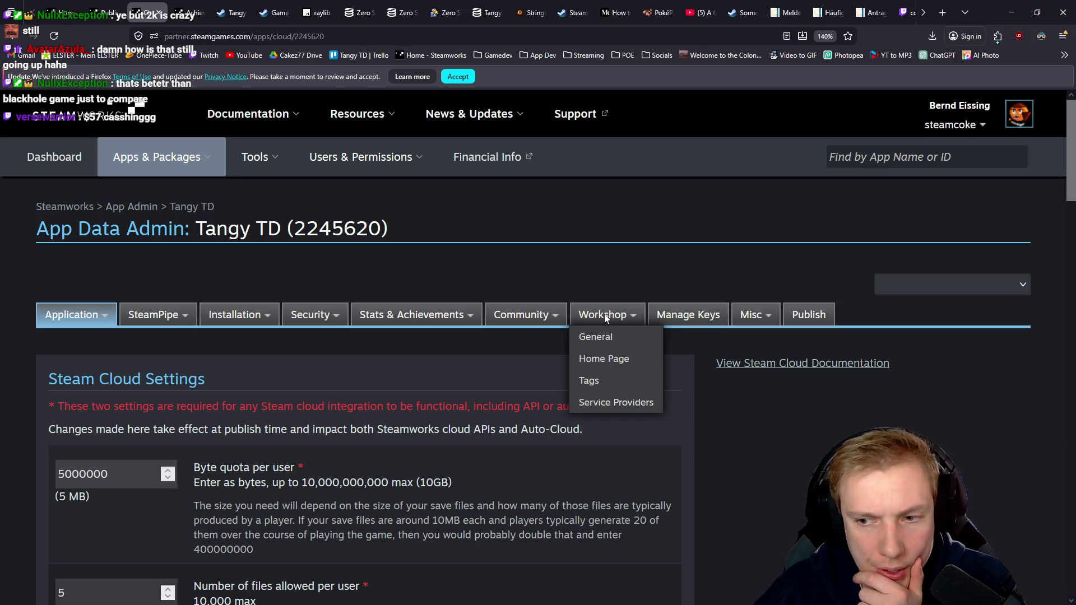
{"action": "mouse_move", "coordinate": [555, 319]}
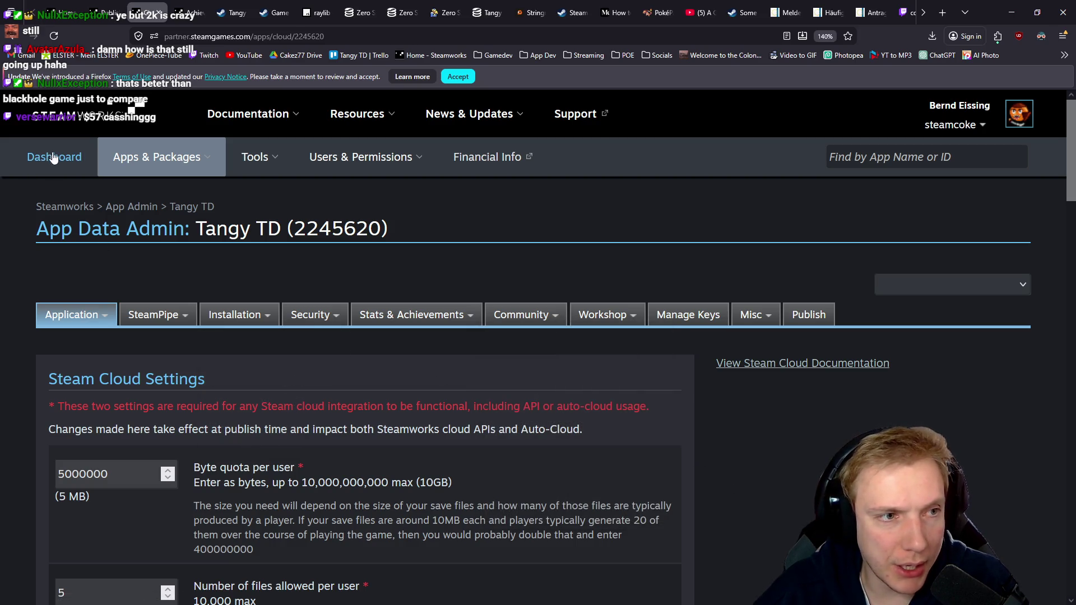
{"action": "middle_click", "coordinate": [132, 6]}
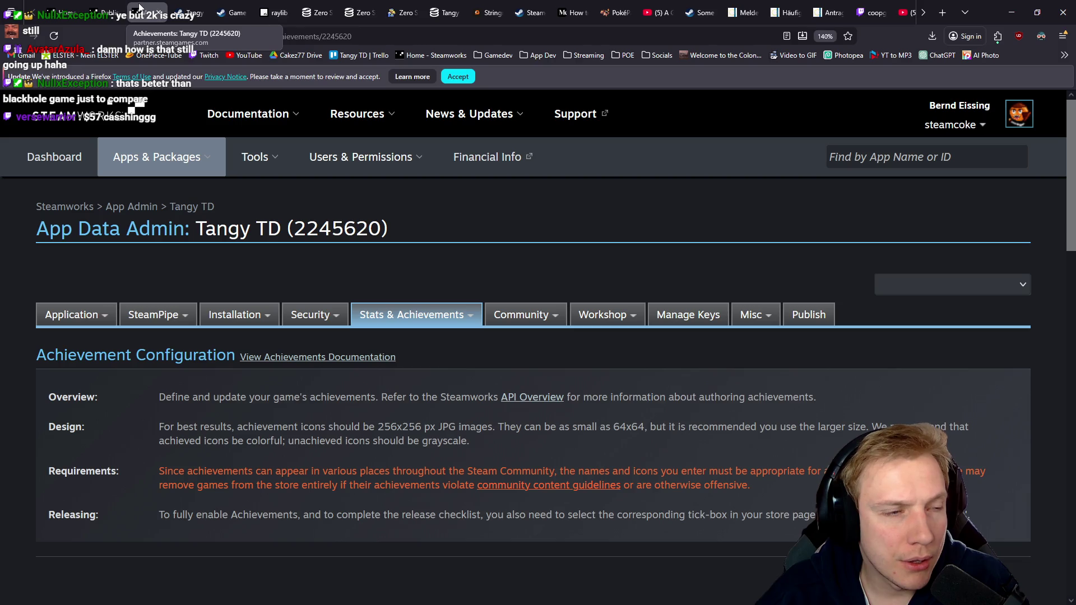
{"action": "left_click", "coordinate": [75, 8]}
{"action": "left_click", "coordinate": [102, 8]}
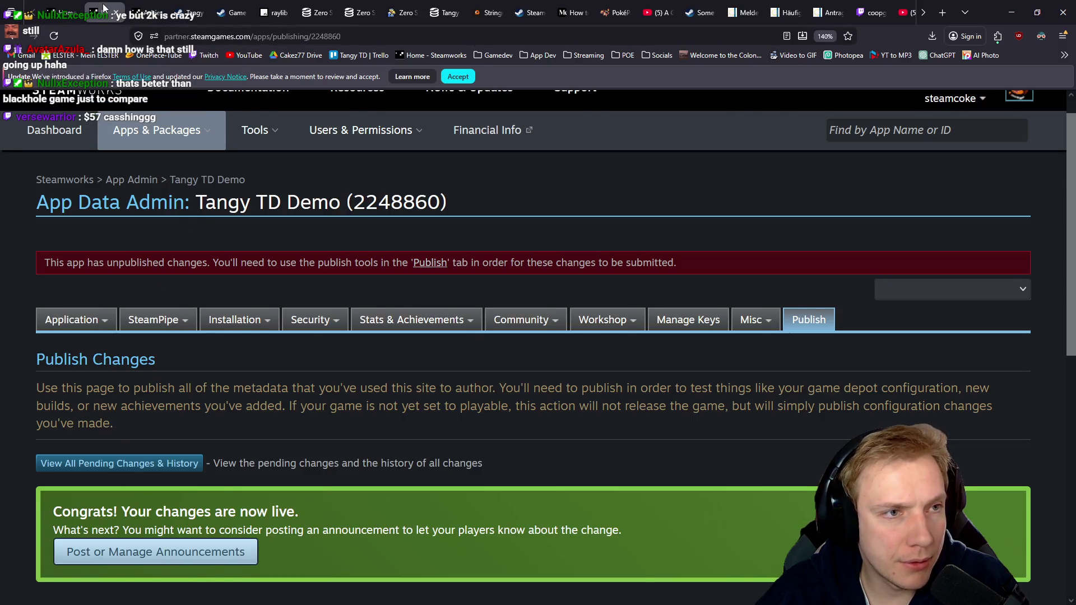
{"action": "key", "text": "alt+Left"}
{"action": "left_click", "coordinate": [94, 365]}
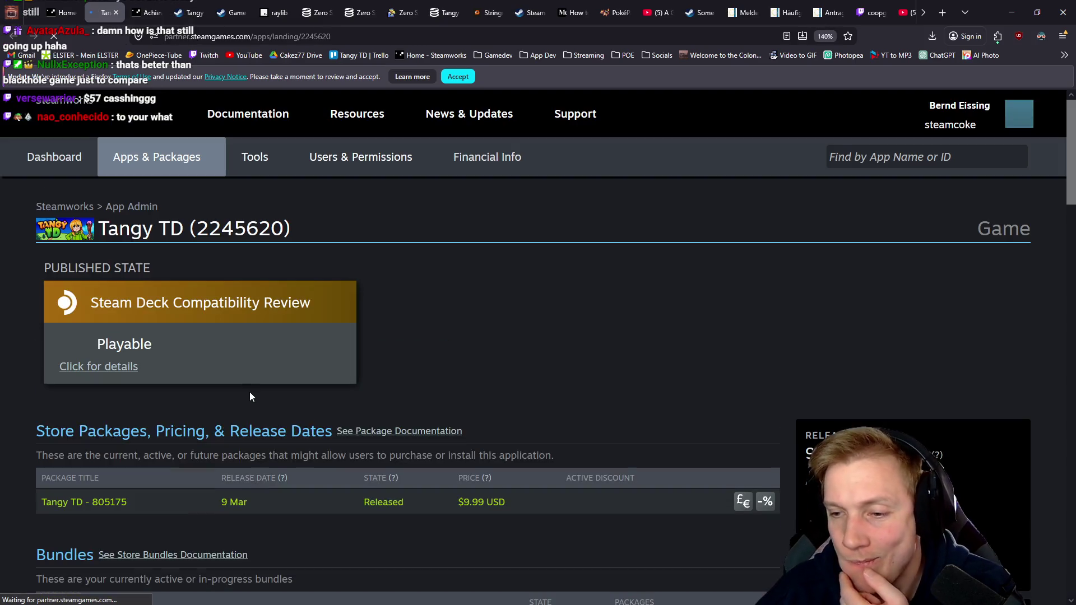
Scroll past Tangy TD's Bundles list and open Edit Store Page to its Special Settings
{"action": "scroll", "coordinate": [443, 406], "scroll_direction": "down", "scroll_amount": 5}
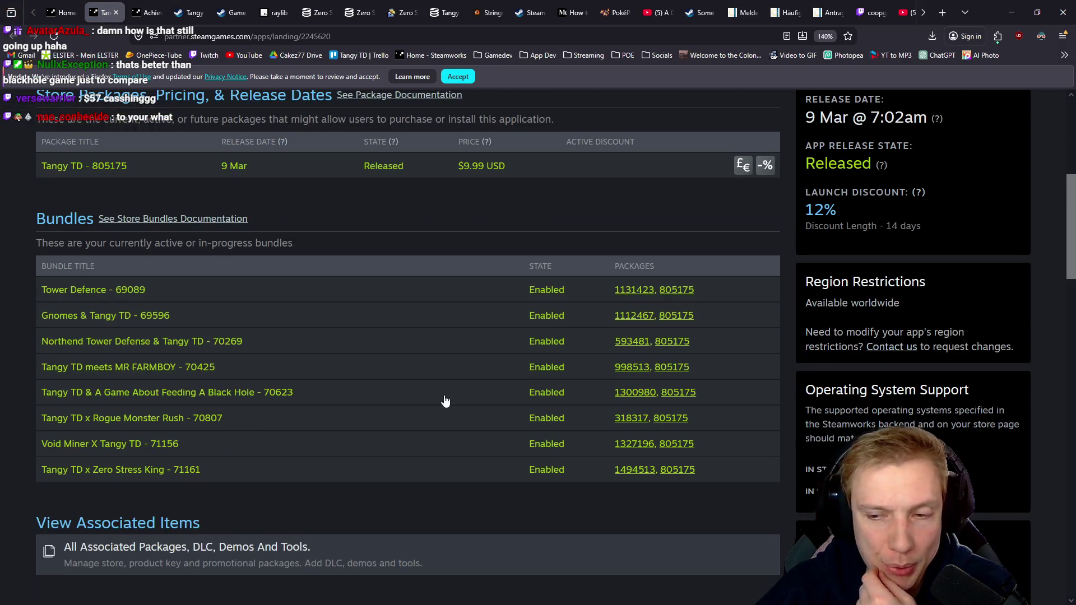
{"action": "scroll", "coordinate": [440, 483], "scroll_direction": "down", "scroll_amount": 4}
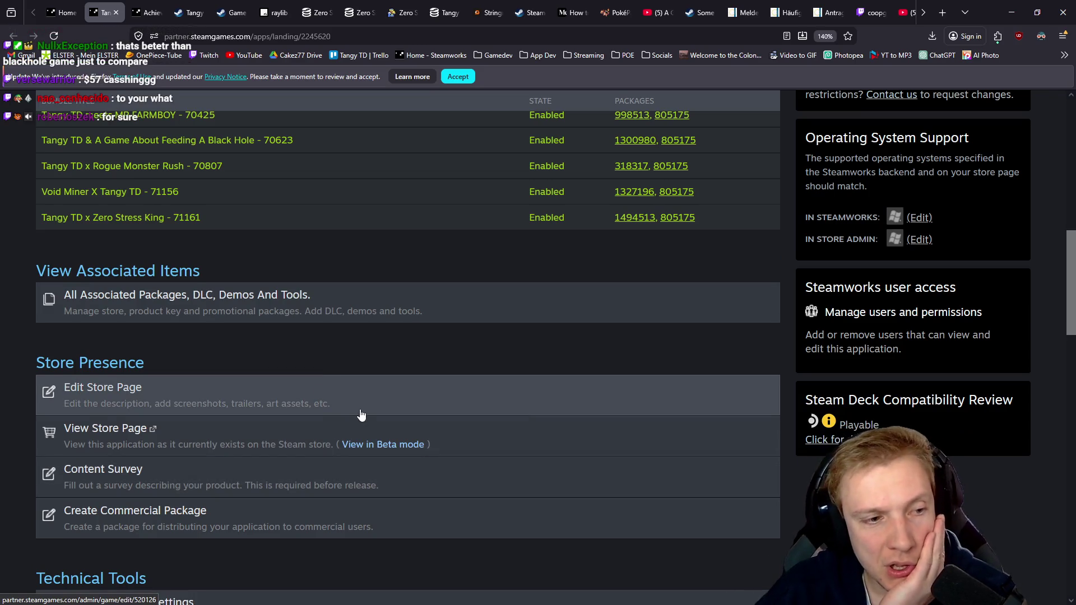
{"action": "scroll", "coordinate": [361, 414], "scroll_direction": "down", "scroll_amount": 1}
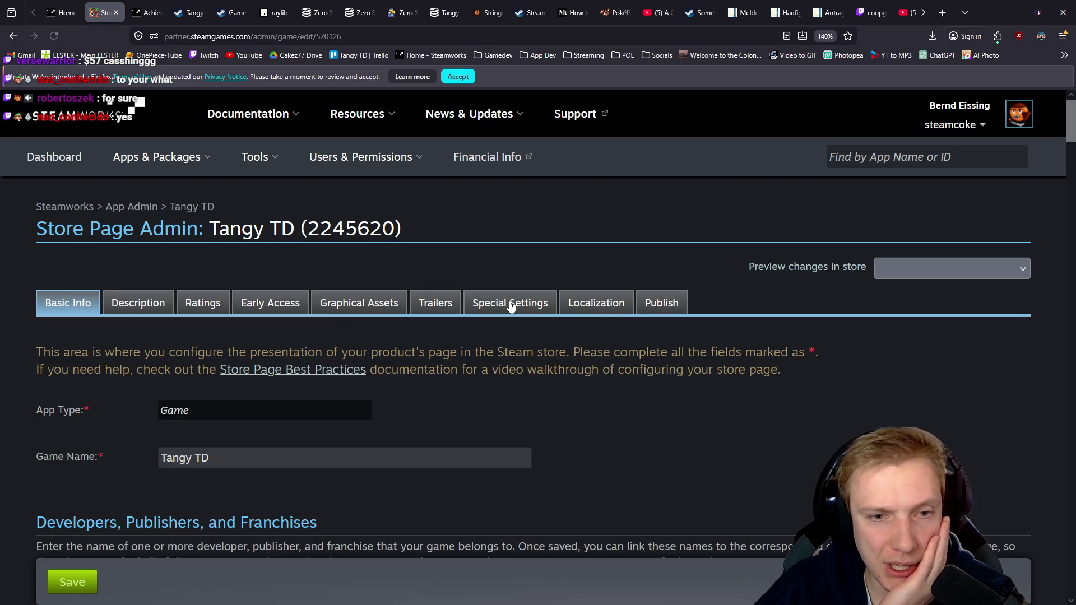
{"action": "left_click", "coordinate": [509, 303]}
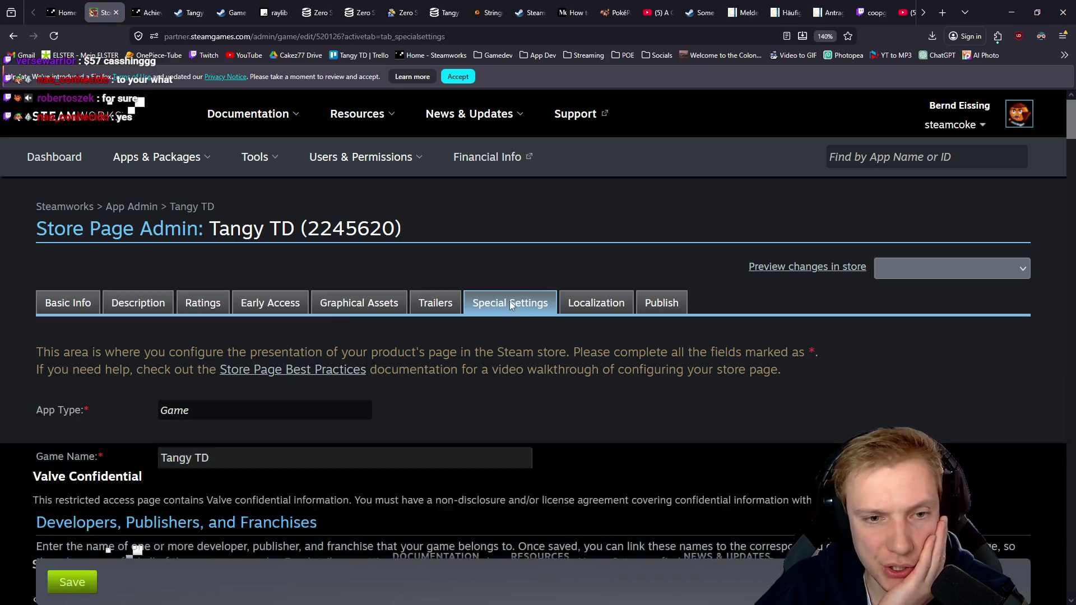
Pin the Tangy TD x Zero Stress King bundle and move it into second place
{"action": "scroll", "coordinate": [318, 303], "scroll_direction": "down", "scroll_amount": 3}
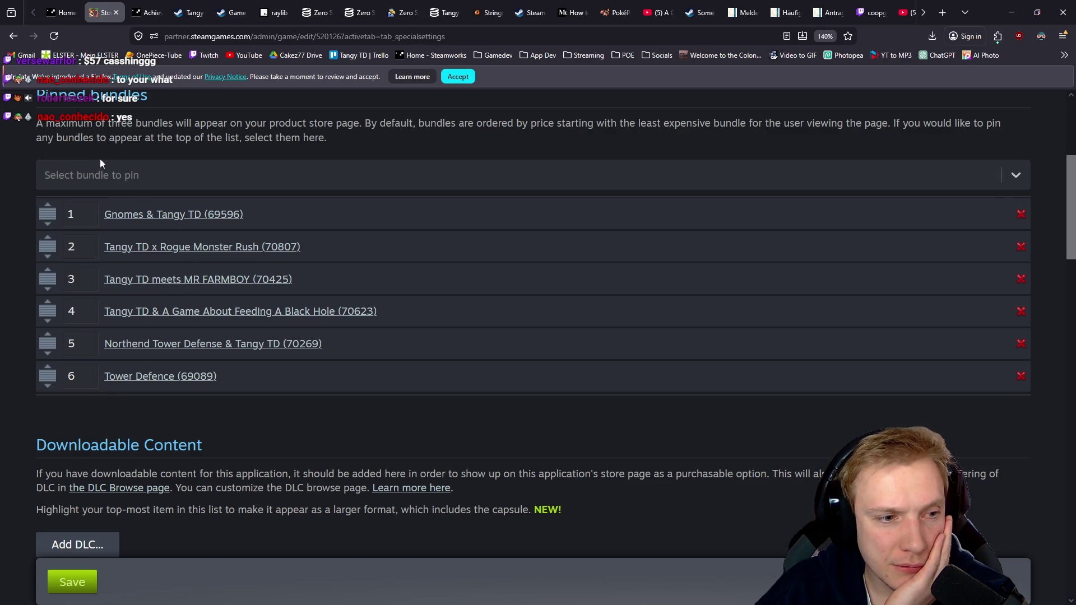
{"action": "left_click", "coordinate": [135, 175]}
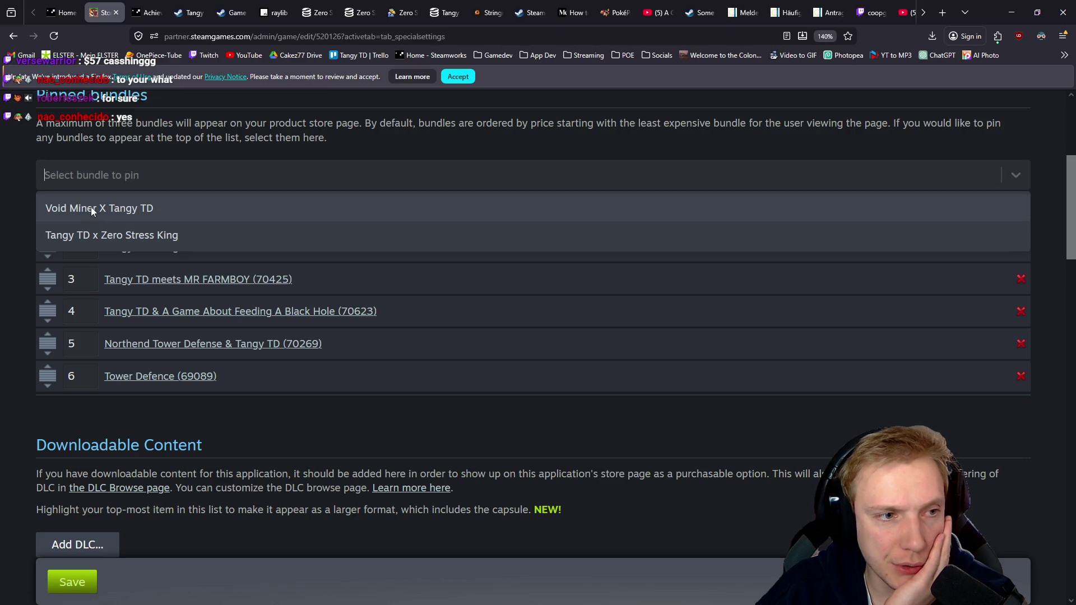
{"action": "left_click", "coordinate": [95, 236]}
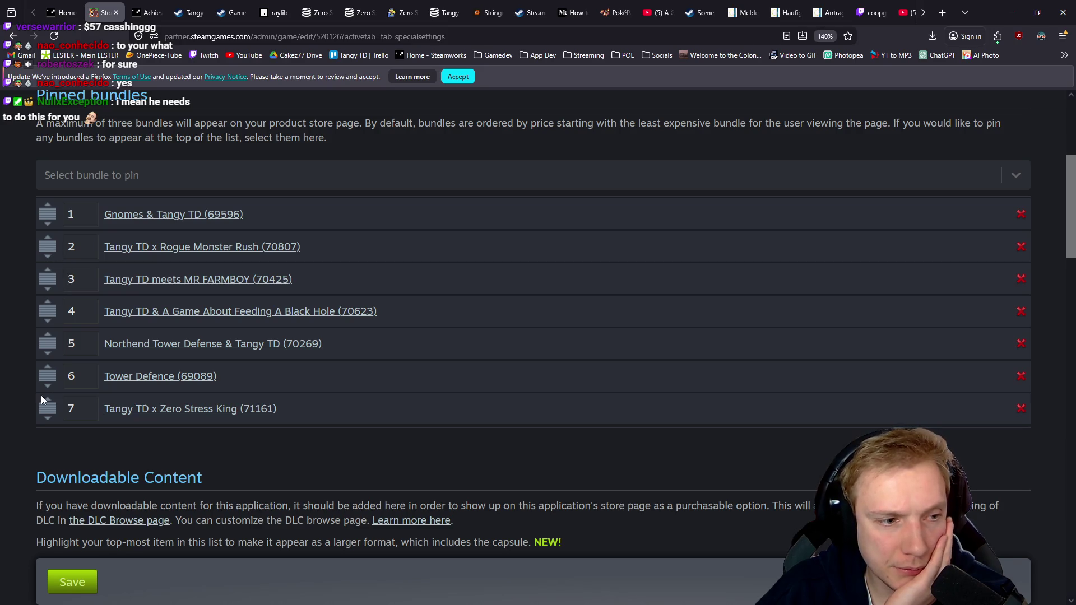
{"action": "left_click_drag", "start_coordinate": [47, 410], "coordinate": [48, 249]}
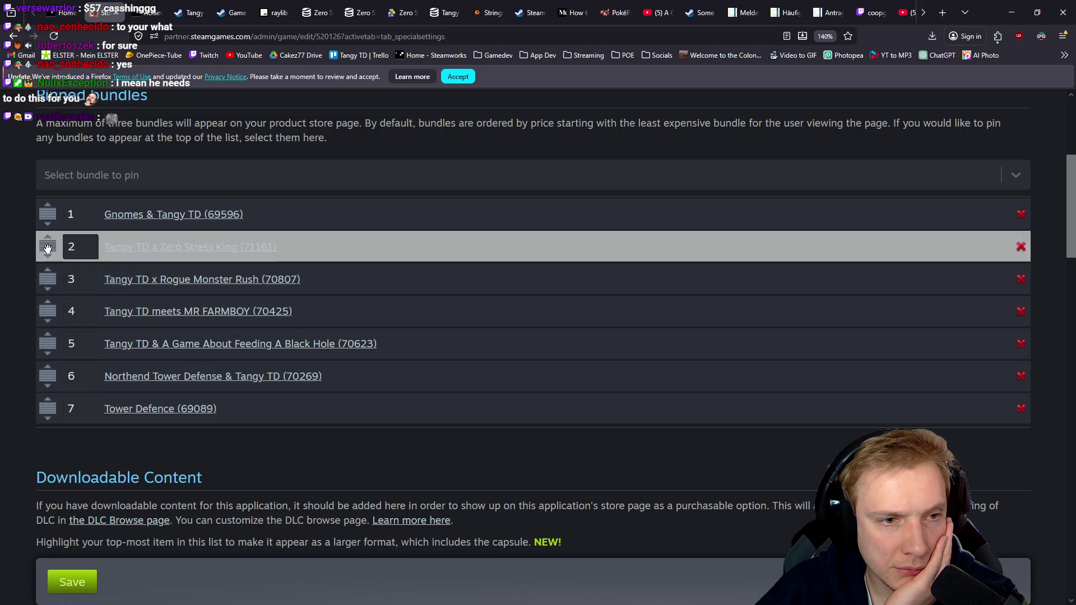
{"action": "left_click_drag", "start_coordinate": [47, 310], "coordinate": [46, 276]}
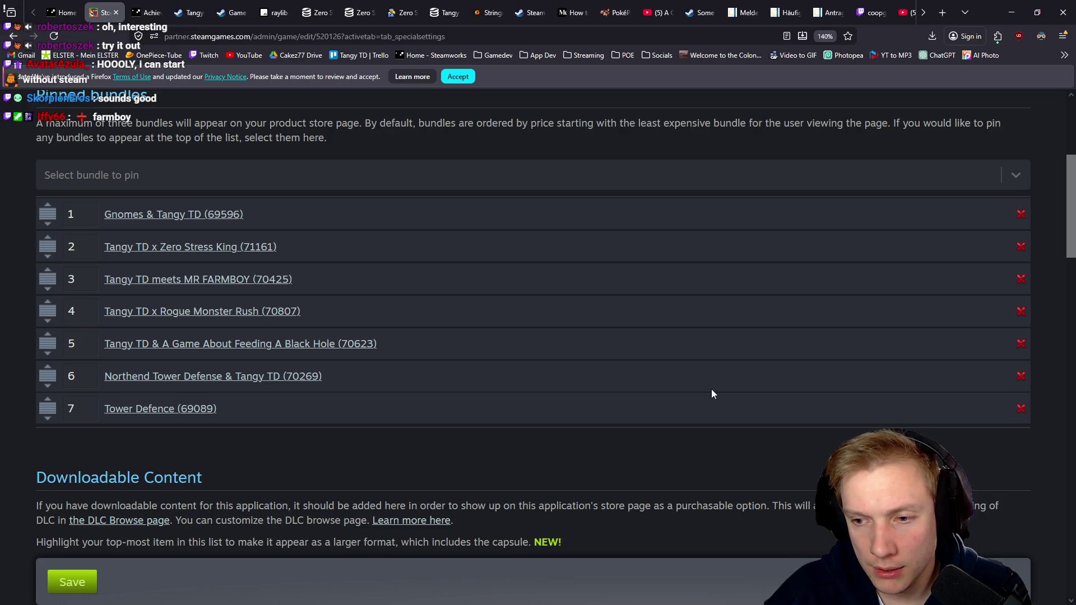
Unpin MR FARMBOY, Rogue Monster Rush, Feeding A Black Hole, Northend and Tower Defence bundles, then save
{"action": "left_click", "coordinate": [1021, 279]}
{"action": "left_click", "coordinate": [1020, 279]}
{"action": "left_click", "coordinate": [1020, 279]}
{"action": "left_click", "coordinate": [1020, 279]}
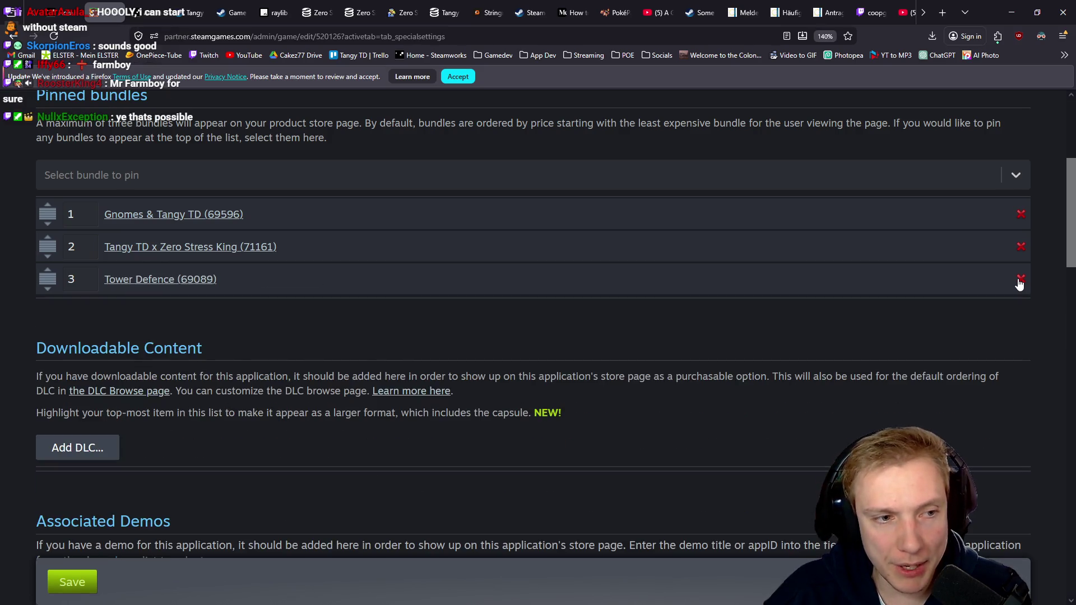
{"action": "left_click", "coordinate": [1021, 279]}
{"action": "left_click", "coordinate": [68, 573]}
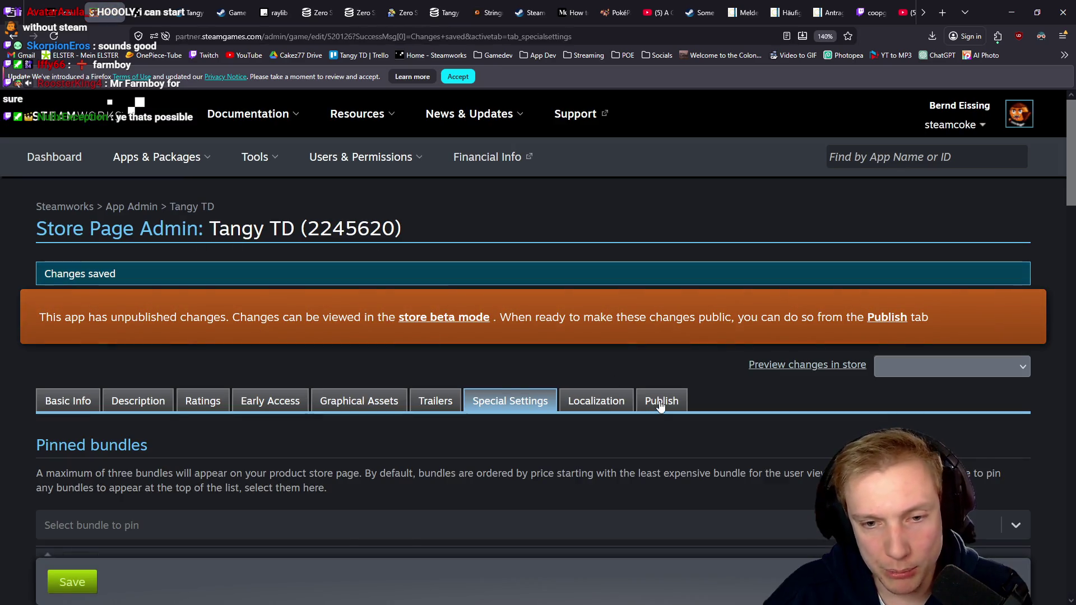
{"action": "left_click", "coordinate": [660, 401]}
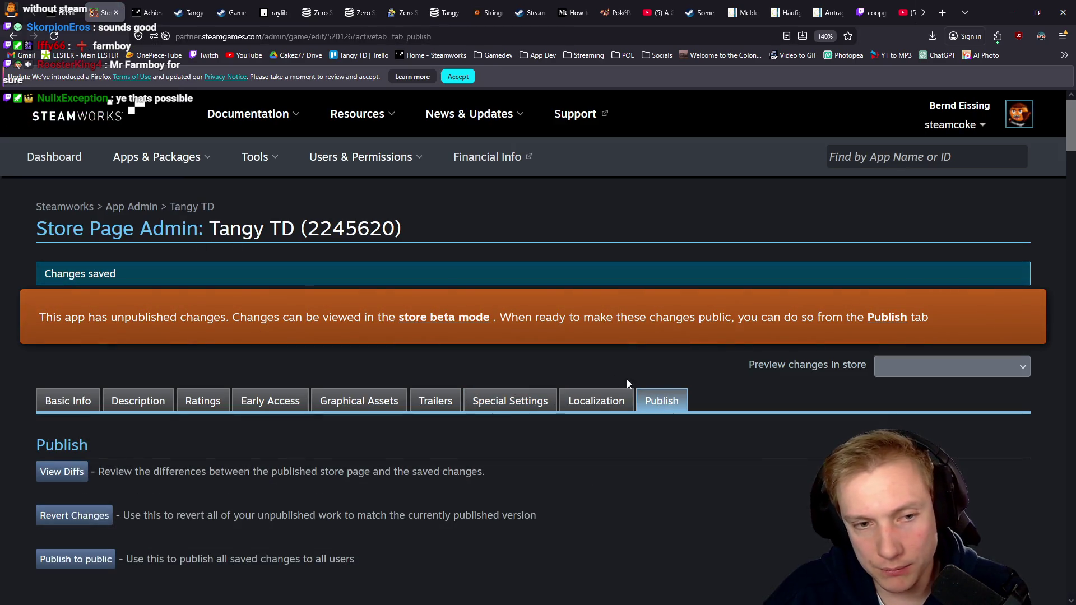
Publish Tangy TD's saved store page changes to public and close the Store Page Admin
{"action": "scroll", "coordinate": [235, 419], "scroll_direction": "down", "scroll_amount": 3}
{"action": "left_click", "coordinate": [78, 391]}
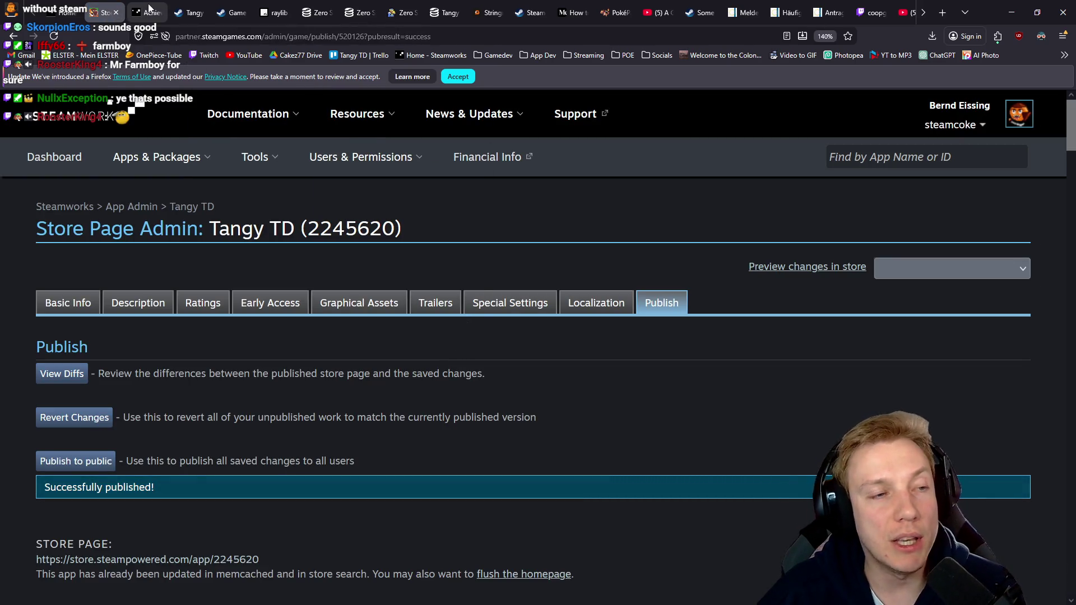
{"action": "left_click", "coordinate": [116, 12]}
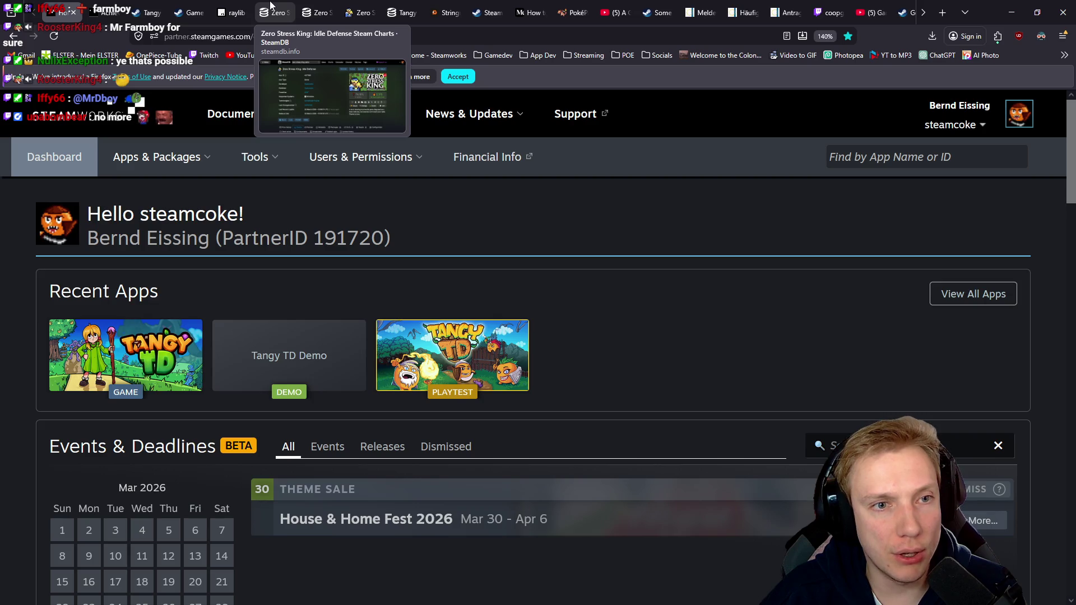
Close both Zero Stress King SteamDB tabs and open Tangy TD's Steam store page from SteamDB
{"action": "left_click", "coordinate": [323, 12]}
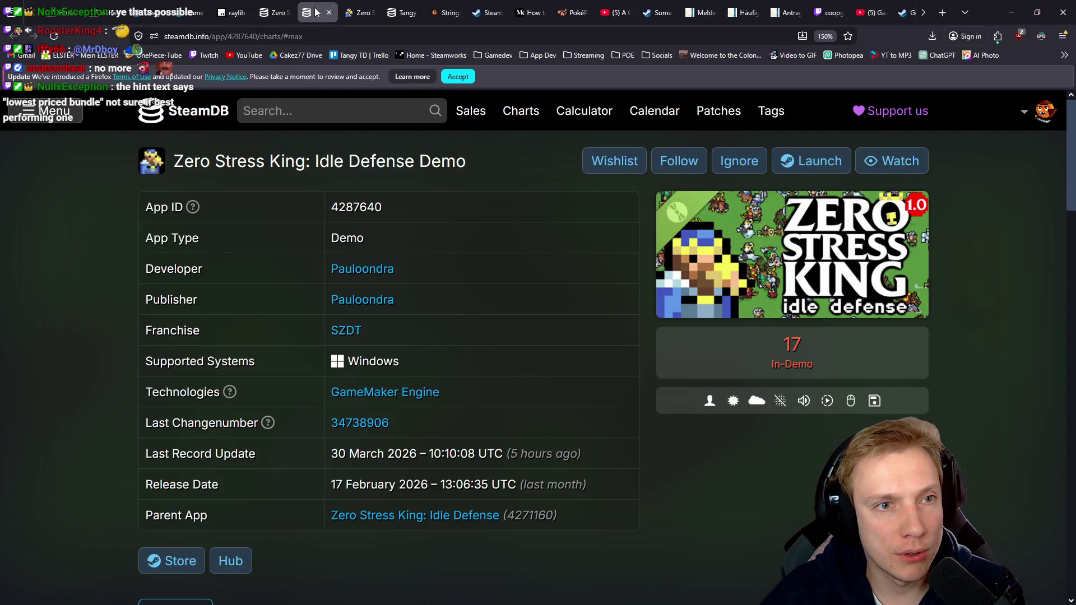
{"action": "middle_click", "coordinate": [313, 12]}
{"action": "middle_click", "coordinate": [318, 12]}
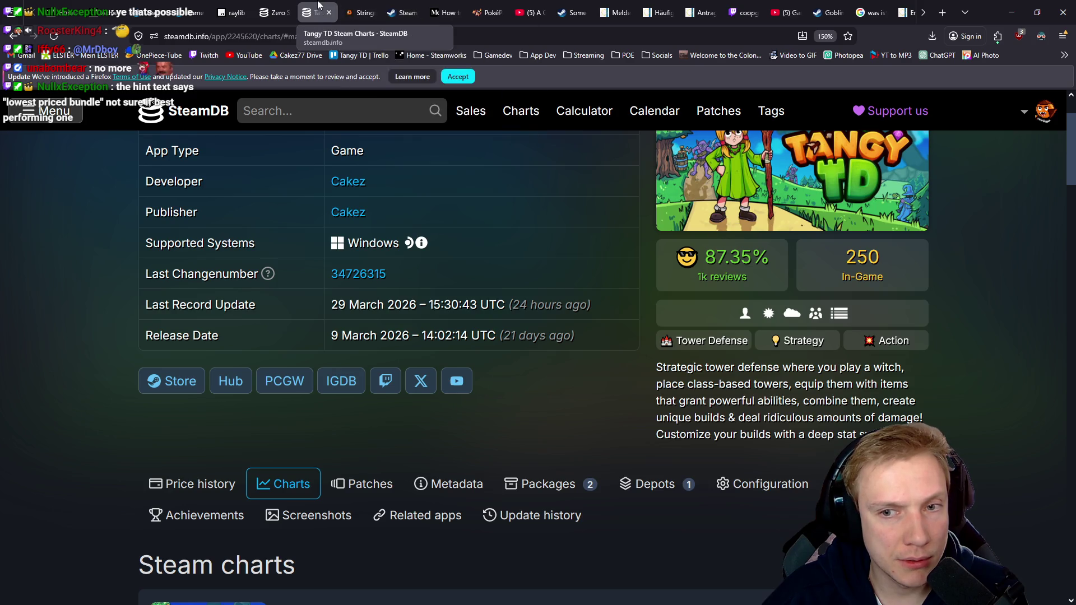
{"action": "left_click", "coordinate": [182, 381]}
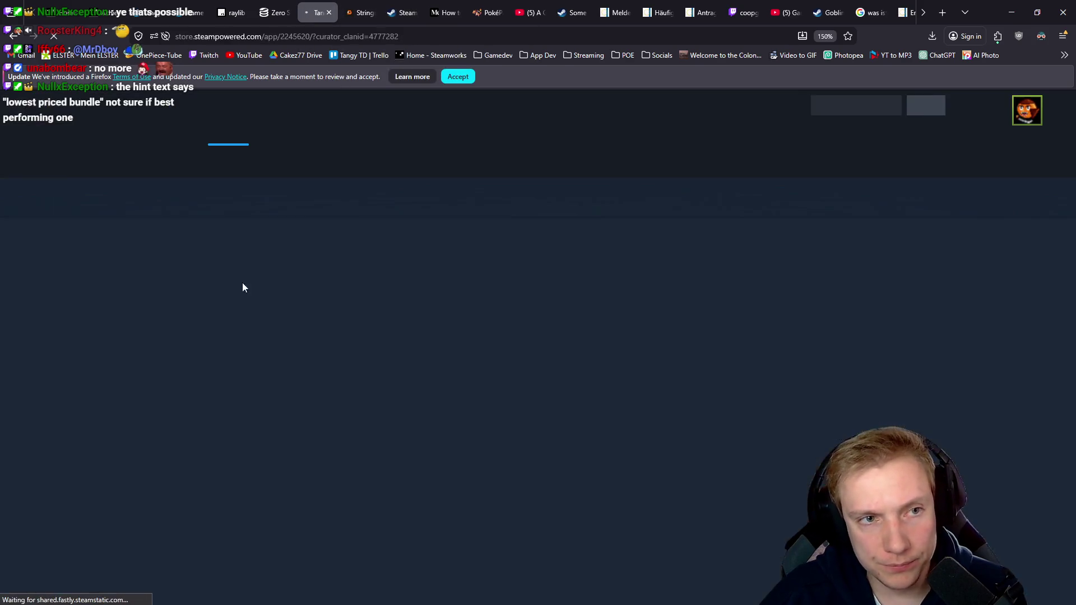
Confirm the Zero Stress King bundle sits second on Tangy TD's page, then copy its bundle page link
{"action": "scroll", "coordinate": [325, 260], "scroll_direction": "down", "scroll_amount": 10}
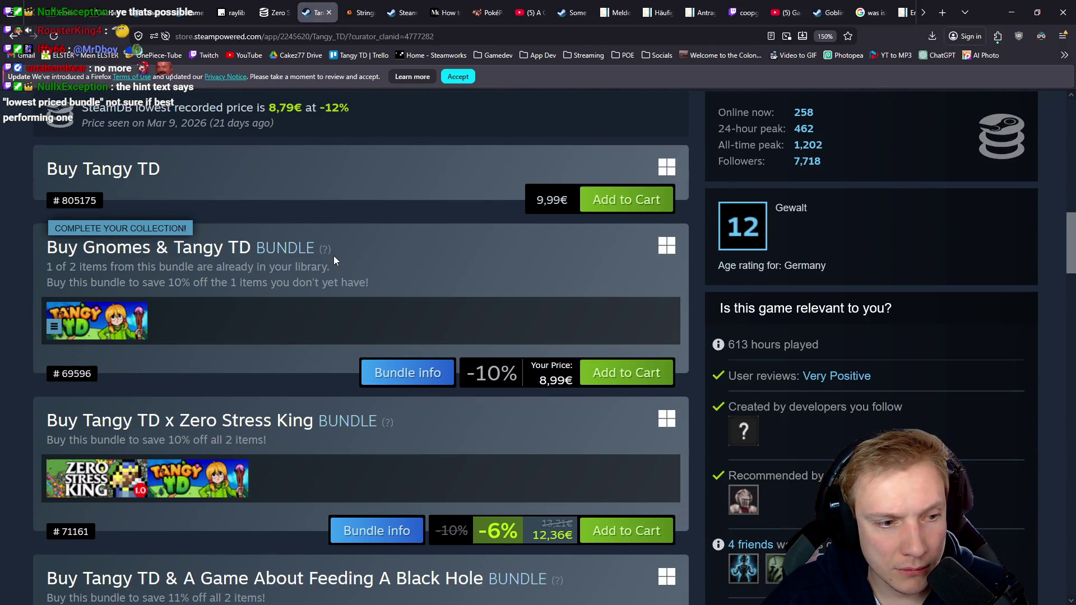
{"action": "scroll", "coordinate": [334, 258], "scroll_direction": "down", "scroll_amount": 2}
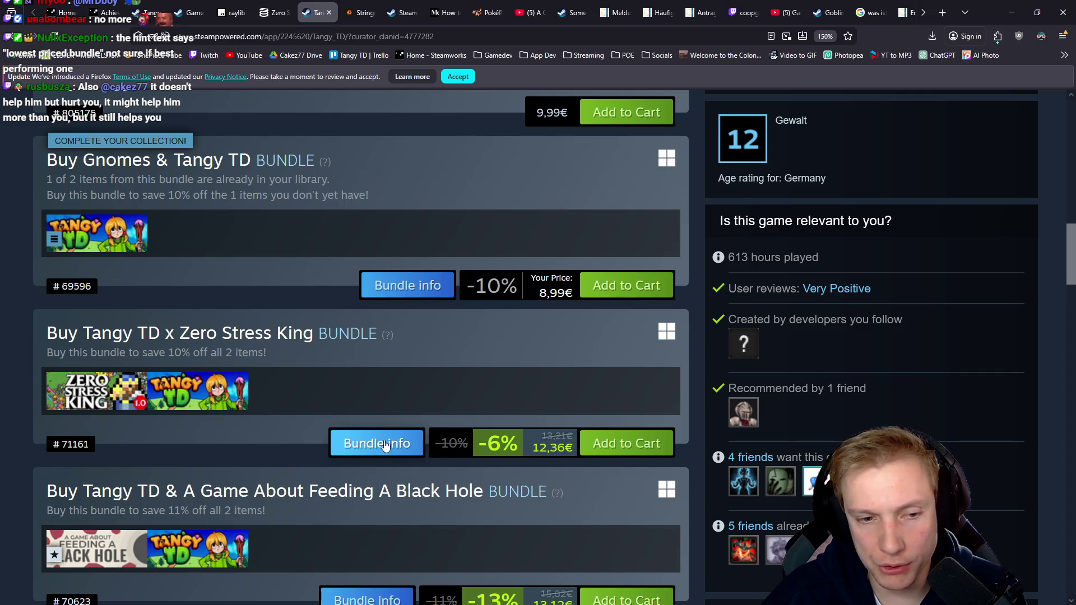
{"action": "scroll", "coordinate": [335, 386], "scroll_direction": "down", "scroll_amount": 5}
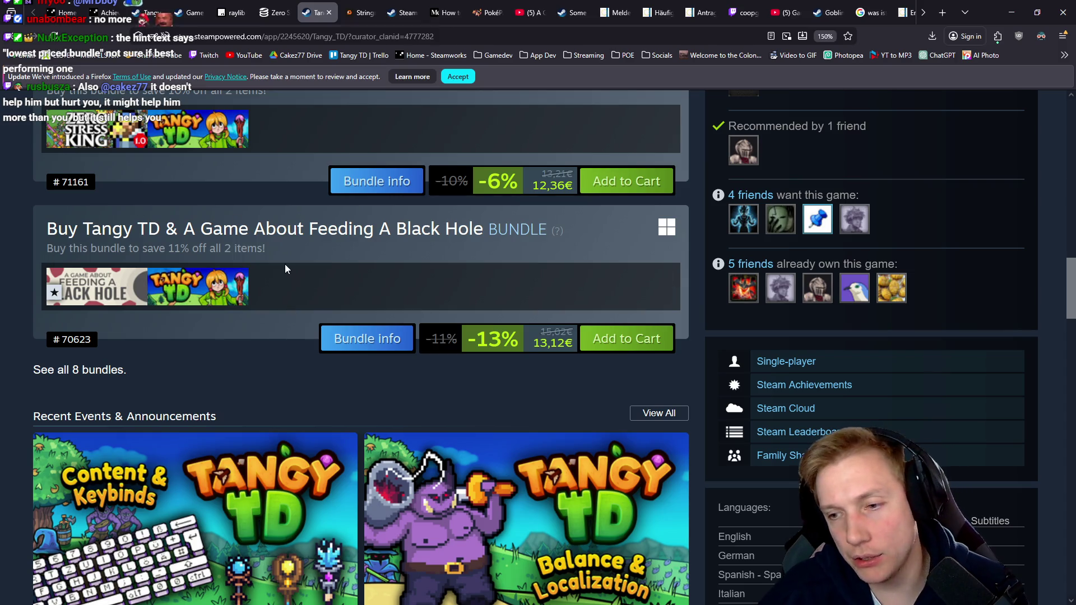
{"action": "scroll", "coordinate": [285, 266], "scroll_direction": "up", "scroll_amount": 2}
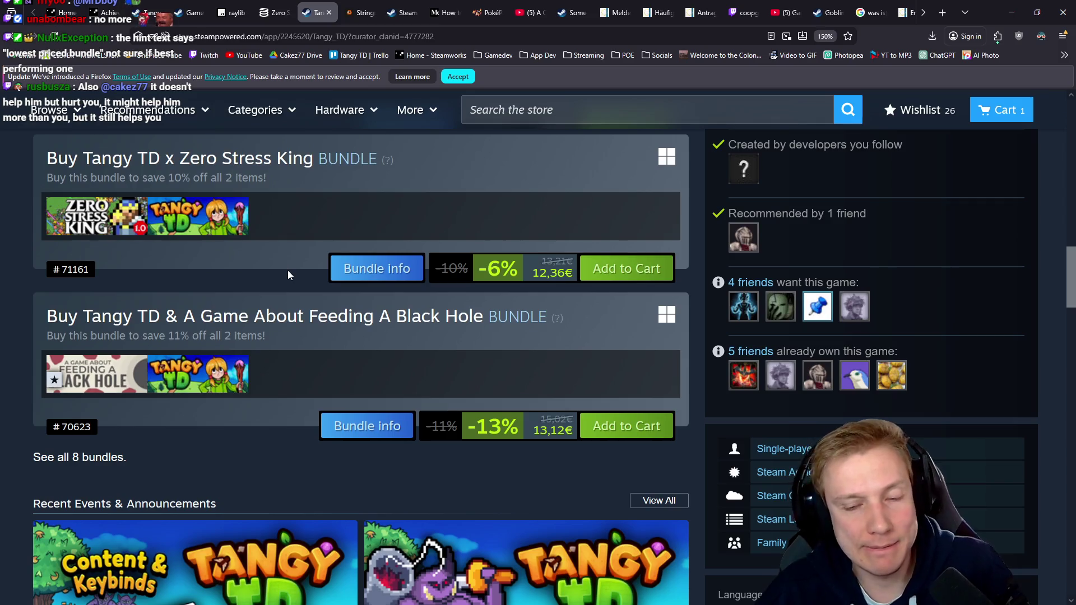
{"action": "left_click", "coordinate": [367, 273]}
{"action": "key", "text": "ctrl+l"}
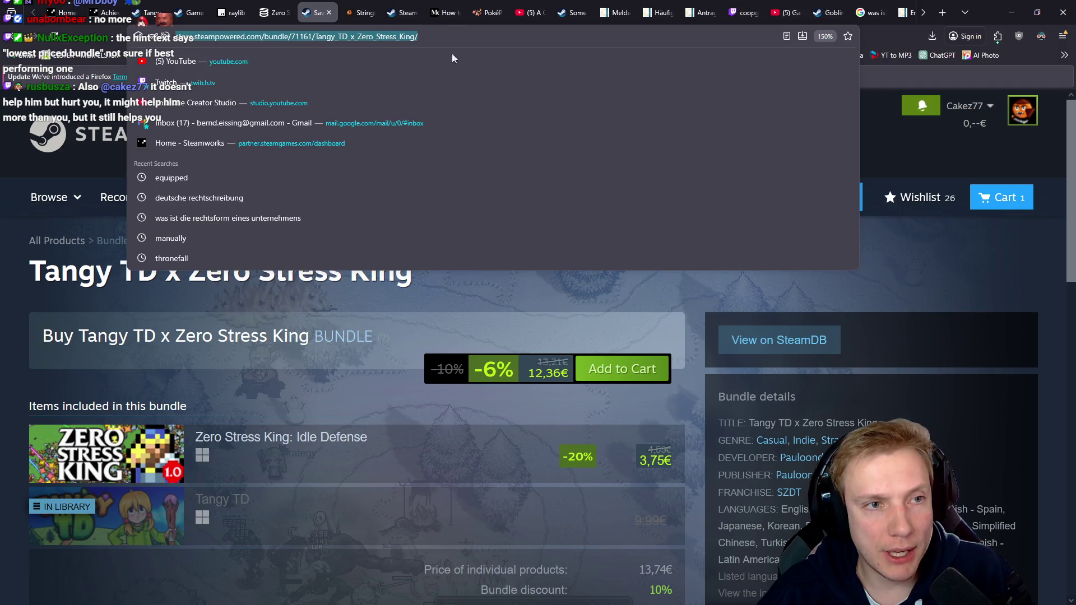
{"action": "key", "text": "alt+Tab"}
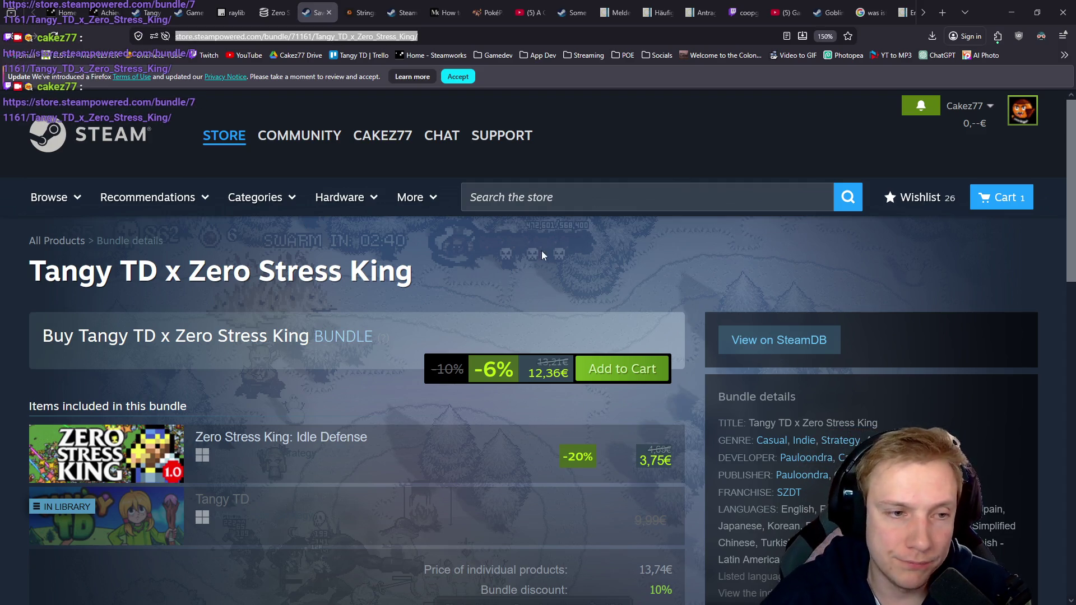
Return to the Zero Stress King: Idle Defense SteamDB page and check its all-time player peak
{"action": "key", "text": "ctrl+shift+Tab"}
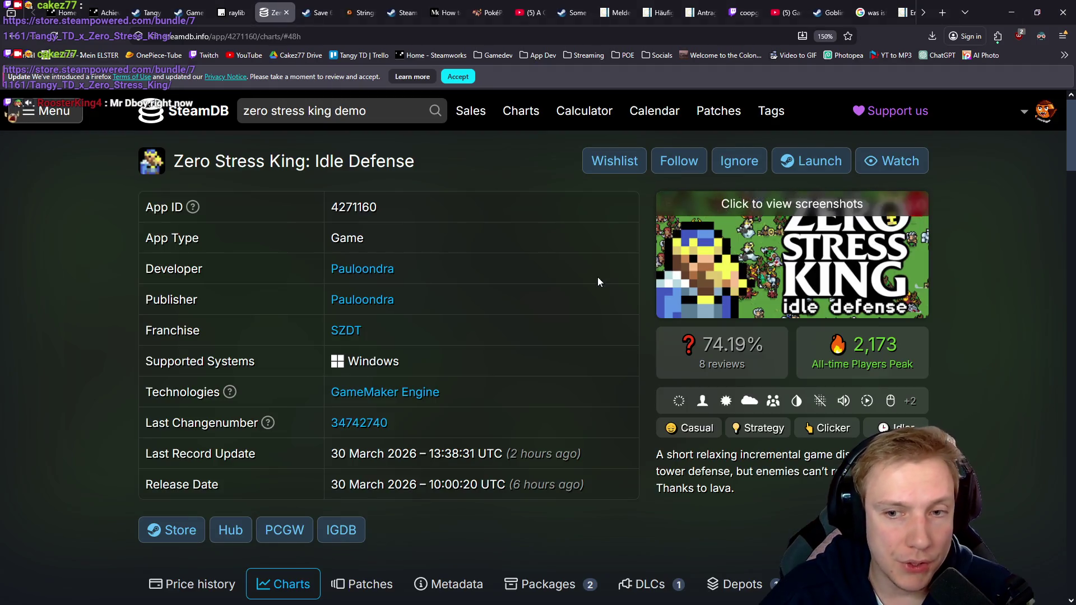
{"action": "left_click", "coordinate": [794, 343]}
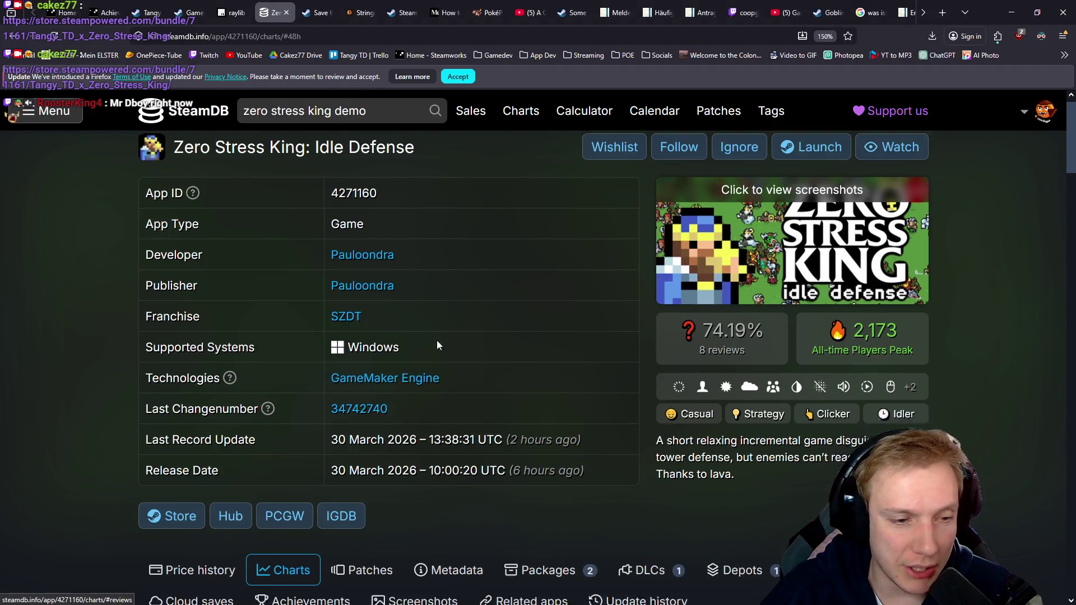
{"action": "scroll", "coordinate": [783, 381], "scroll_direction": "up", "scroll_amount": 5}
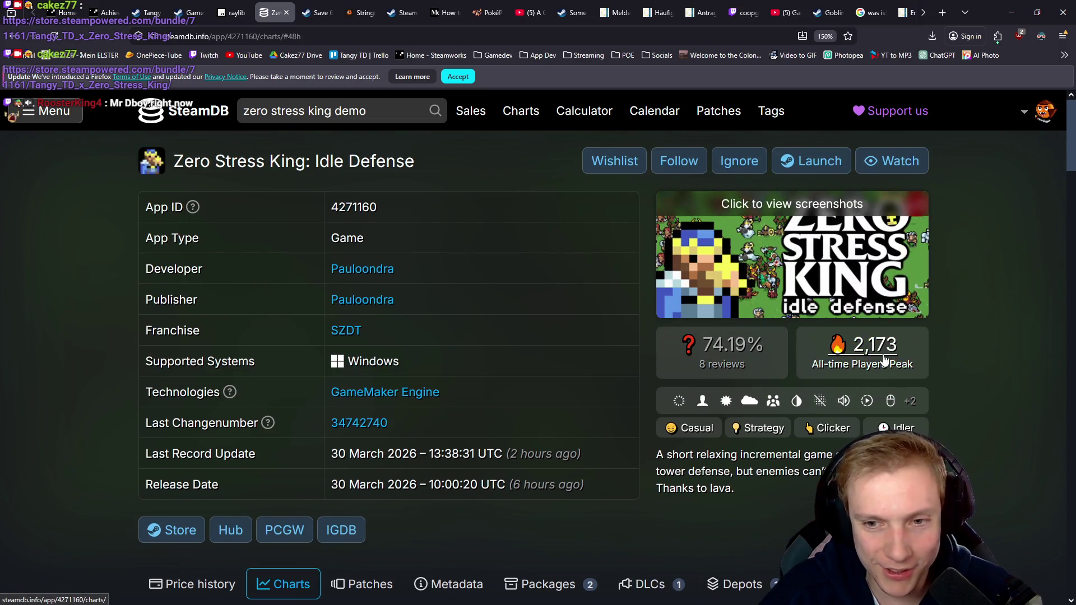
{"action": "scroll", "coordinate": [584, 445], "scroll_direction": "down", "scroll_amount": 5}
{"action": "scroll", "coordinate": [458, 314], "scroll_direction": "down", "scroll_amount": 5}
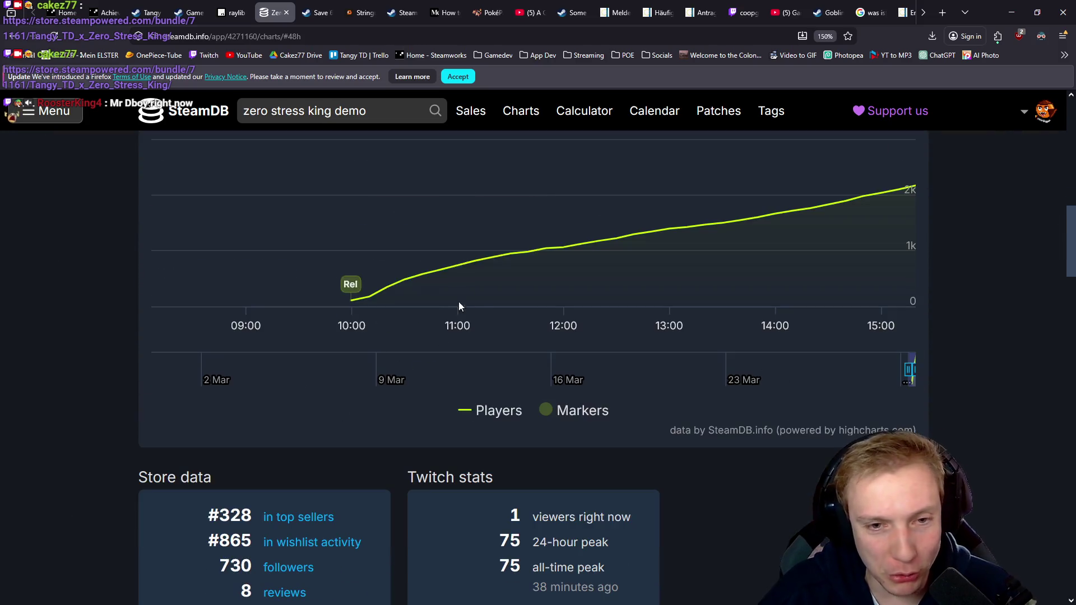
{"action": "scroll", "coordinate": [473, 353], "scroll_direction": "up", "scroll_amount": 4}
Show the player chart at 48h zoom, narrowed to the 30 March rise toward 2,173 players
{"action": "left_click", "coordinate": [464, 384]}
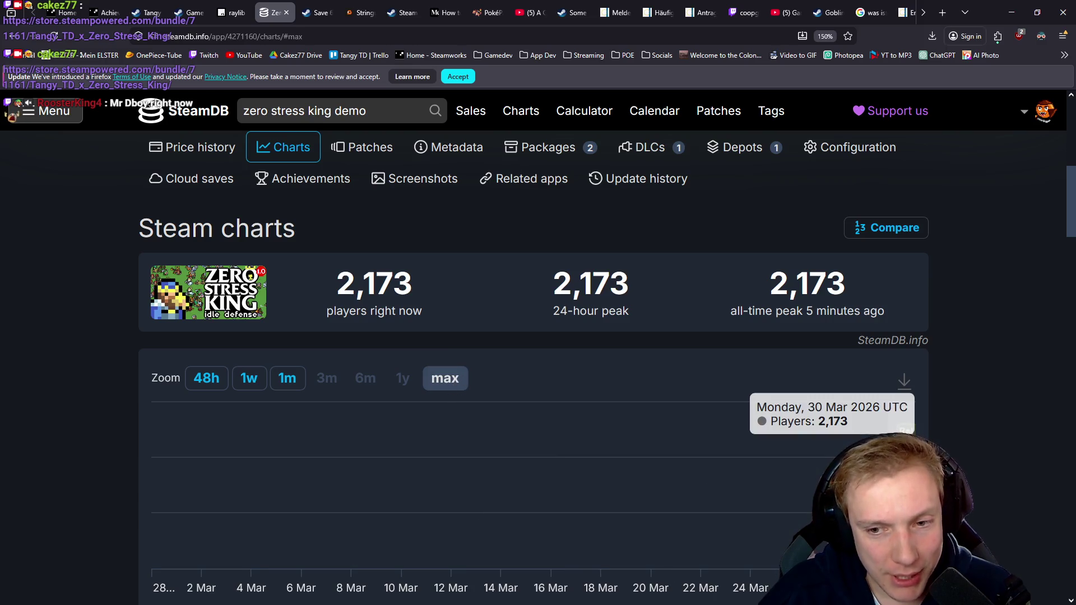
{"action": "left_click", "coordinate": [214, 383]}
{"action": "left_click_drag", "start_coordinate": [824, 539], "coordinate": [919, 508]}
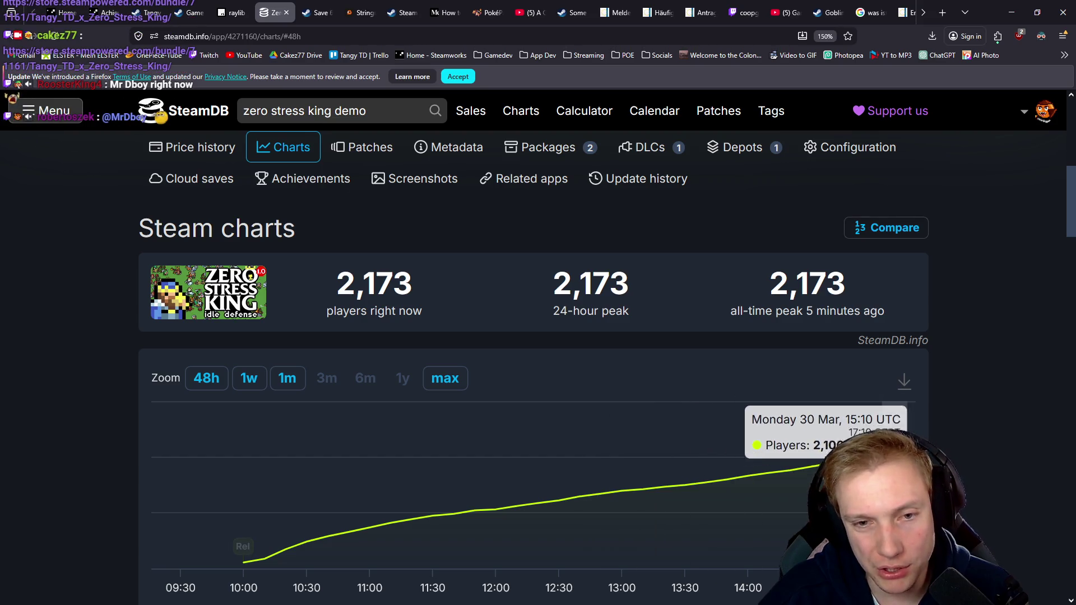
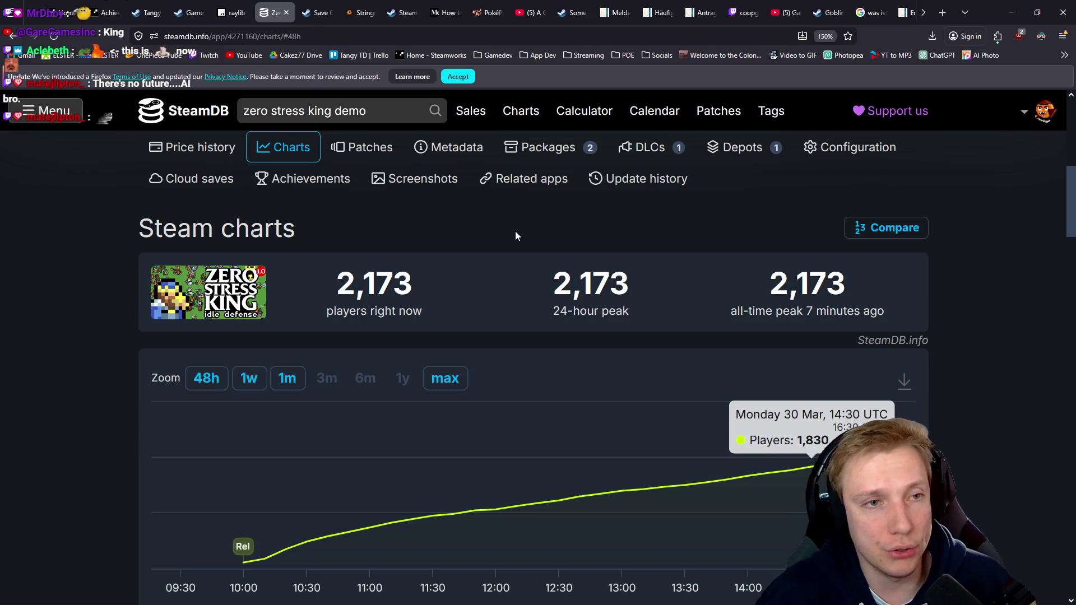
Check the raylib cheatsheet tab, peek at the developer Pauloondra's SteamDB list, then open Zero Stress King's Steam store page
{"action": "left_click", "coordinate": [226, 5]}
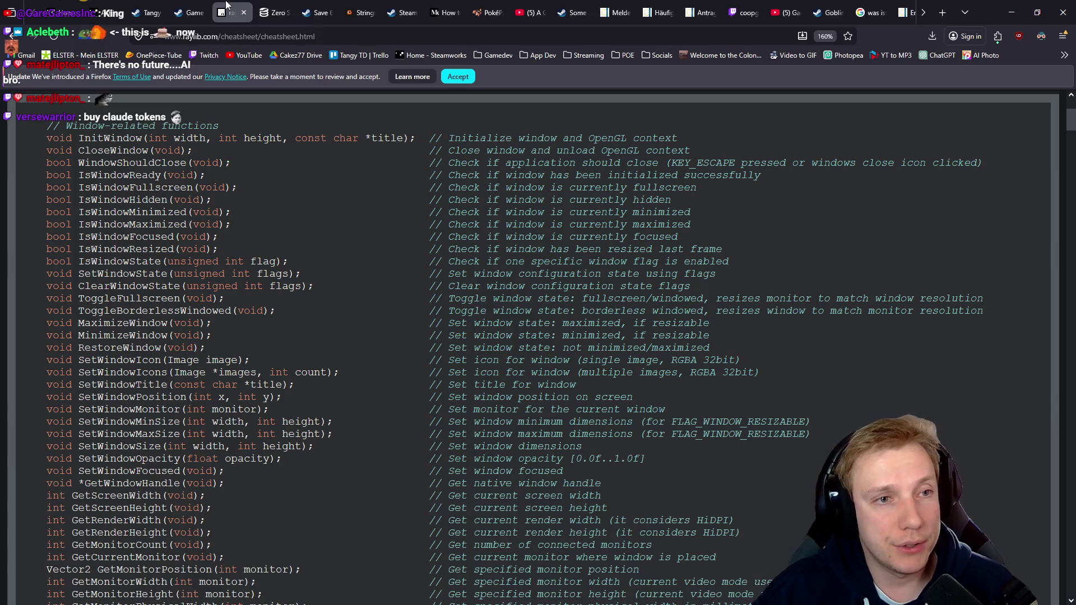
{"action": "left_click", "coordinate": [274, 12]}
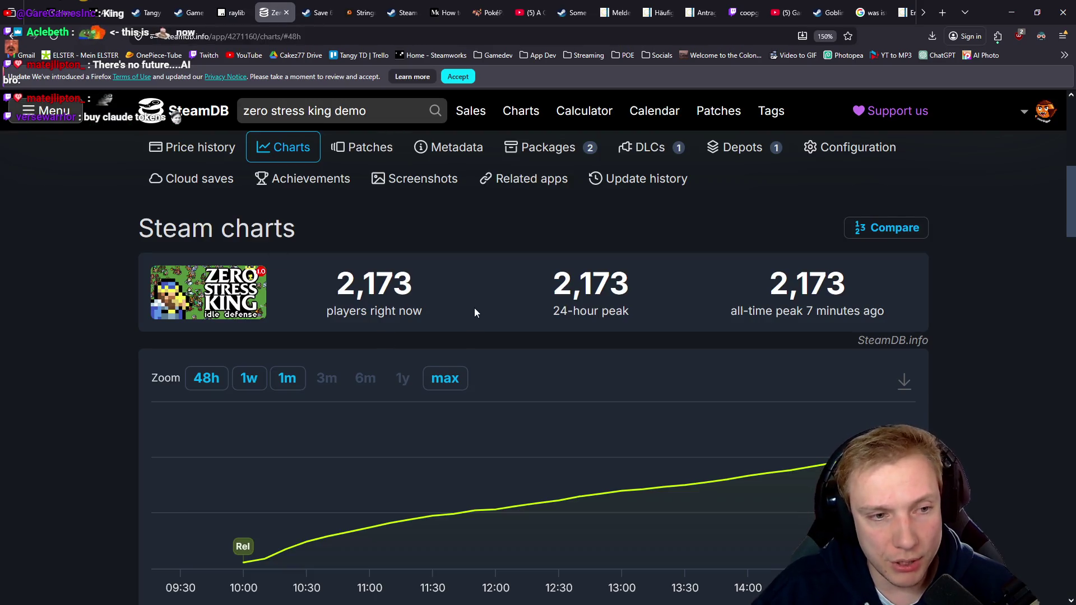
{"action": "scroll", "coordinate": [476, 316], "scroll_direction": "up", "scroll_amount": 5}
{"action": "scroll", "coordinate": [451, 286], "scroll_direction": "down", "scroll_amount": 4}
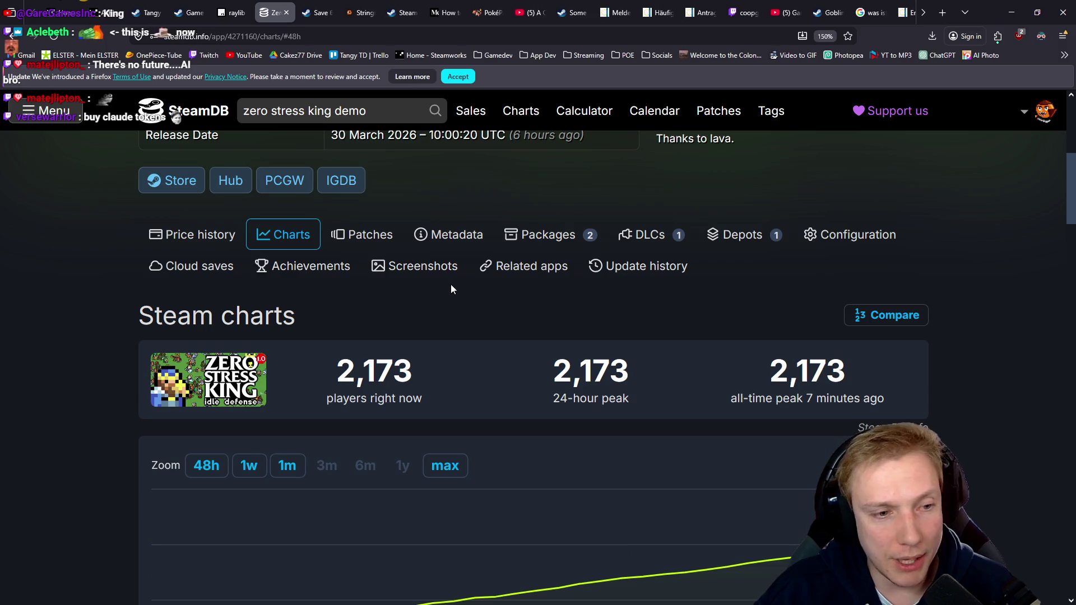
{"action": "scroll", "coordinate": [403, 300], "scroll_direction": "up", "scroll_amount": 4}
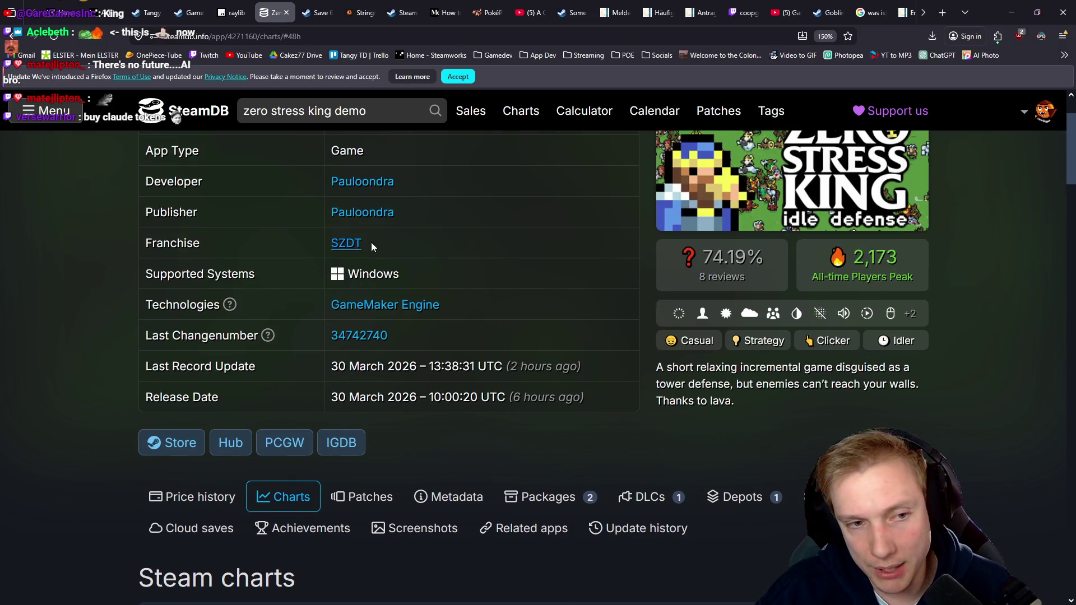
{"action": "left_click", "coordinate": [348, 181]}
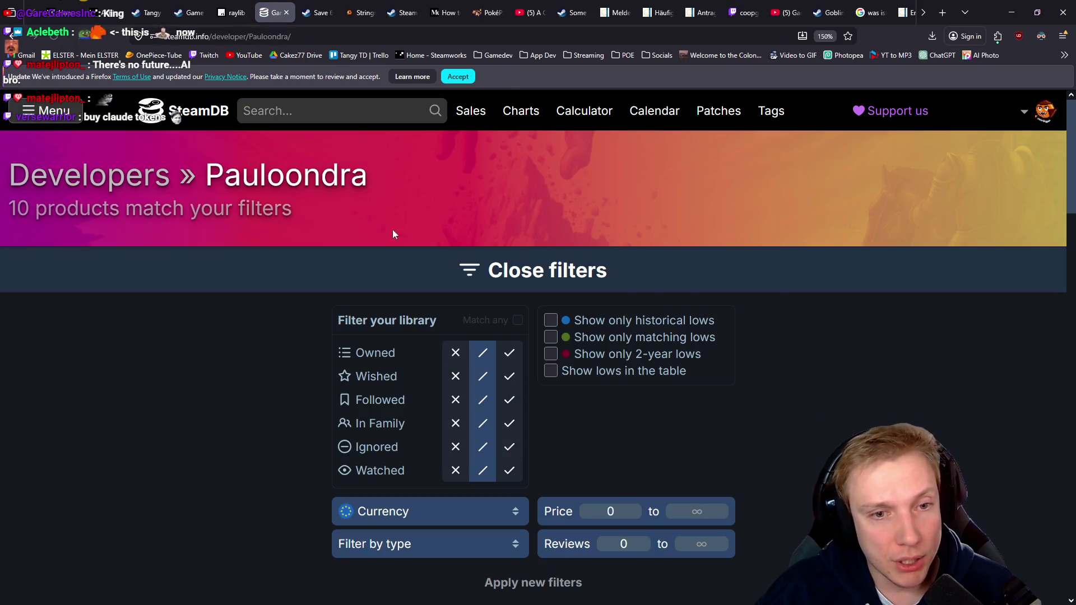
{"action": "key", "text": "alt+Left"}
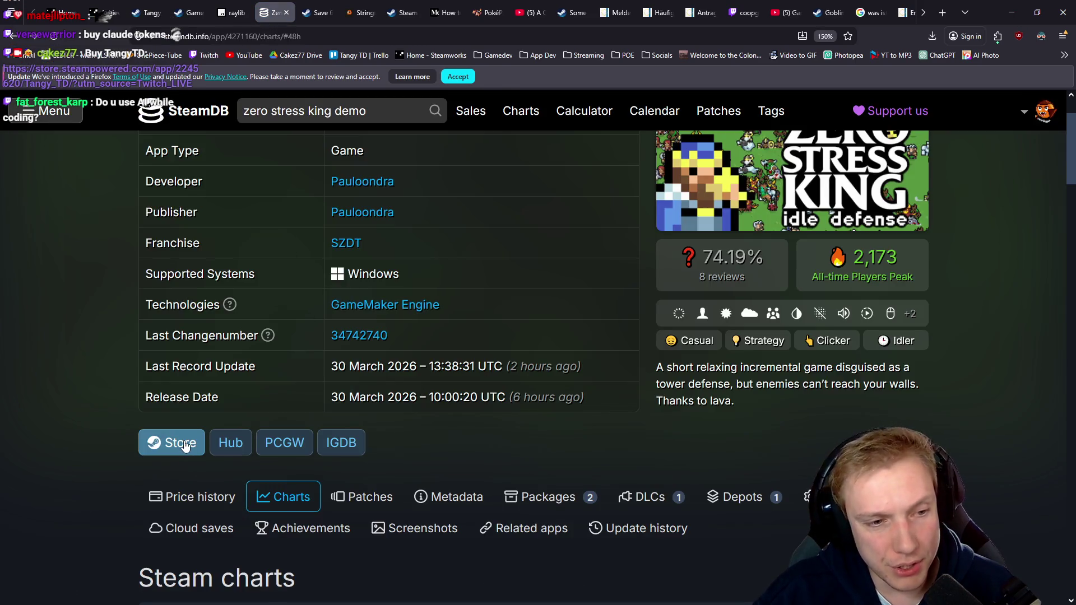
{"action": "left_click", "coordinate": [185, 445]}
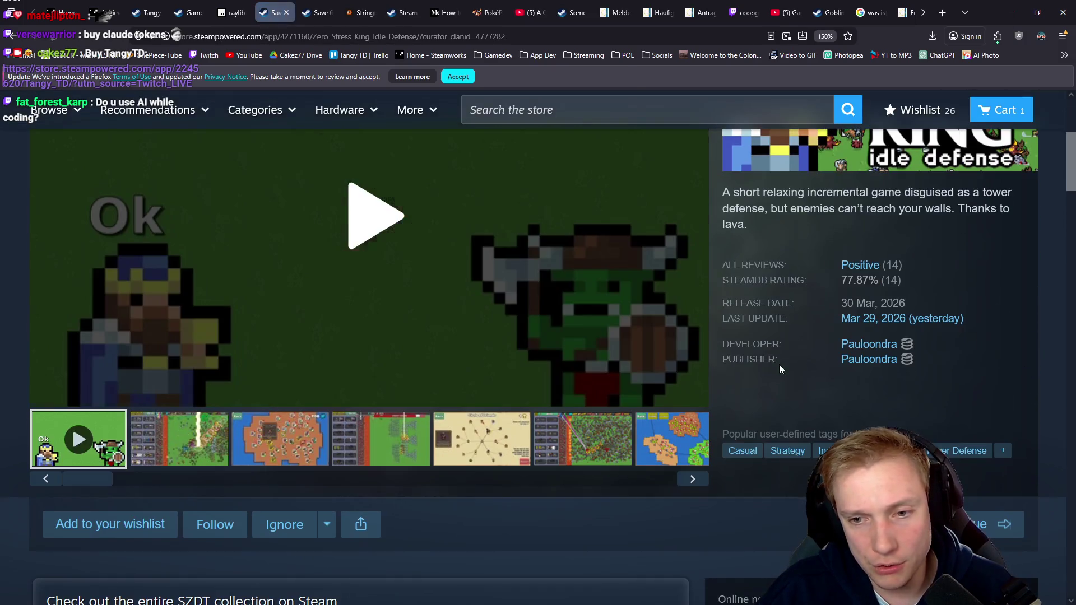
Open Pauloondra's Steam developer page and browse the New Releases list
{"action": "left_click", "coordinate": [861, 348]}
{"action": "scroll", "coordinate": [416, 236], "scroll_direction": "down", "scroll_amount": 3}
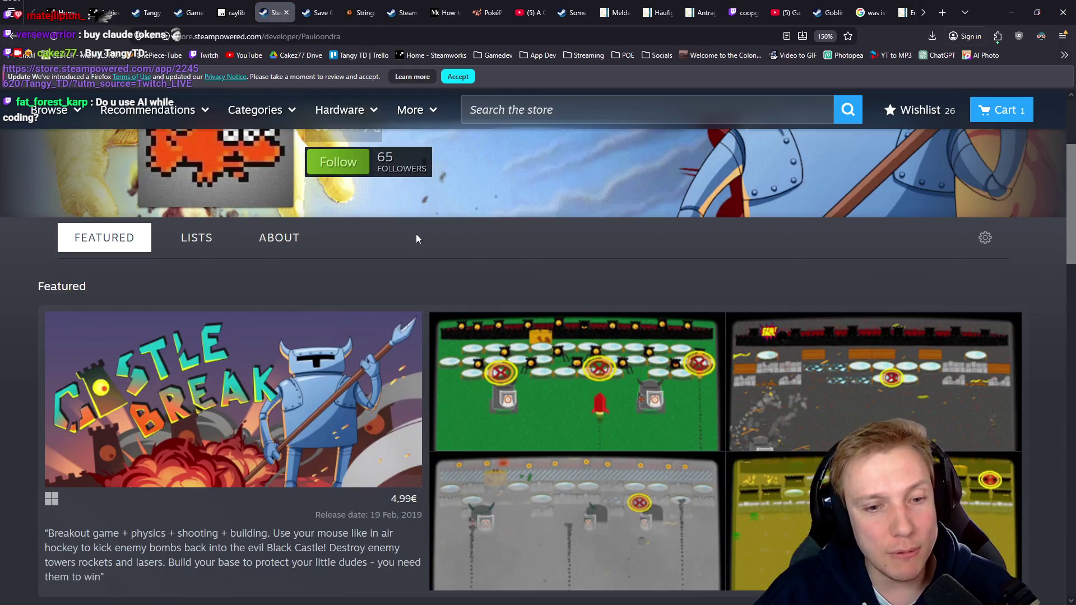
{"action": "scroll", "coordinate": [415, 234], "scroll_direction": "down", "scroll_amount": 2}
{"action": "mouse_move", "coordinate": [265, 305]}
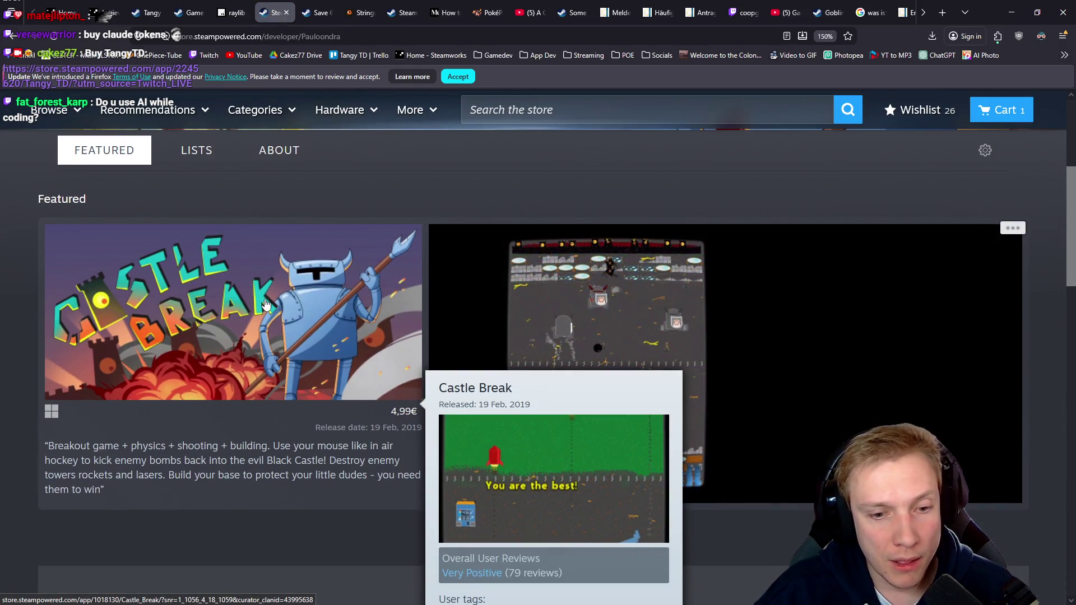
{"action": "scroll", "coordinate": [266, 304], "scroll_direction": "down", "scroll_amount": 4}
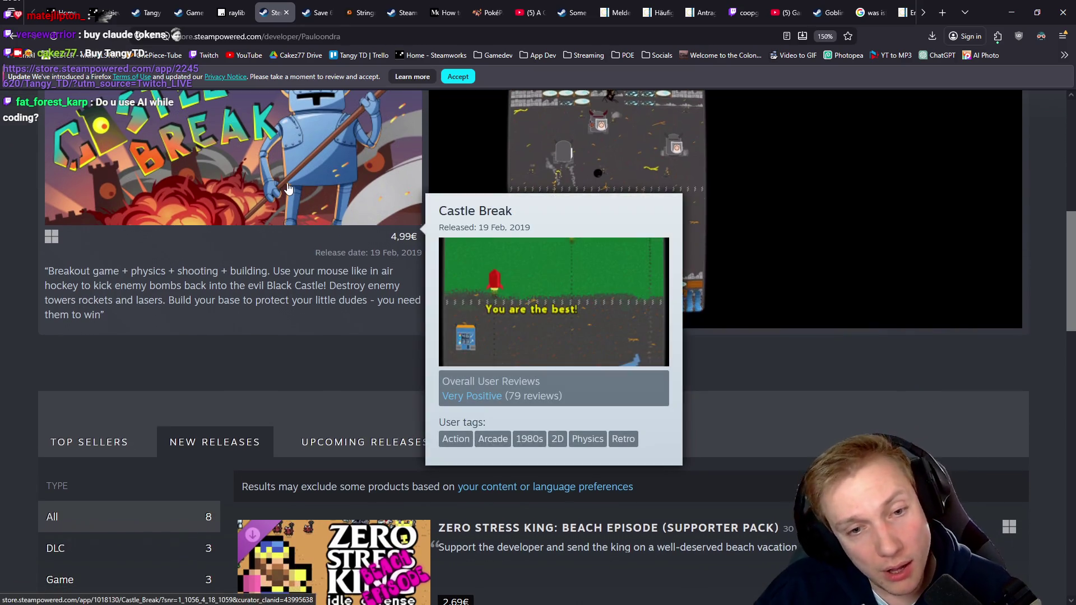
{"action": "scroll", "coordinate": [289, 188], "scroll_direction": "down", "scroll_amount": 10}
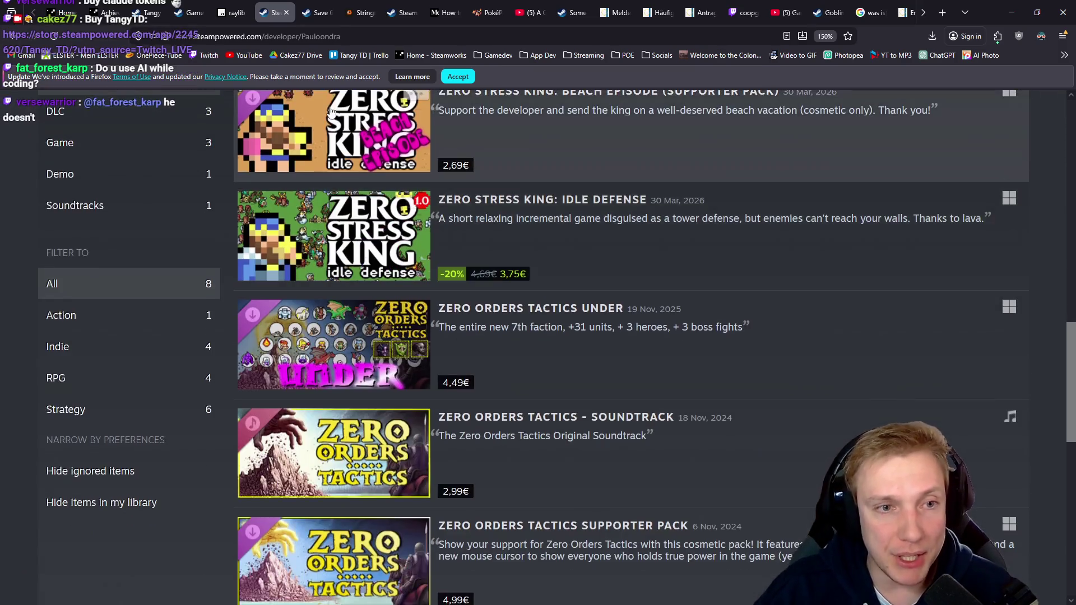
{"action": "scroll", "coordinate": [330, 112], "scroll_direction": "up", "scroll_amount": 2}
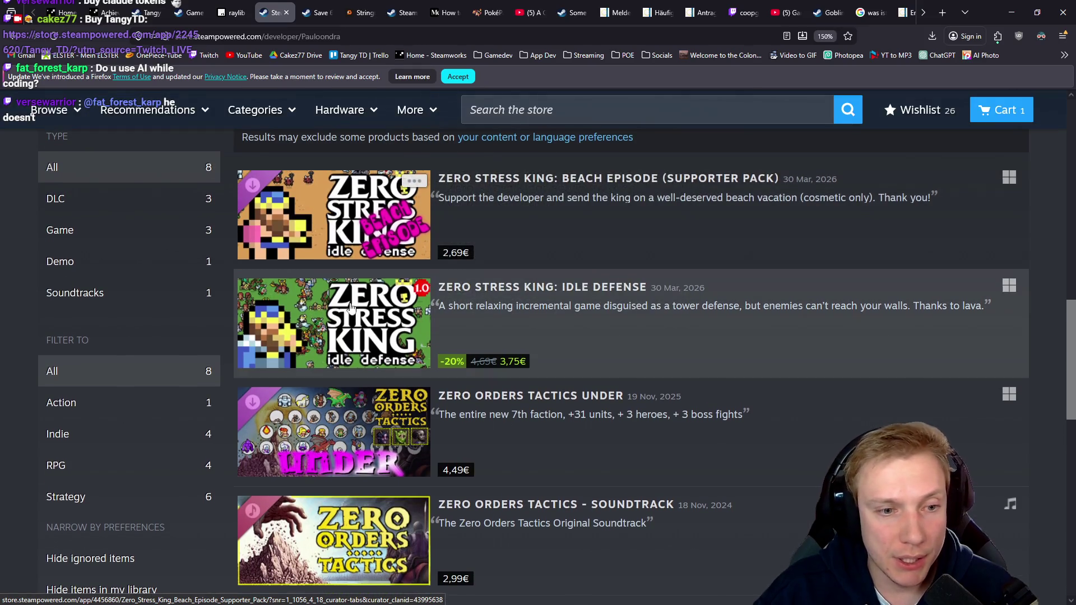
{"action": "mouse_move", "coordinate": [348, 420]}
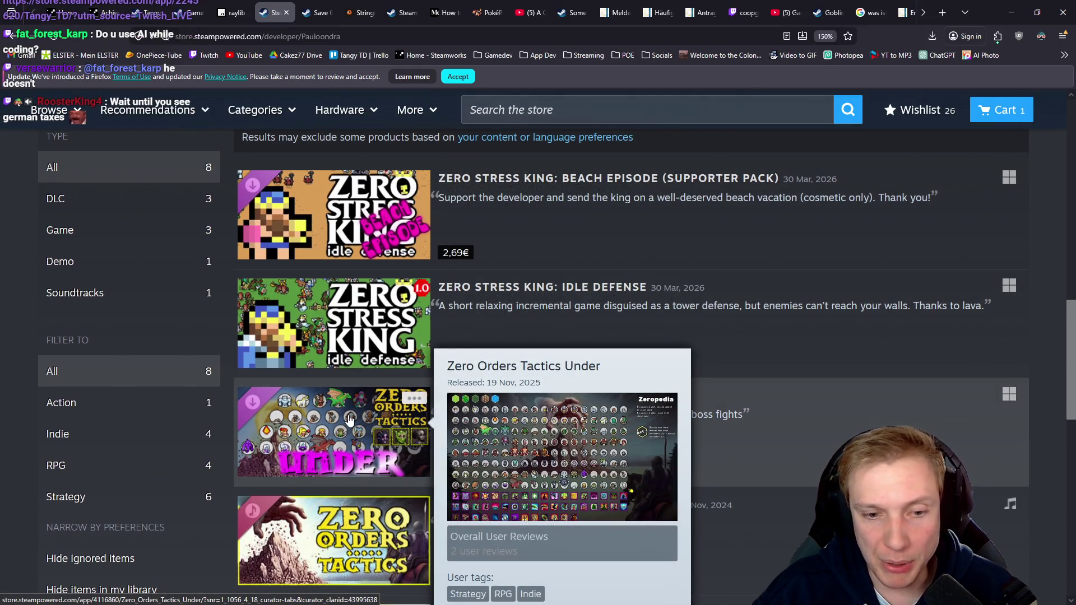
{"action": "scroll", "coordinate": [361, 415], "scroll_direction": "down", "scroll_amount": 8}
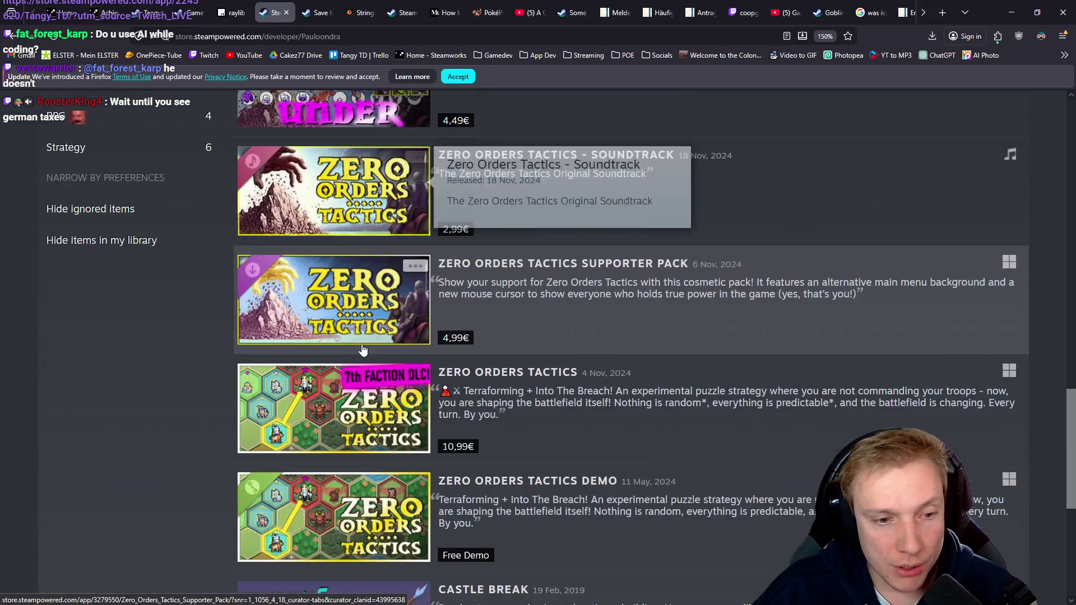
{"action": "scroll", "coordinate": [363, 350], "scroll_direction": "down", "scroll_amount": 6}
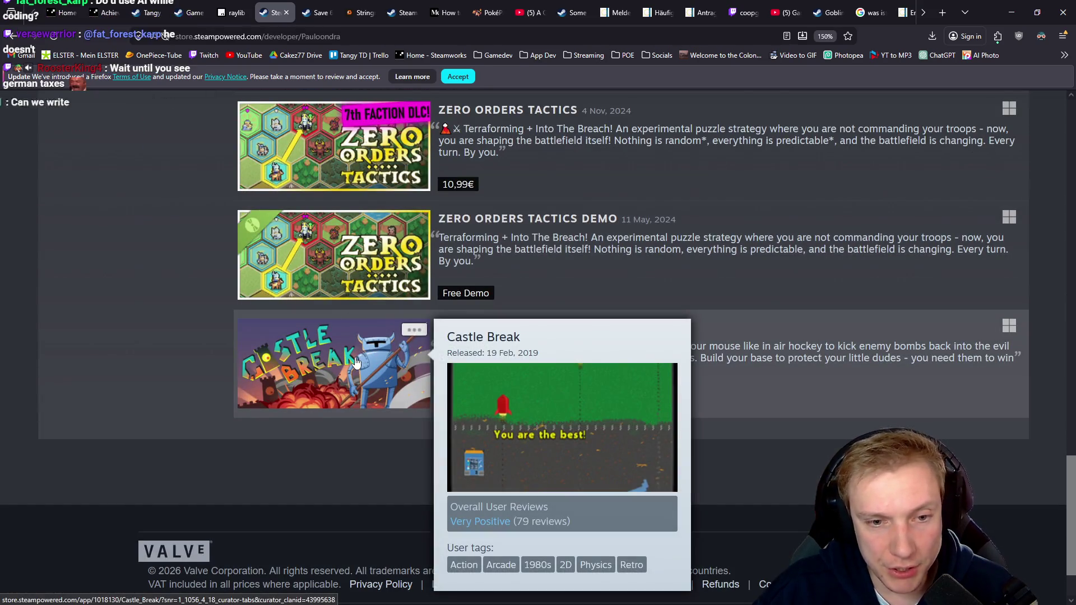
Open Castle Break in a new tab, keep browsing the developer page, then show the Castle Break tab
{"action": "middle_click", "coordinate": [356, 361]}
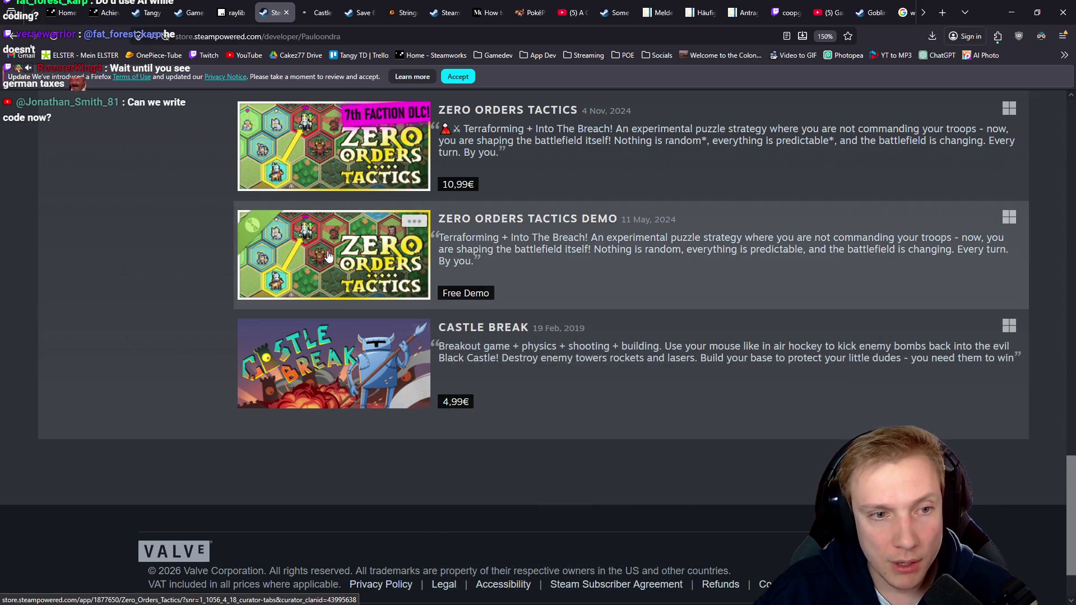
{"action": "mouse_move", "coordinate": [329, 256]}
{"action": "scroll", "coordinate": [334, 316], "scroll_direction": "up", "scroll_amount": 2}
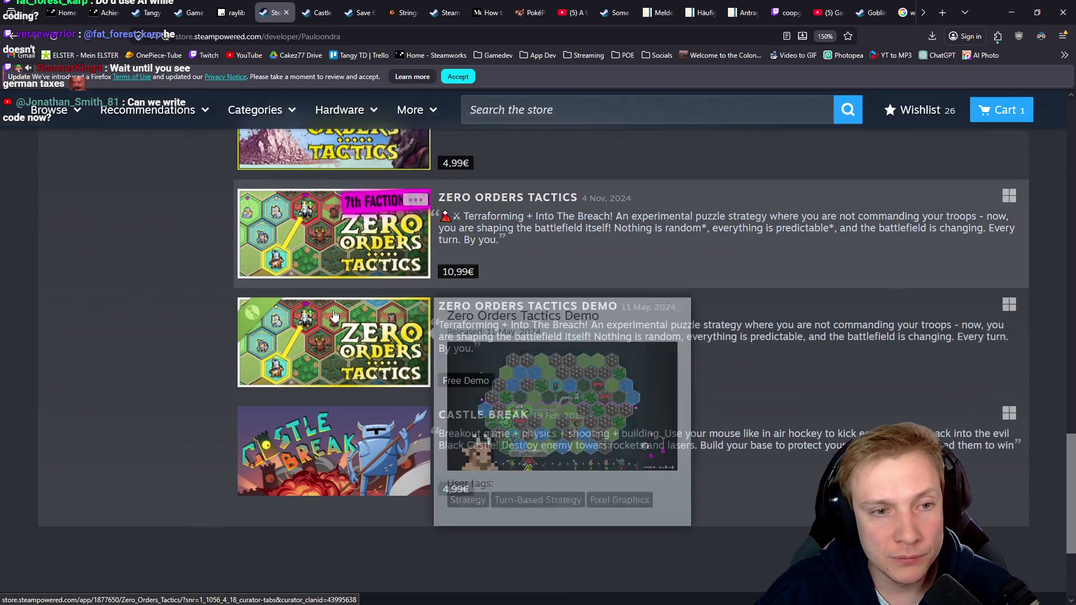
{"action": "scroll", "coordinate": [334, 316], "scroll_direction": "up", "scroll_amount": 2}
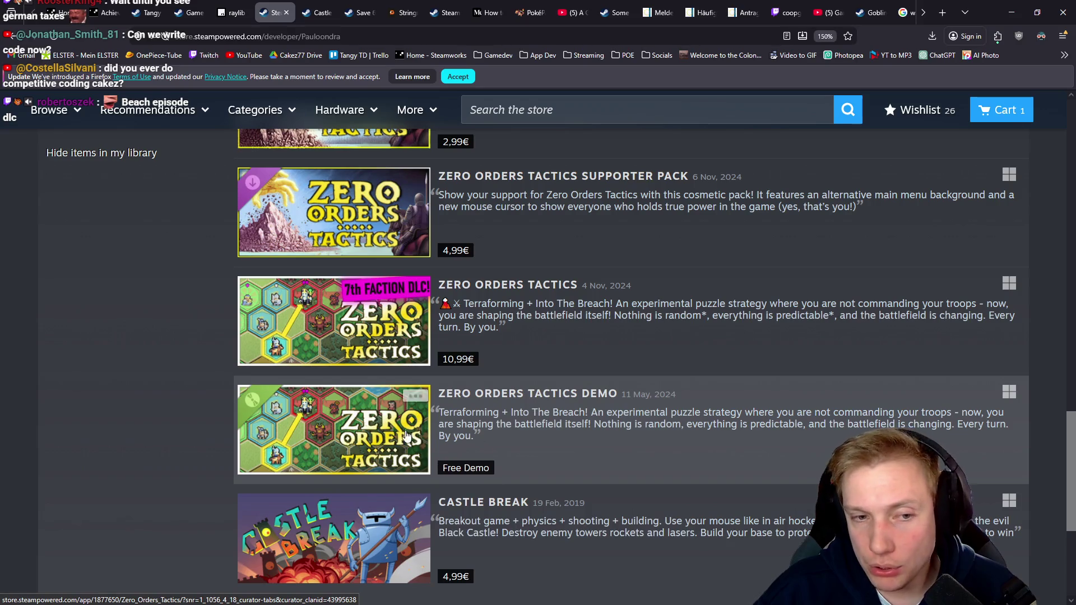
{"action": "mouse_move", "coordinate": [338, 319]}
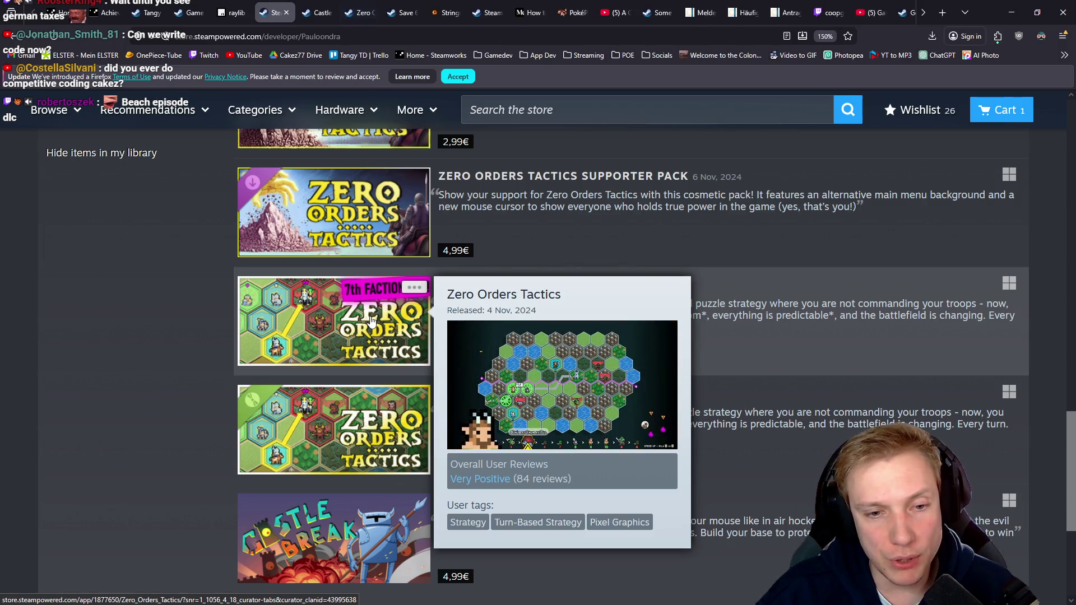
{"action": "scroll", "coordinate": [359, 374], "scroll_direction": "up", "scroll_amount": 3}
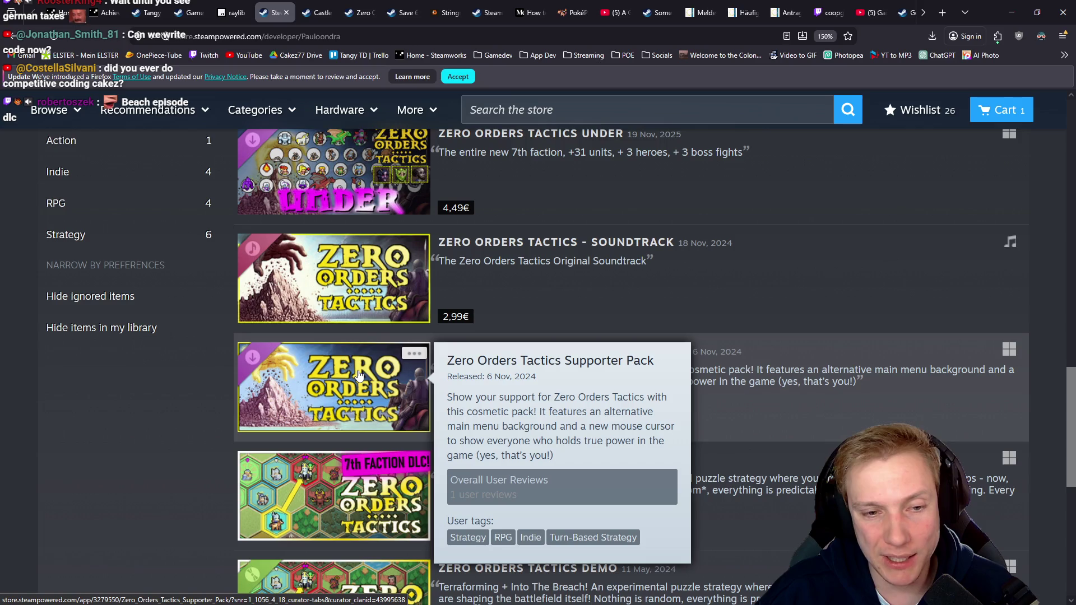
{"action": "scroll", "coordinate": [359, 375], "scroll_direction": "up", "scroll_amount": 2}
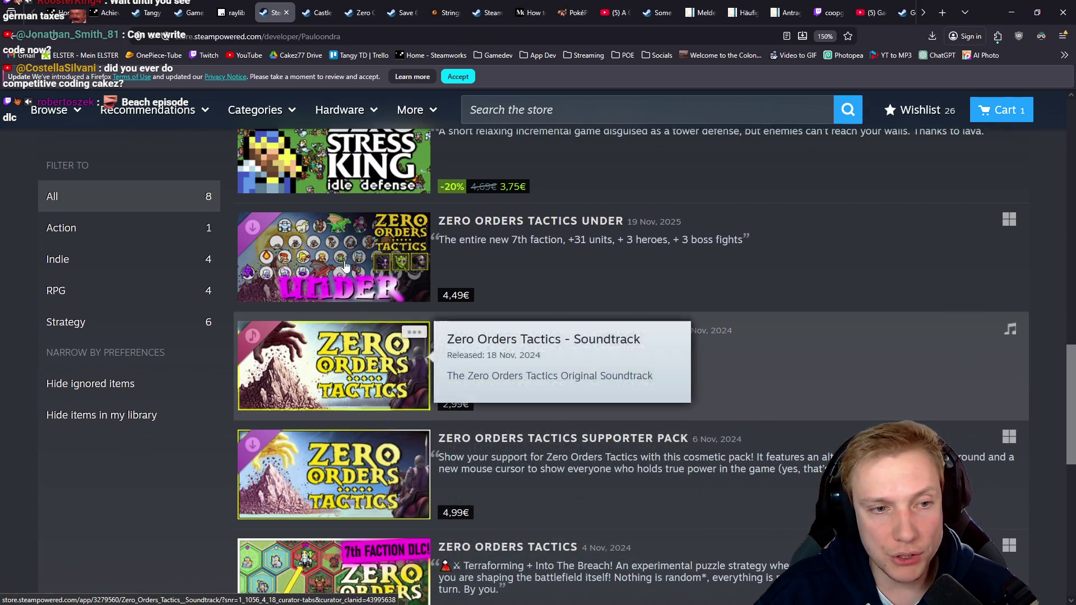
{"action": "scroll", "coordinate": [343, 254], "scroll_direction": "up", "scroll_amount": 4}
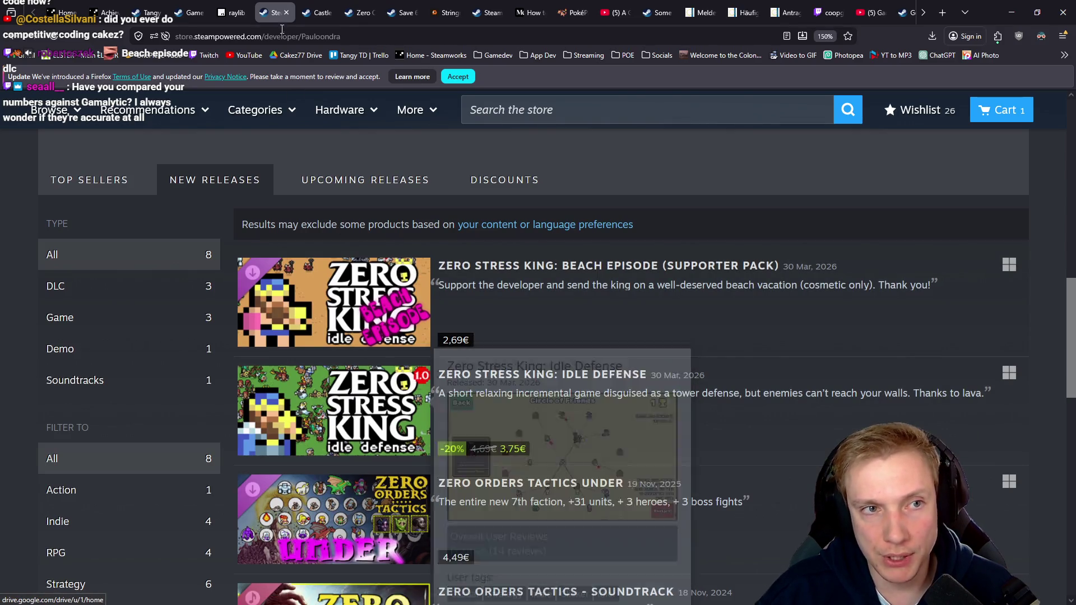
{"action": "scroll", "coordinate": [454, 265], "scroll_direction": "down", "scroll_amount": 5}
{"action": "scroll", "coordinate": [454, 265], "scroll_direction": "down", "scroll_amount": 5}
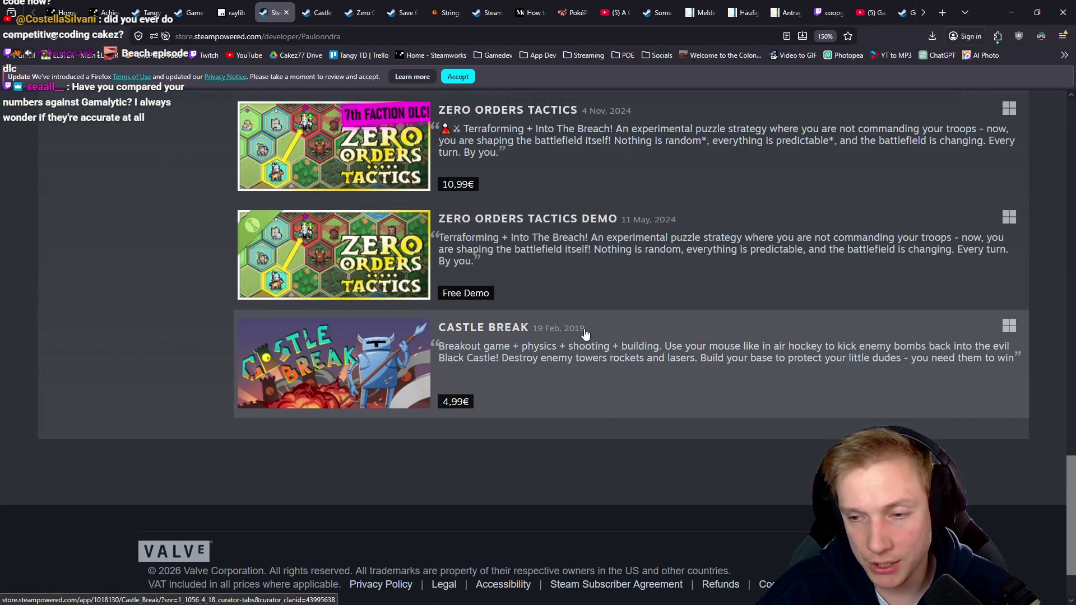
{"action": "scroll", "coordinate": [420, 300], "scroll_direction": "up", "scroll_amount": 10}
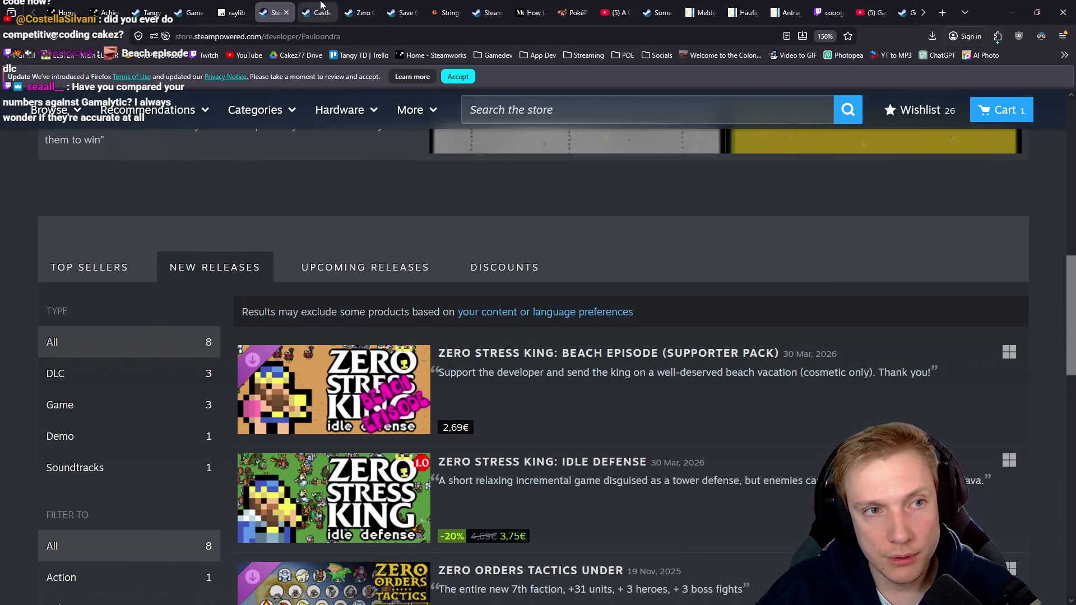
{"action": "left_click", "coordinate": [317, 12]}
Scroll the Castle Break store page, then close its tab
{"action": "scroll", "coordinate": [540, 245], "scroll_direction": "down", "scroll_amount": 8}
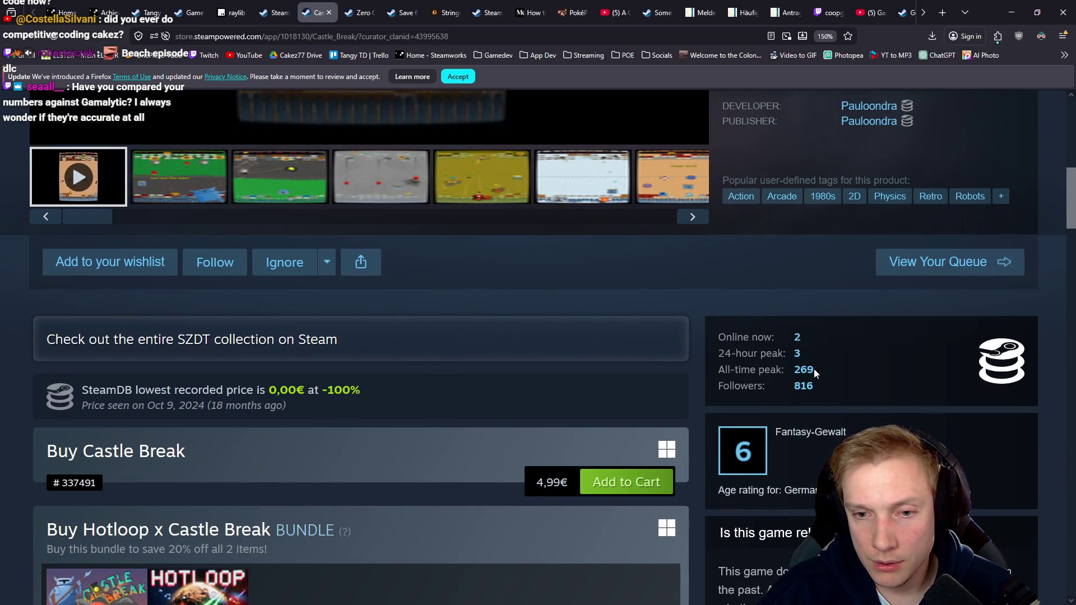
{"action": "scroll", "coordinate": [662, 347], "scroll_direction": "up", "scroll_amount": 3}
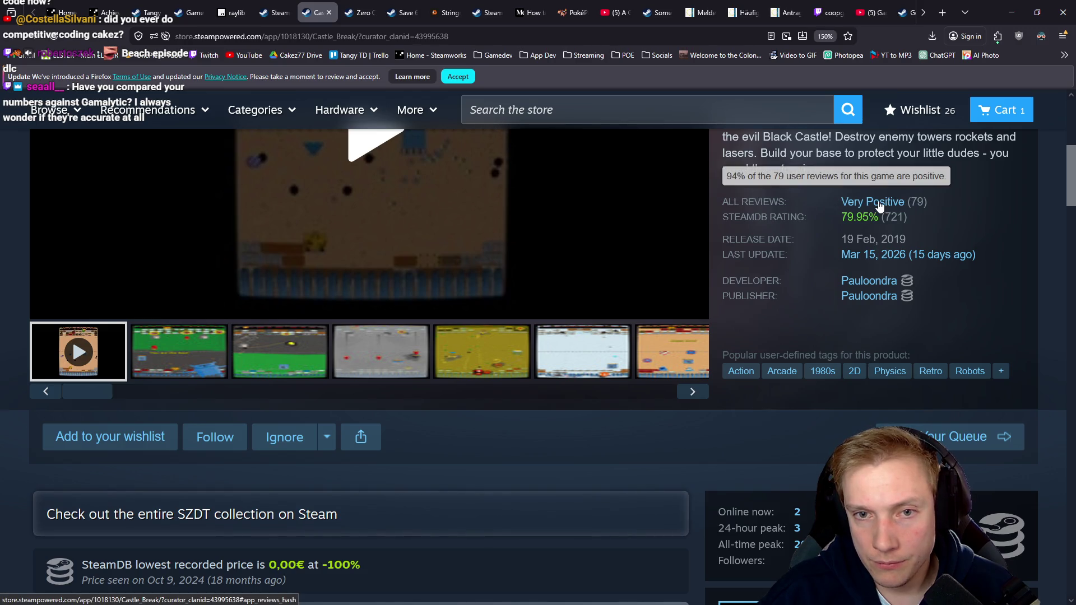
{"action": "scroll", "coordinate": [656, 281], "scroll_direction": "up", "scroll_amount": 6}
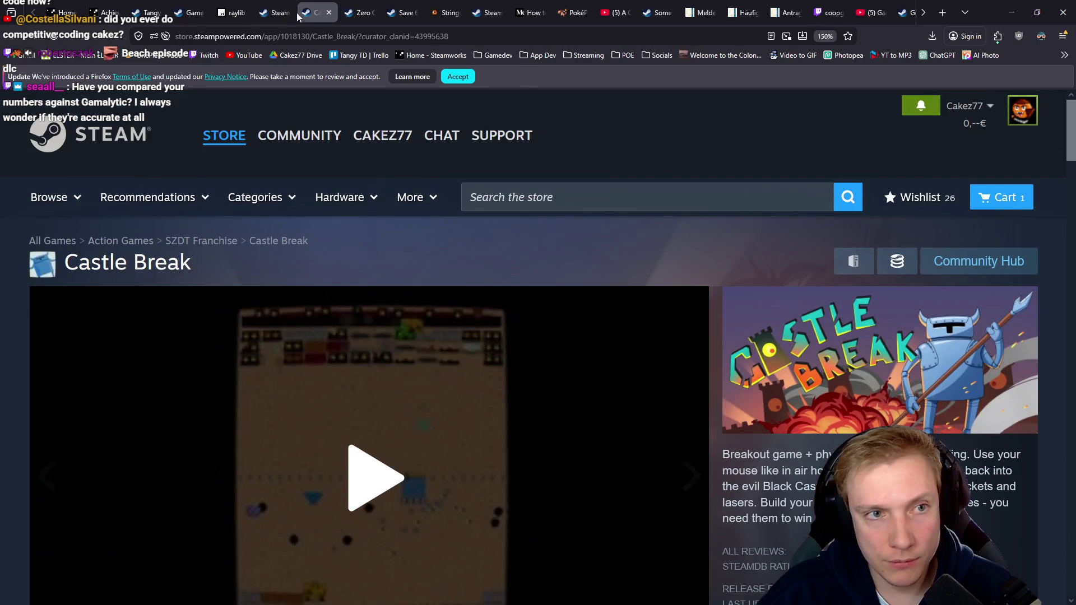
{"action": "middle_click", "coordinate": [316, 8]}
Browse the Zero Orders Tactics screenshots, enlarging the sixth one
{"action": "scroll", "coordinate": [896, 315], "scroll_direction": "down", "scroll_amount": 5}
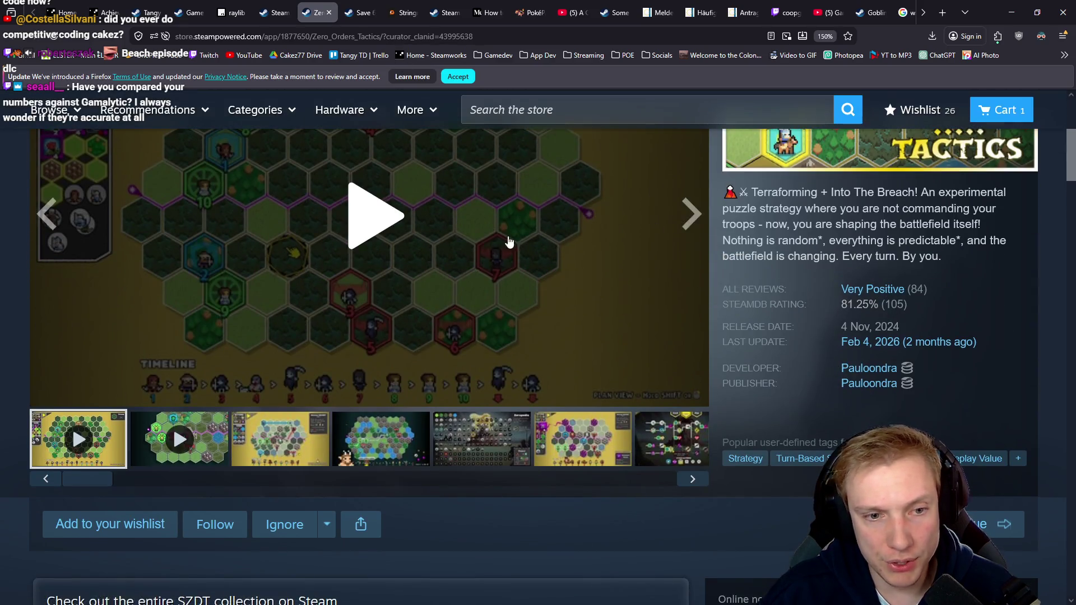
{"action": "scroll", "coordinate": [512, 236], "scroll_direction": "down", "scroll_amount": 3}
{"action": "scroll", "coordinate": [515, 303], "scroll_direction": "up", "scroll_amount": 4}
{"action": "left_click", "coordinate": [470, 521]}
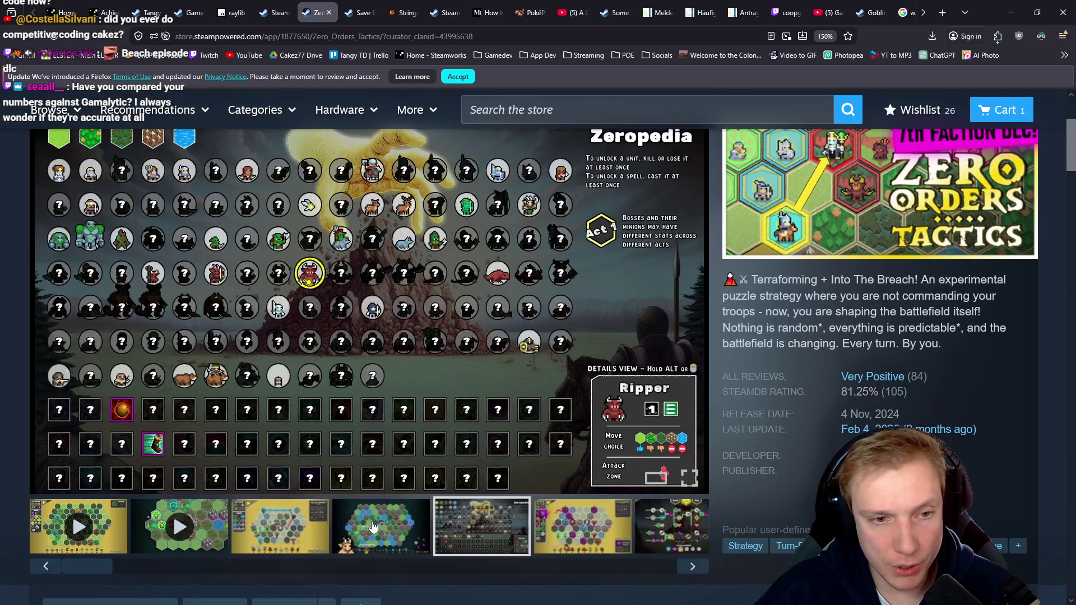
{"action": "left_click", "coordinate": [426, 530]}
{"action": "left_click", "coordinate": [552, 535]}
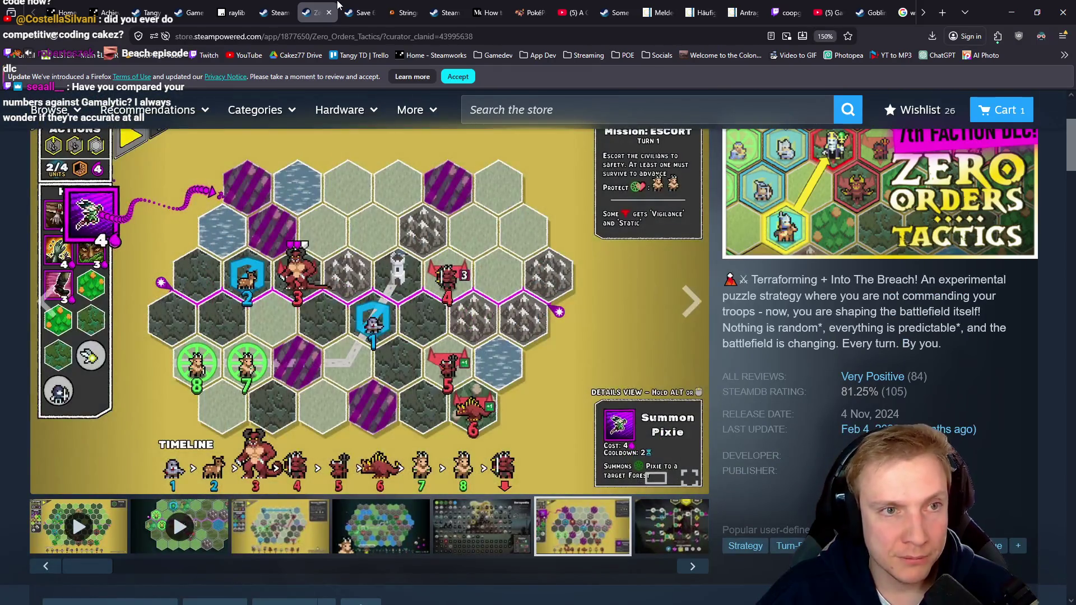
Close the Zero Orders Tactics and developer-page tabs, leaving the raylib cheatsheet tab showing
{"action": "middle_click", "coordinate": [313, 12]}
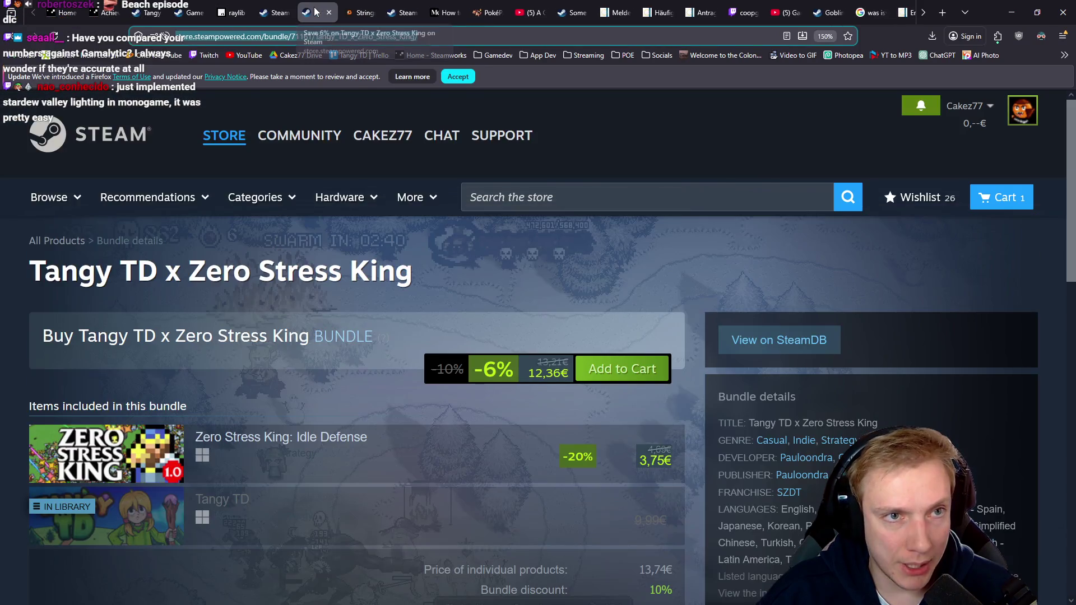
{"action": "left_click", "coordinate": [283, 12]}
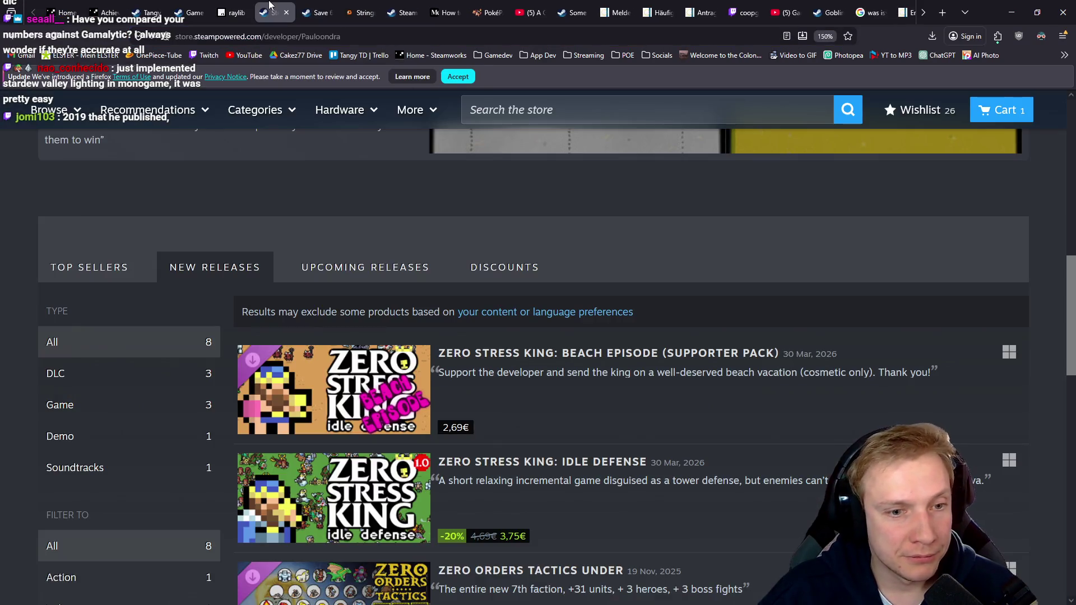
{"action": "middle_click", "coordinate": [269, 5]}
{"action": "left_click", "coordinate": [233, 8]}
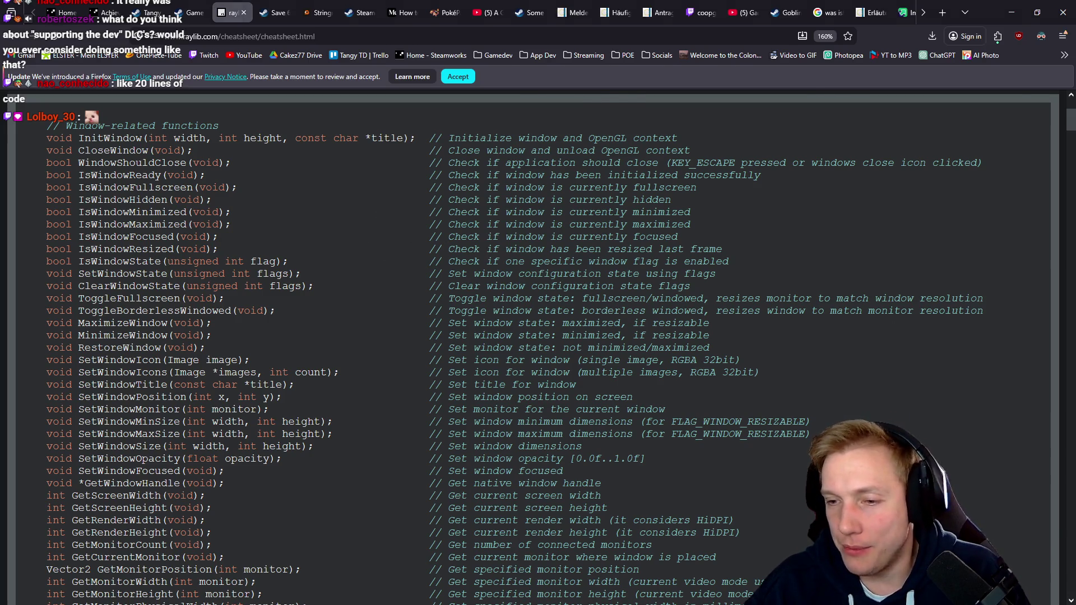
Bring VS Code forward and open the recent Web Game project in a new window
{"action": "key", "text": "alt+Tab"}
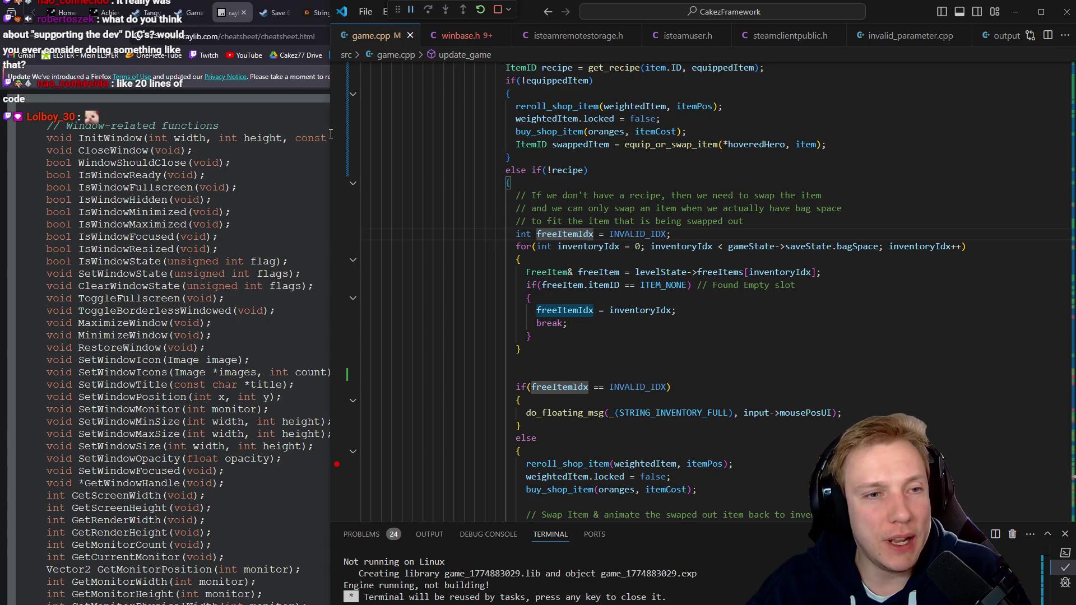
{"action": "left_click_drag", "start_coordinate": [330, 131], "coordinate": [243, 131]}
{"action": "left_click", "coordinate": [278, 11]}
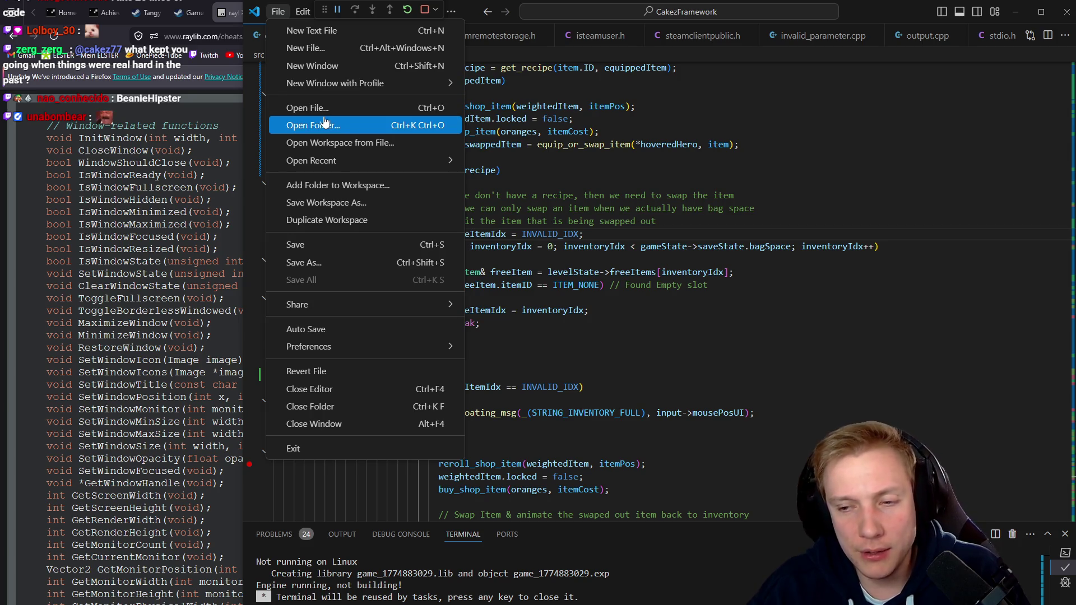
{"action": "left_click", "coordinate": [325, 66]}
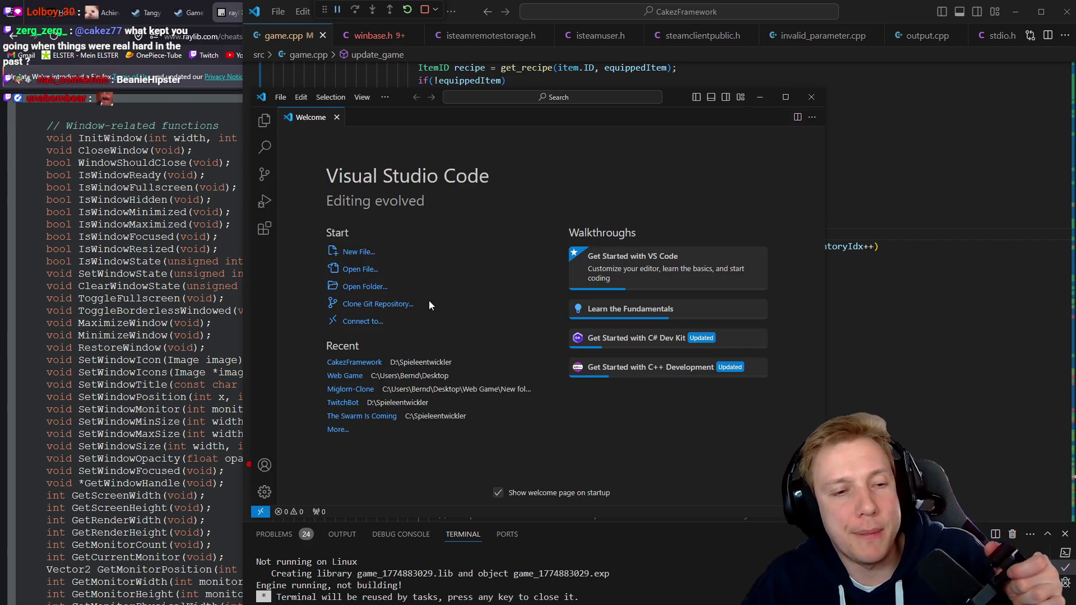
{"action": "left_click", "coordinate": [347, 378]}
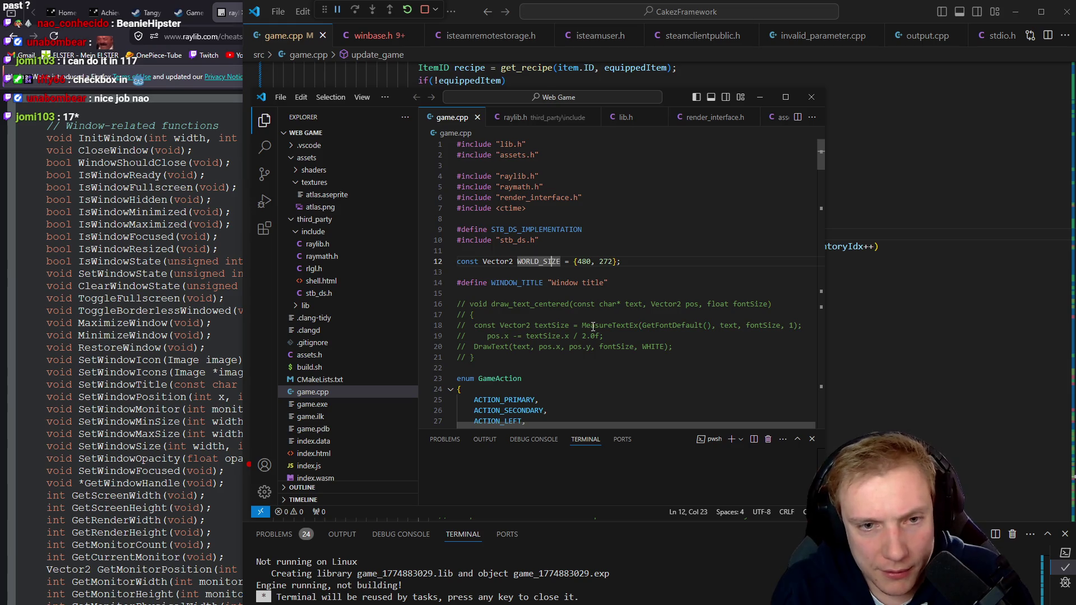
Zoom the Web Game window in, hide the sidebar, and snap it to the right half, widened leftward
{"action": "key", "text": "ctrl+udiaeresis"}
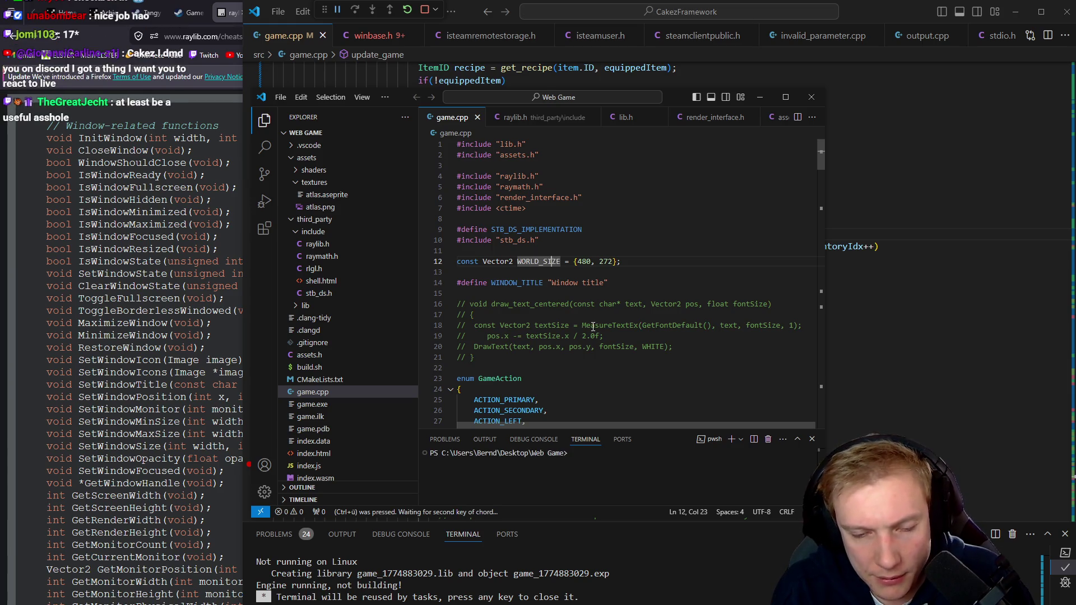
{"action": "key", "text": "ctrl+plus"}
{"action": "key", "text": "ctrl+plus"}
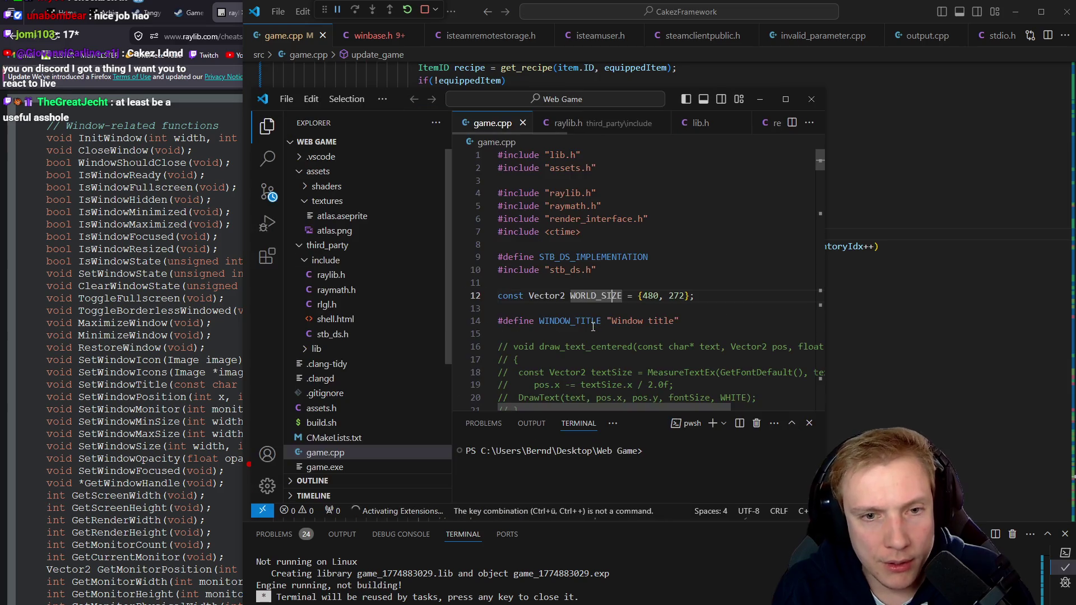
{"action": "key", "text": "ctrl+plus"}
{"action": "key", "text": "super+Right"}
{"action": "key", "text": "super+Left"}
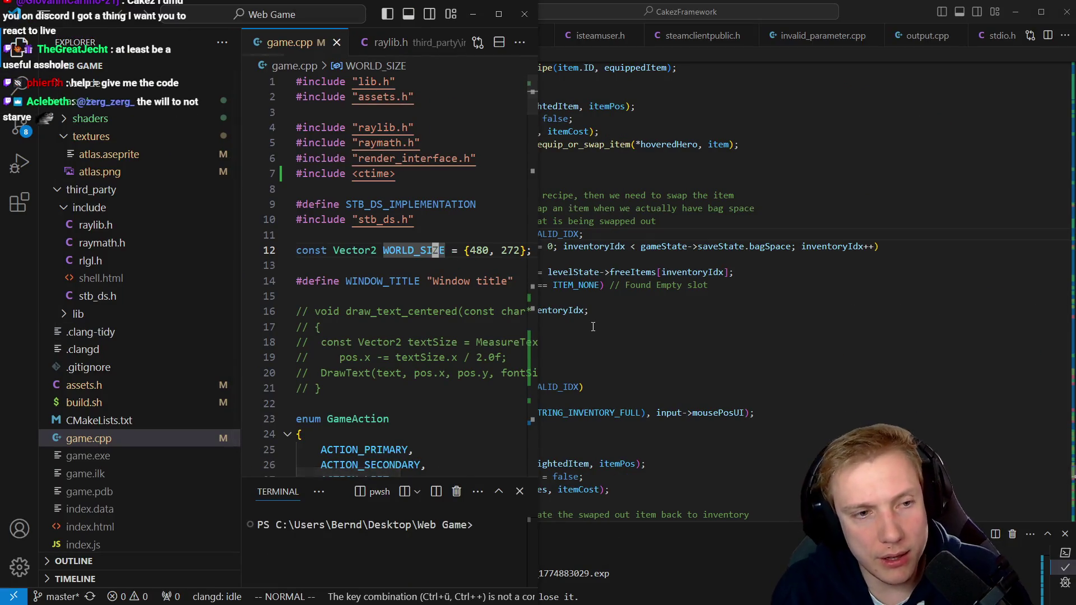
{"action": "key", "text": "ctrl+b"}
{"action": "key", "text": "super+Right"}
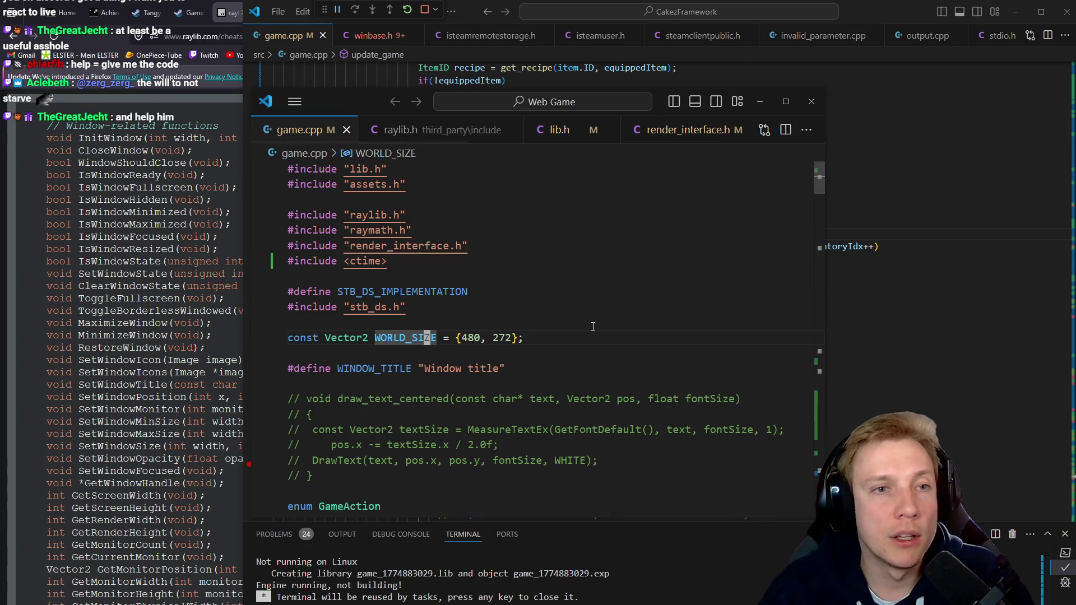
{"action": "mouse_move", "coordinate": [538, 297]}
{"action": "left_mouse_down"}
{"action": "mouse_move", "coordinate": [279, 279]}
{"action": "mouse_move", "coordinate": [290, 278]}
{"action": "left_mouse_up"}
Open Run and Debug and start debugging the game with F5
{"action": "left_click", "coordinate": [546, 294]}
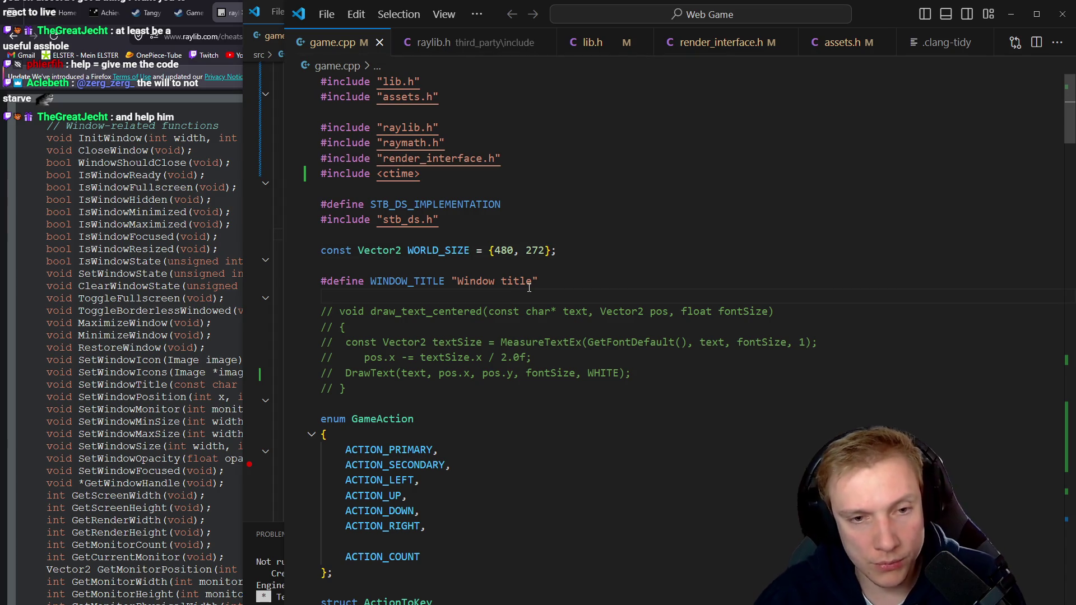
{"action": "key", "text": "ctrl+shift+d"}
{"action": "key", "text": "F5"}
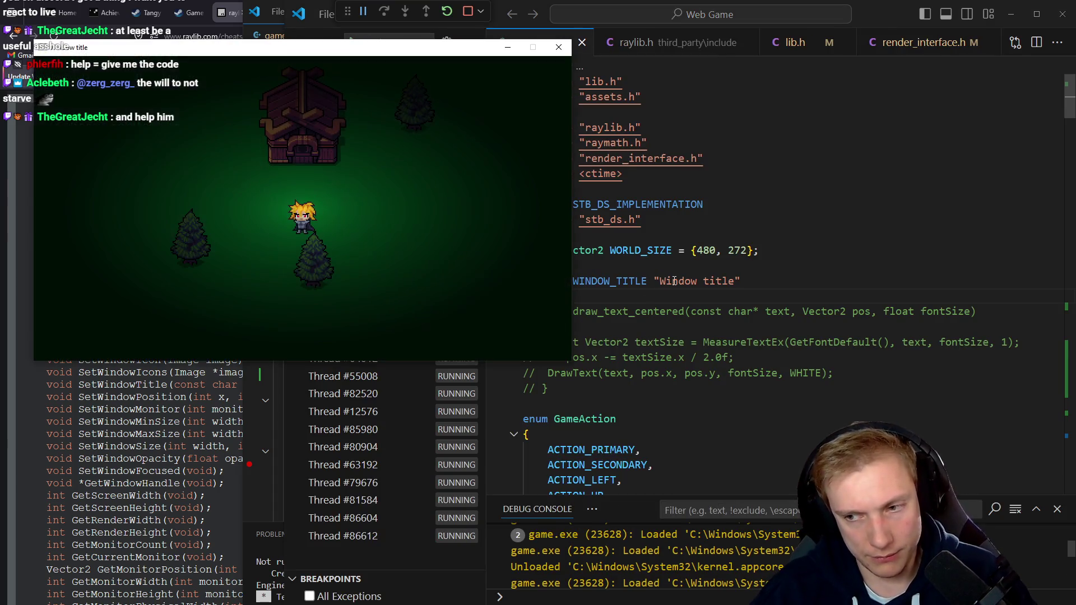
Walk the player around the dark scene with WASD, then return to the code editor
{"action": "left_click", "coordinate": [349, 203]}
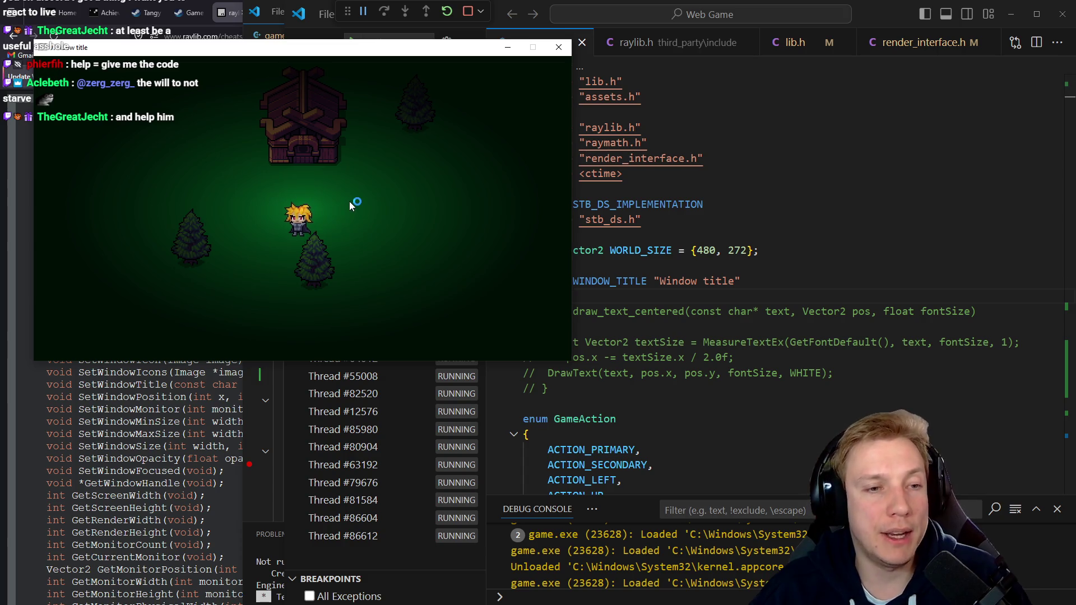
{"action": "key", "text": "w"}
{"action": "key", "text": "a"}
{"action": "key", "text": "s"}
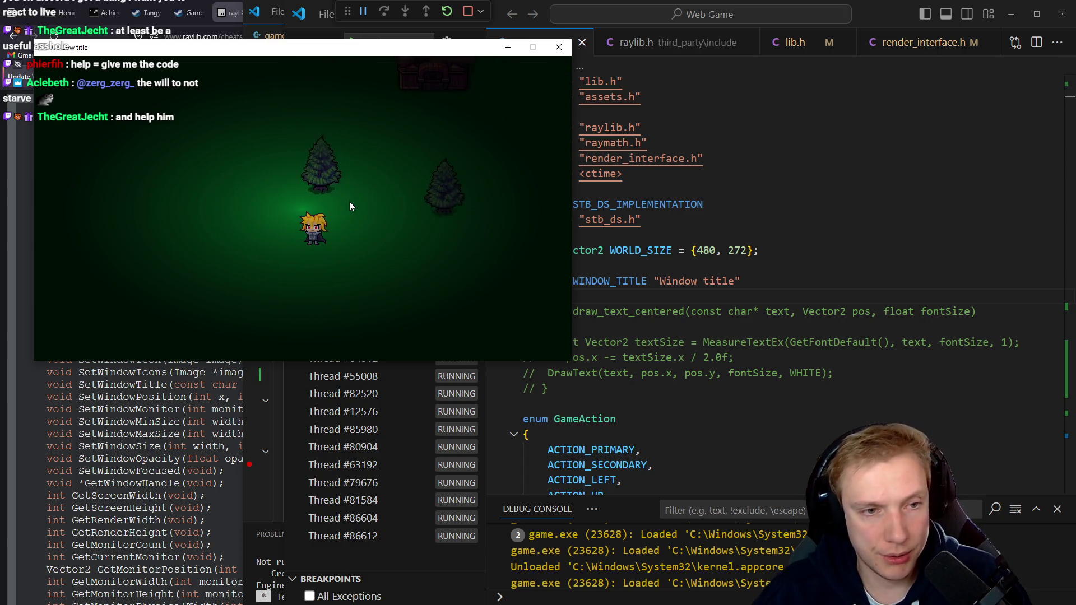
{"action": "key", "text": "w"}
{"action": "key", "text": "d"}
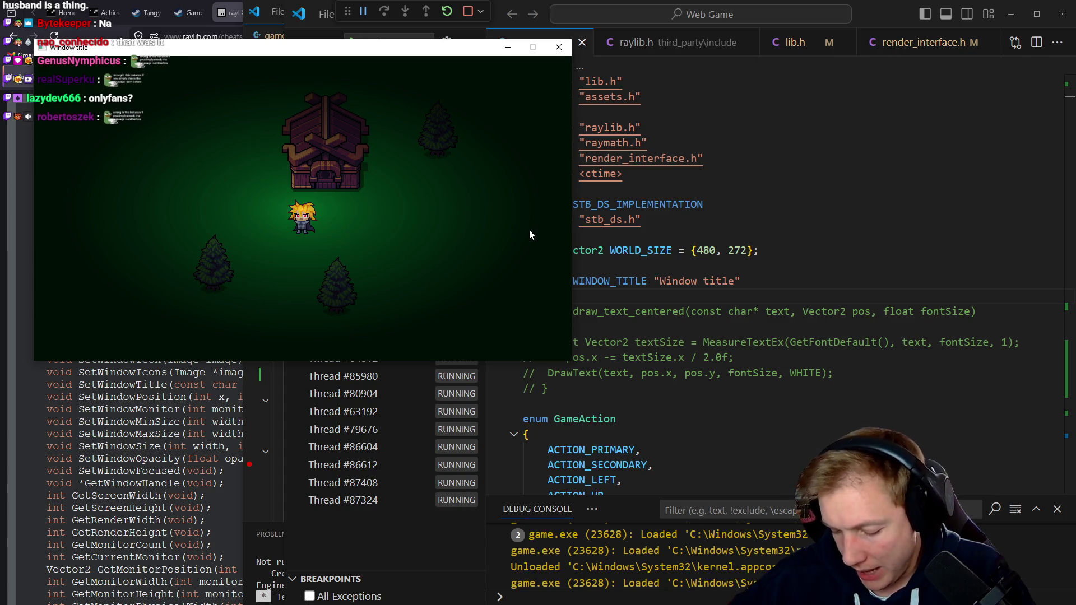
{"action": "left_click", "coordinate": [712, 232]}
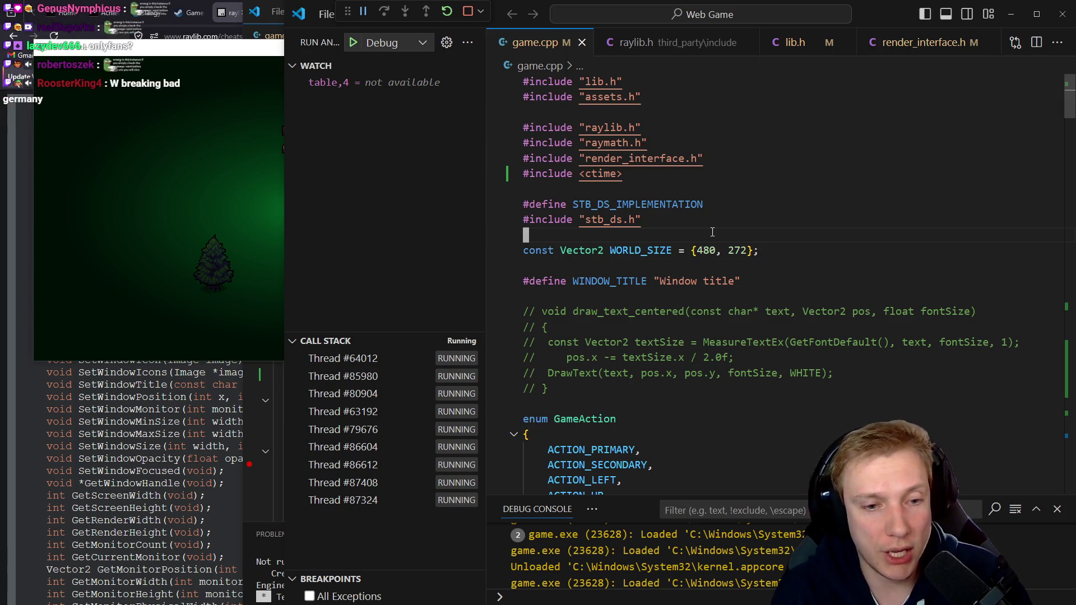
Hide the debugging sidebar and drag the running game window wider beside the editor
{"action": "key", "text": "ctrl+b"}
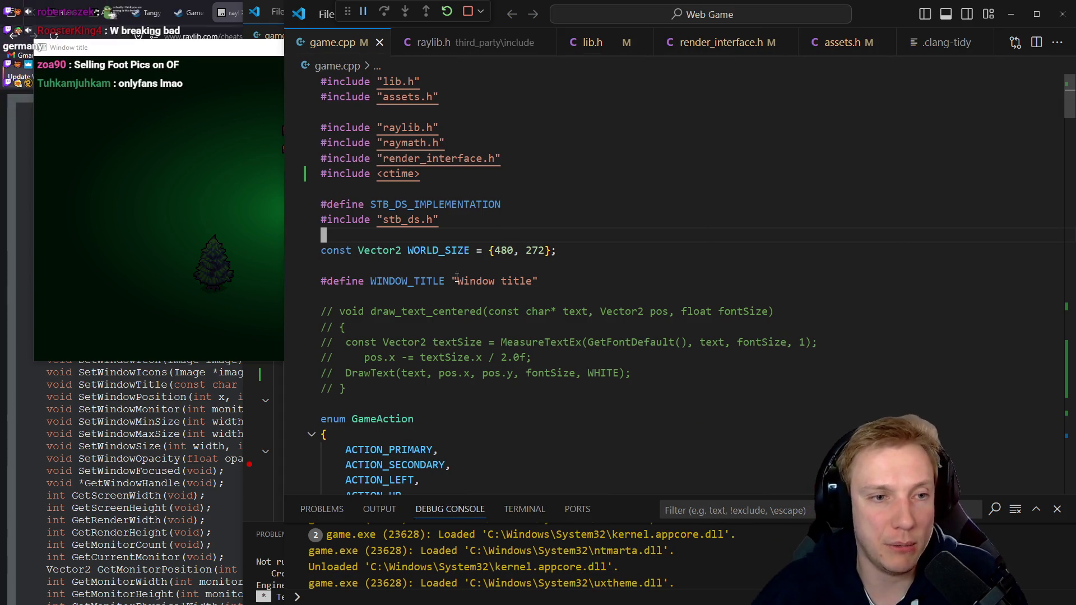
{"action": "left_click_drag", "start_coordinate": [289, 236], "coordinate": [495, 249]}
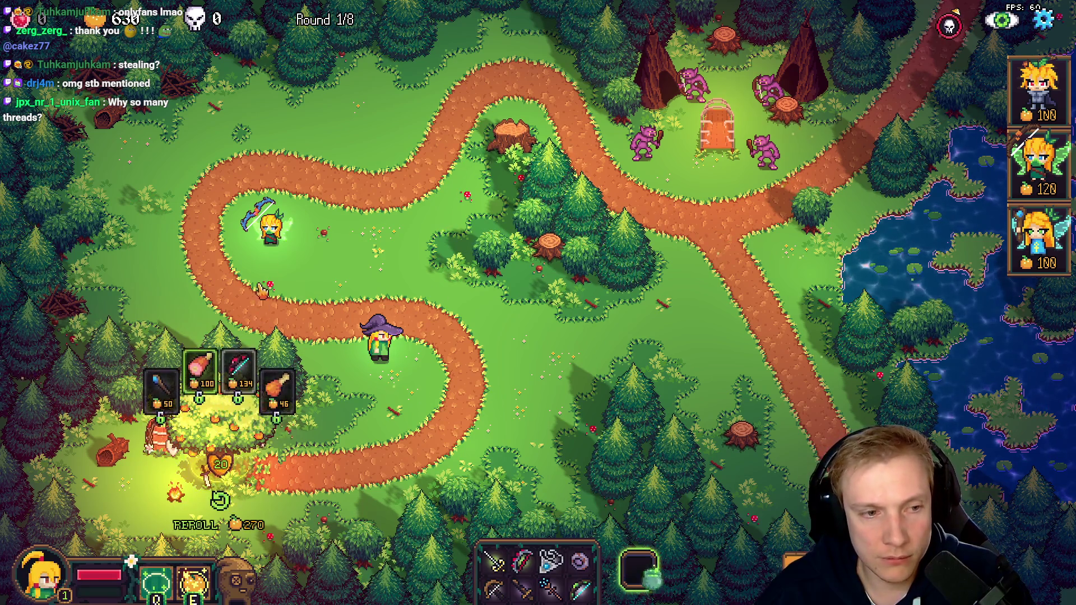
Buy Crispy Meat in Tangy TD's shop, dropping gold from 630 to 584, then return to VS Code
{"action": "left_click", "coordinate": [270, 224]}
{"action": "left_click", "coordinate": [270, 224]}
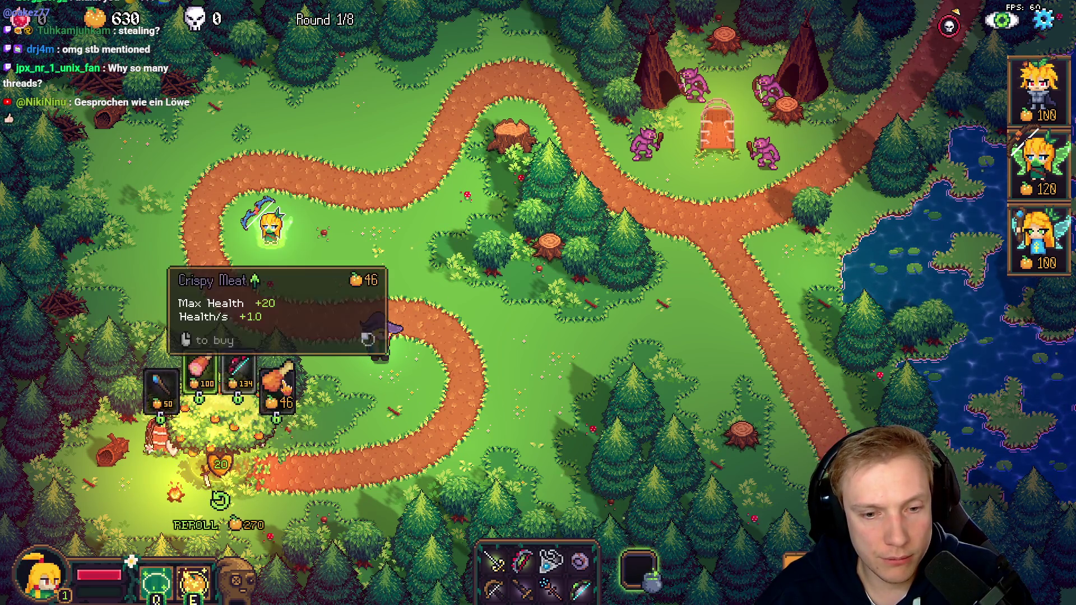
{"action": "left_click", "coordinate": [278, 390]}
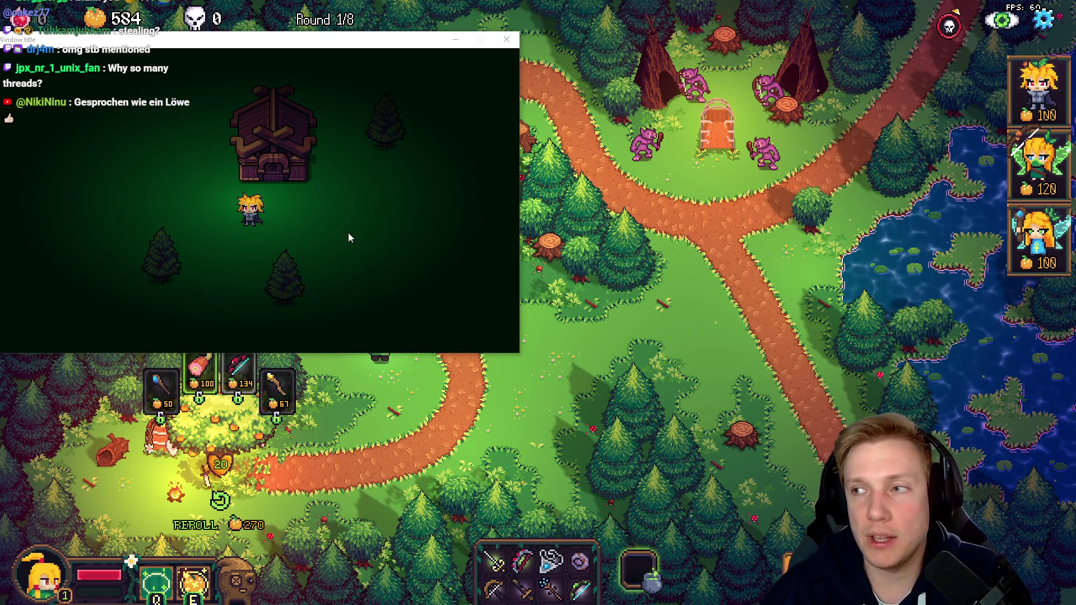
{"action": "key", "text": "alt+Tab"}
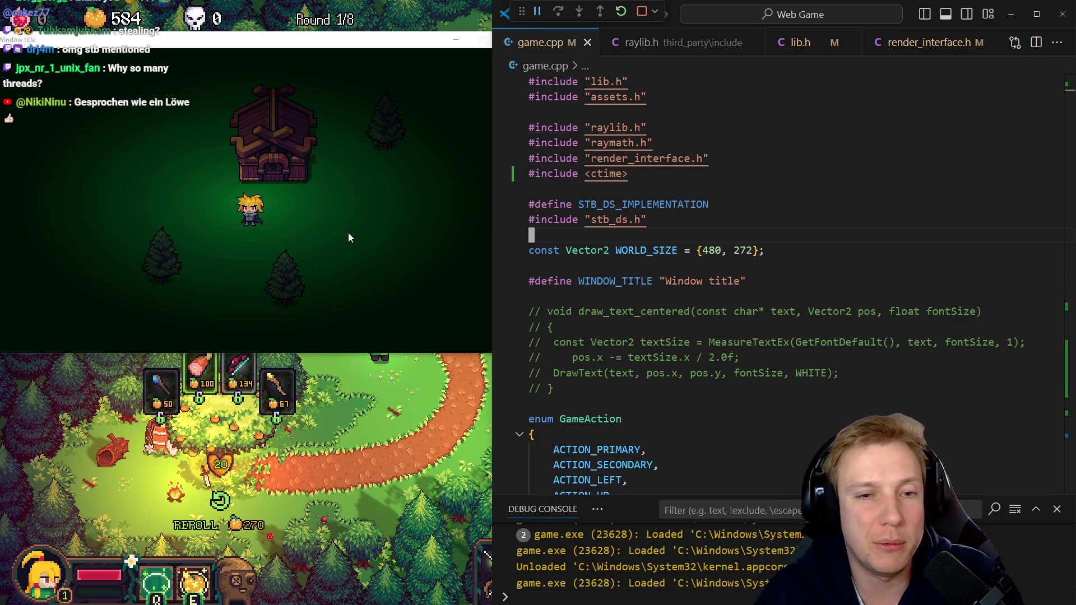
Save game.cpp, move down to the GameOptions keybind definitions, and widen the editor over the game
{"action": "key", "text": "Down"}
{"action": "key", "text": "Down"}
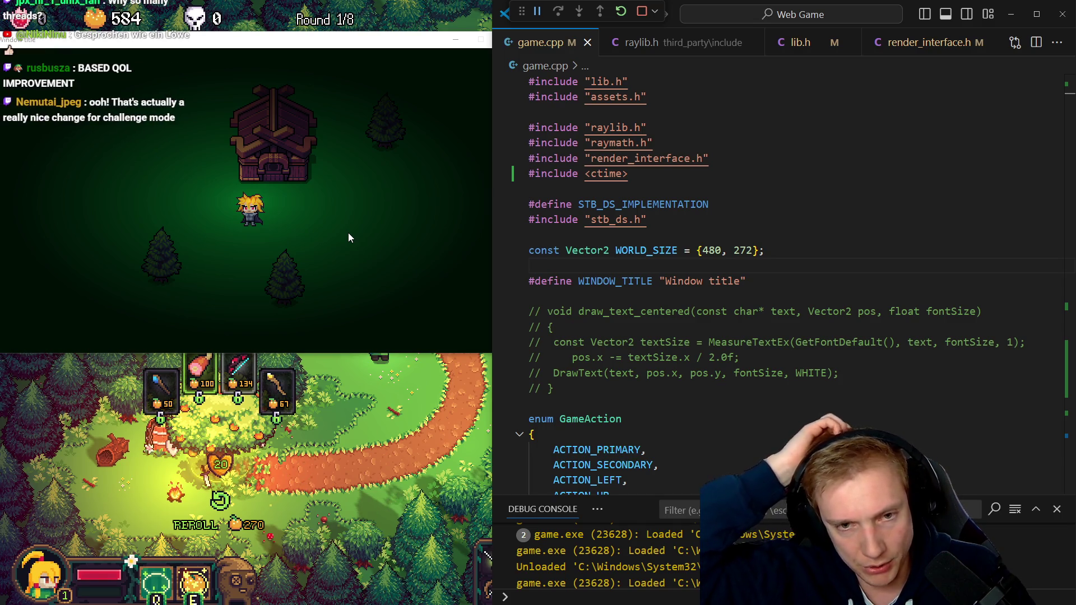
{"action": "key", "text": "BackSpace"}
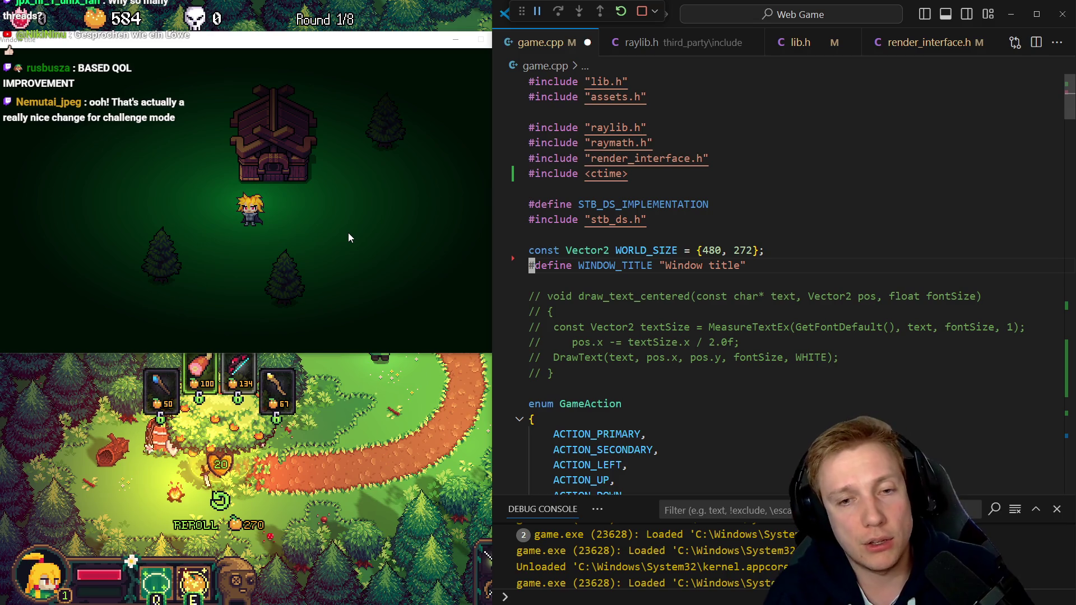
{"action": "key", "text": "Return"}
{"action": "key", "text": "ctrl+s"}
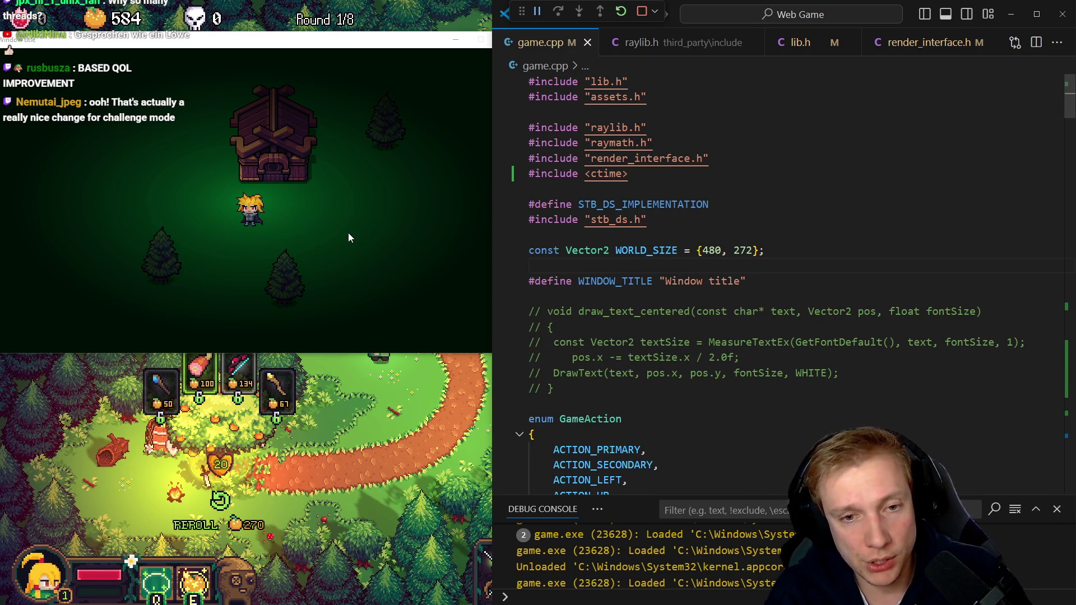
{"action": "key", "text": "Down"}
{"action": "key", "text": "Down"}
{"action": "key", "text": "Down"}
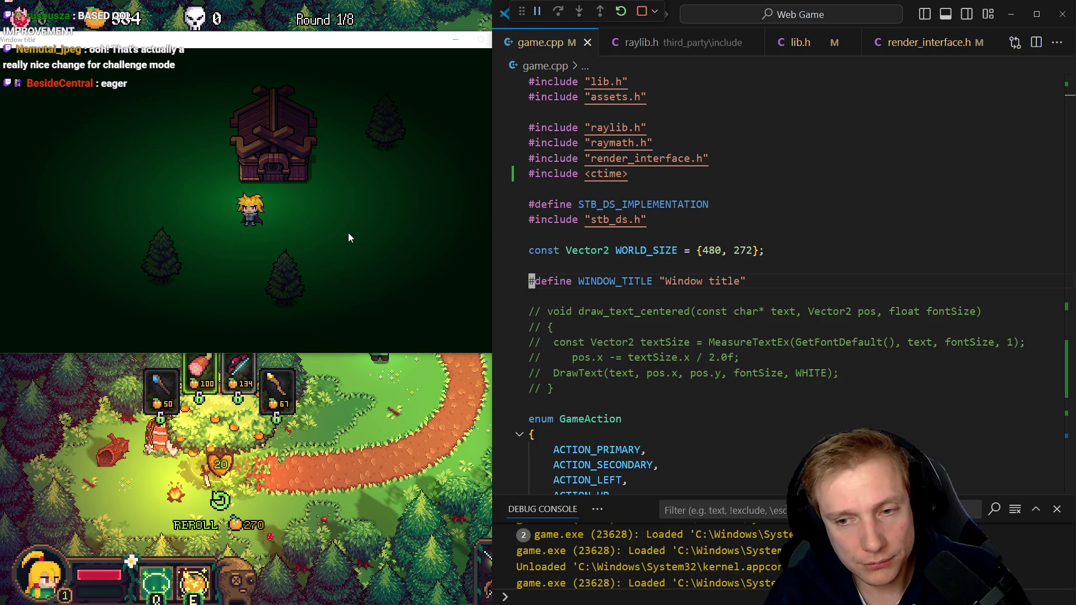
{"action": "key", "text": "Down"}
{"action": "key", "text": "Down"}
{"action": "key", "text": "Down"}
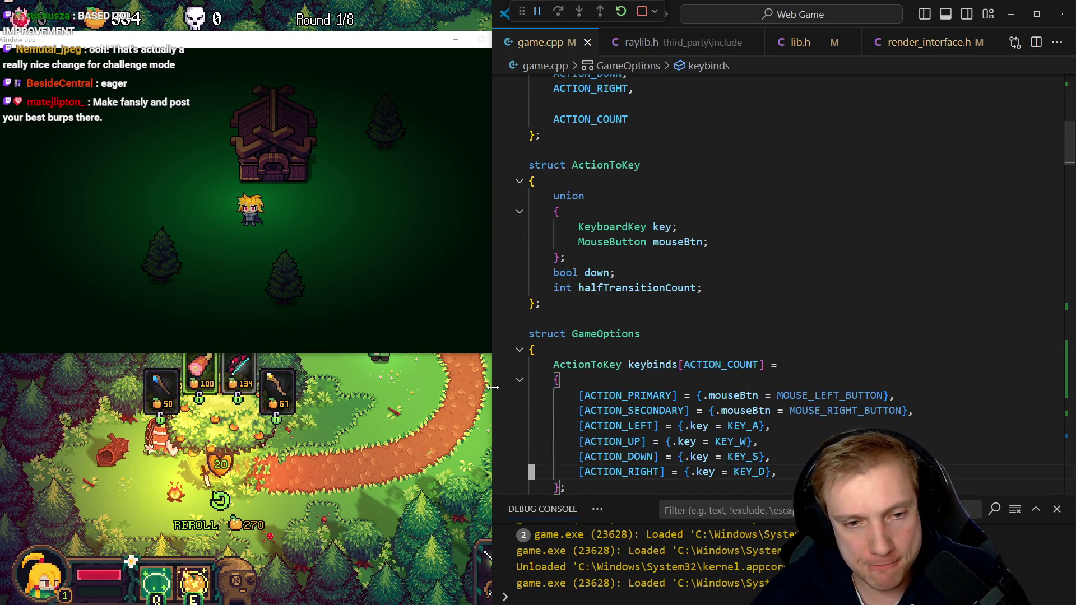
{"action": "left_click_drag", "start_coordinate": [494, 393], "coordinate": [392, 373]}
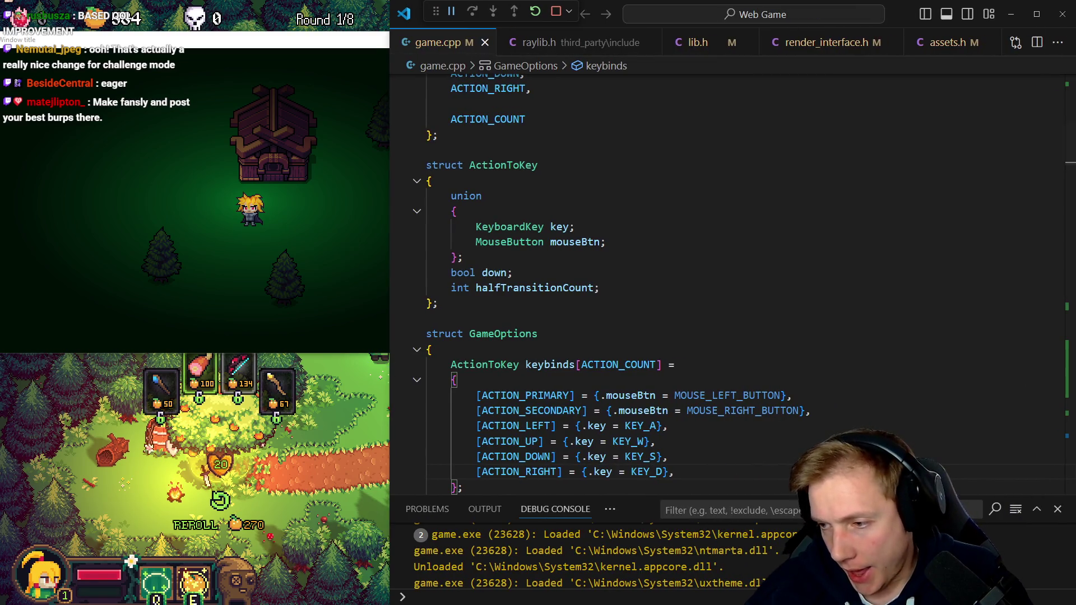
In Firefox, load github.com in a new tab
{"action": "key", "text": "alt+Tab"}
{"action": "key", "text": "ctrl+t"}
{"action": "type", "text": "github.com"}
{"action": "key", "text": "Return"}
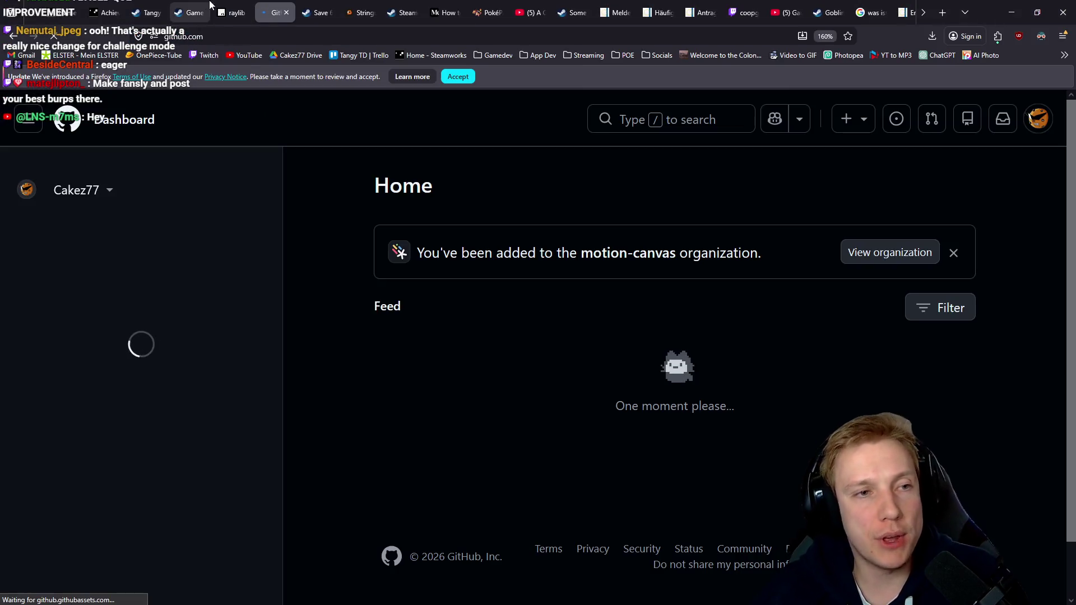
Search 'raylib default vertex shader' in a new tab and scroll down to the model shader example result
{"action": "left_click", "coordinate": [239, 7]}
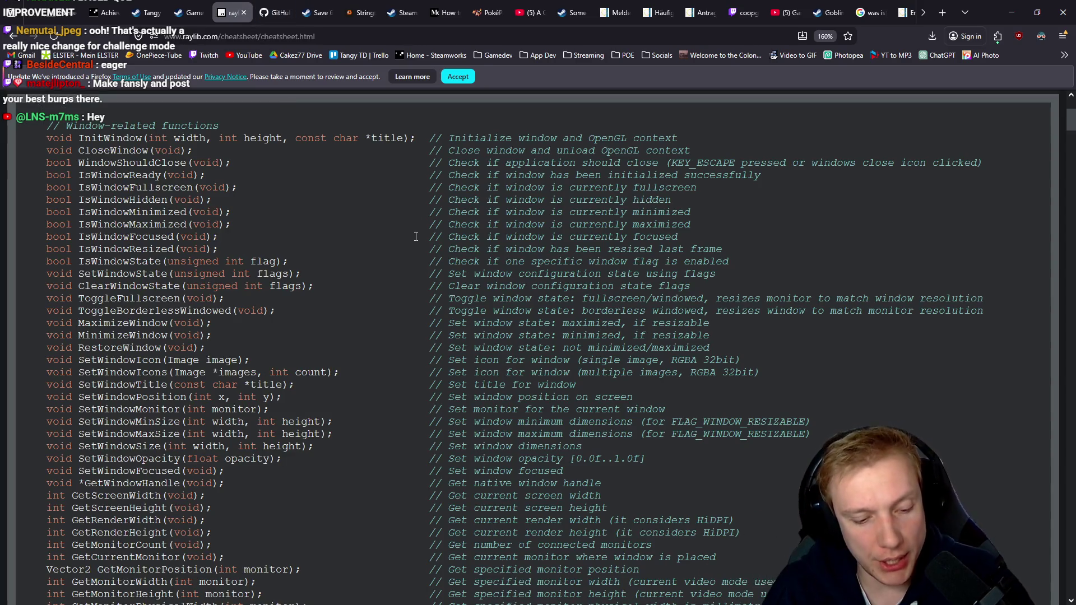
{"action": "key", "text": "ctrl+t"}
{"action": "type", "text": "raylib default s"}
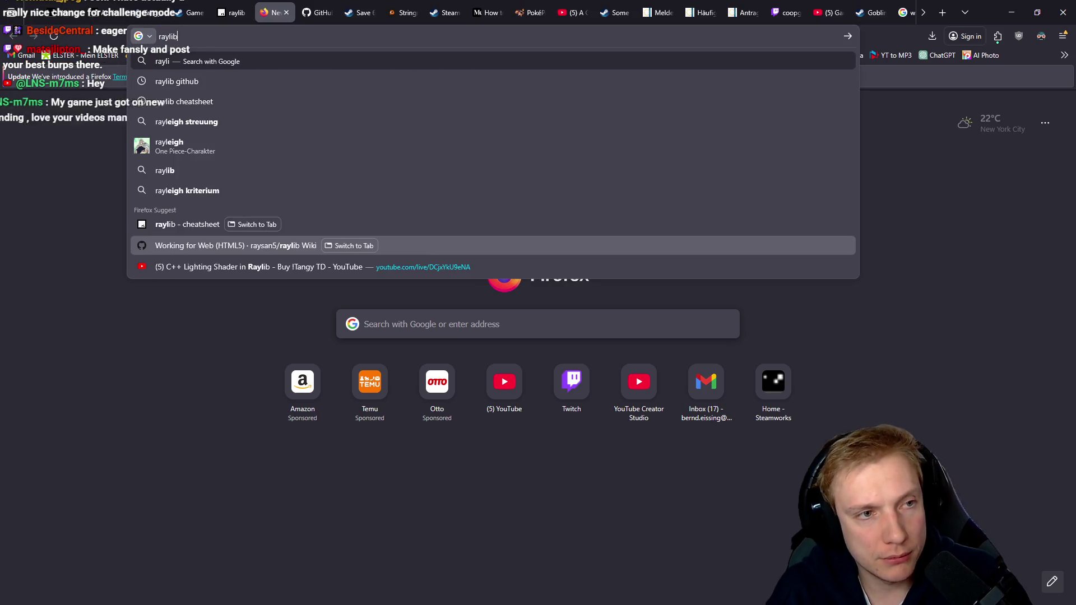
{"action": "key", "text": "BackSpace"}
{"action": "type", "text": "ver"}
{"action": "key", "text": "Down"}
{"action": "key", "text": "Return"}
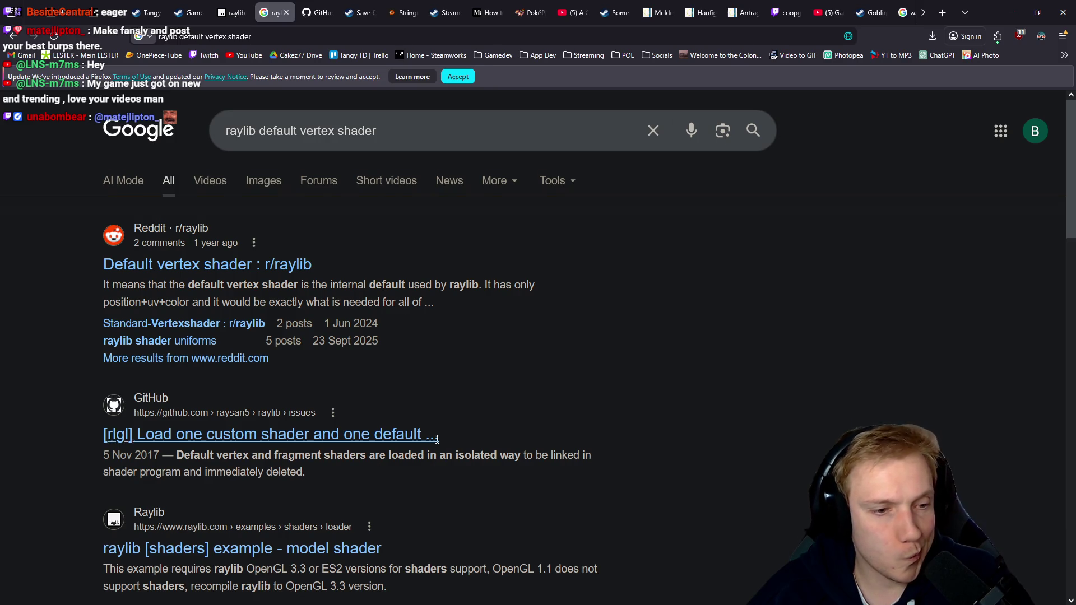
{"action": "scroll", "coordinate": [482, 437], "scroll_direction": "down", "scroll_amount": 4}
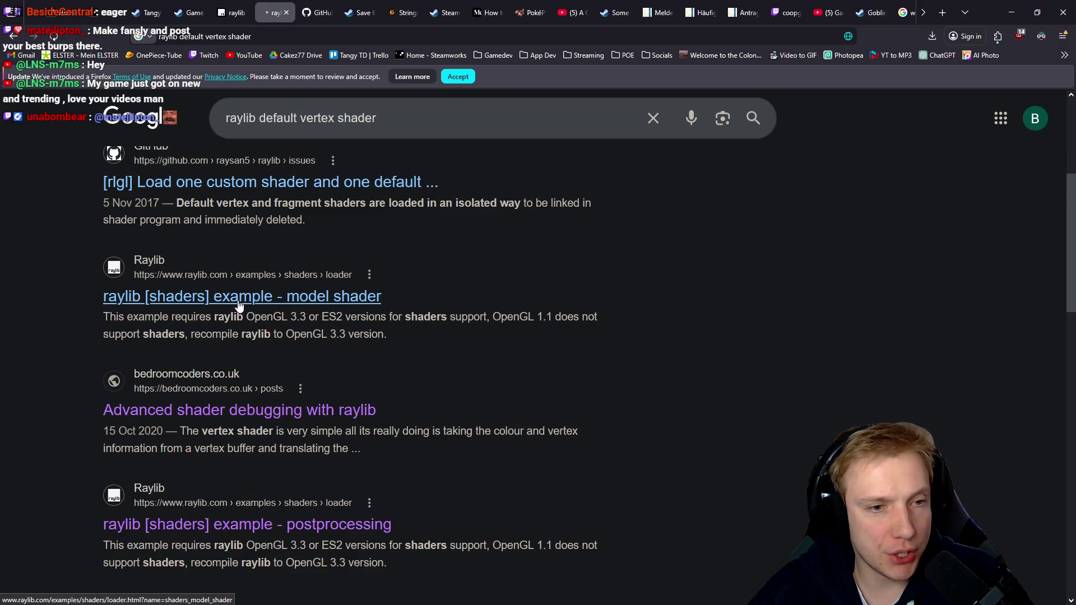
Open raylib's model shader example, orbit the watermill demo, skim its source, then return to game.cpp
{"action": "left_click", "coordinate": [240, 305]}
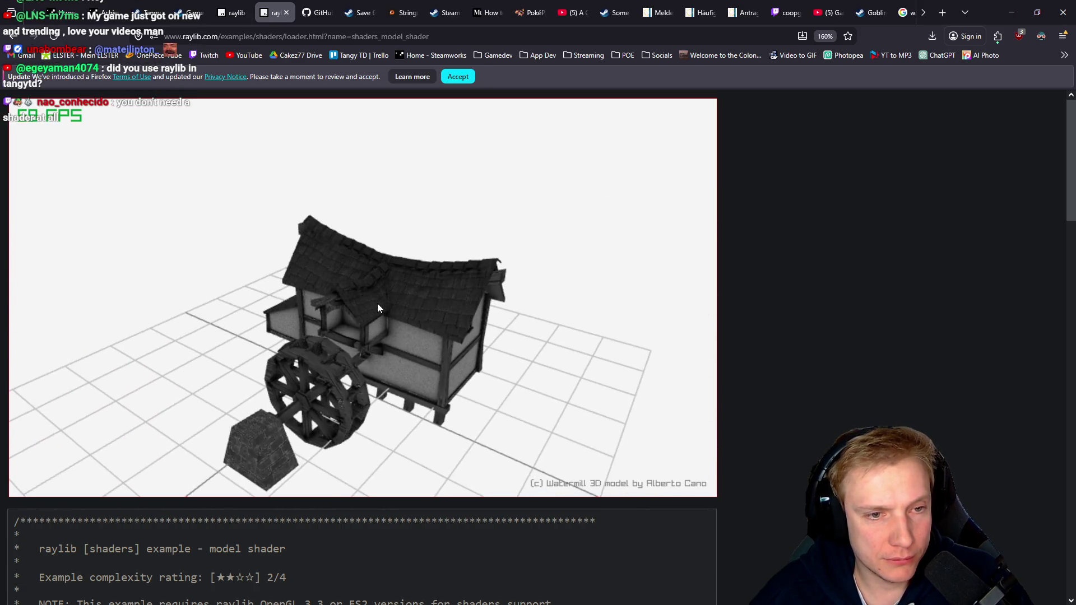
{"action": "left_click", "coordinate": [377, 308]}
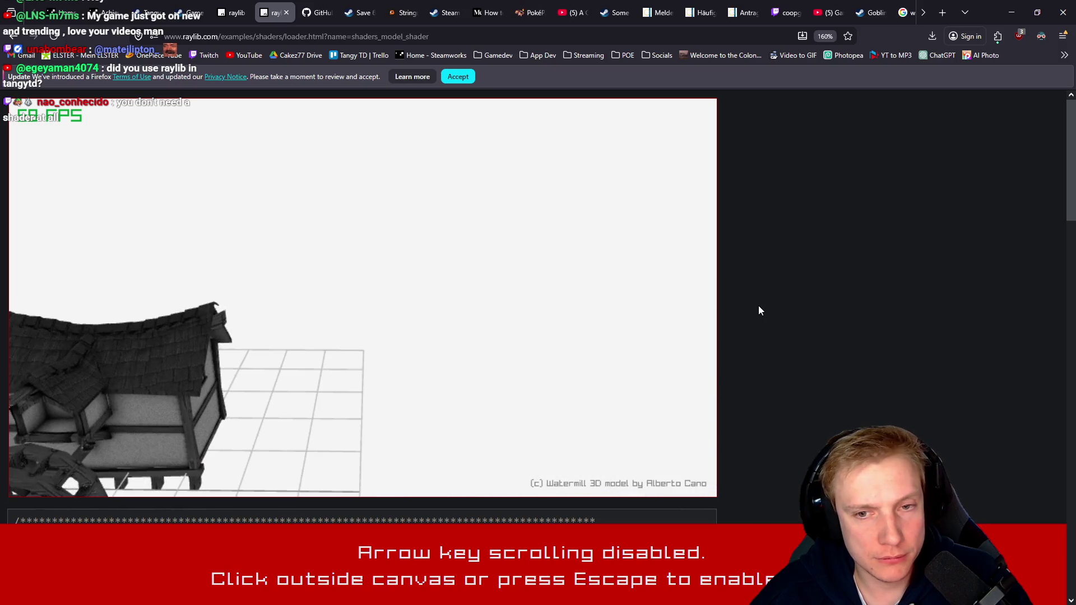
{"action": "left_click", "coordinate": [759, 310]}
{"action": "scroll", "coordinate": [758, 314], "scroll_direction": "down", "scroll_amount": 10}
{"action": "scroll", "coordinate": [318, 304], "scroll_direction": "down", "scroll_amount": 10}
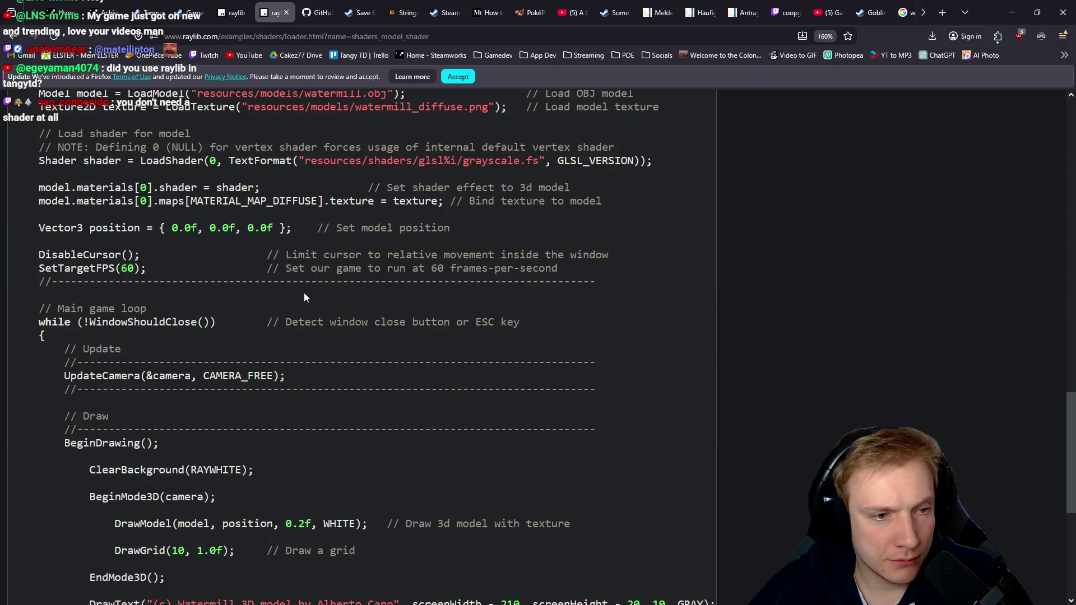
{"action": "scroll", "coordinate": [336, 289], "scroll_direction": "up", "scroll_amount": 15}
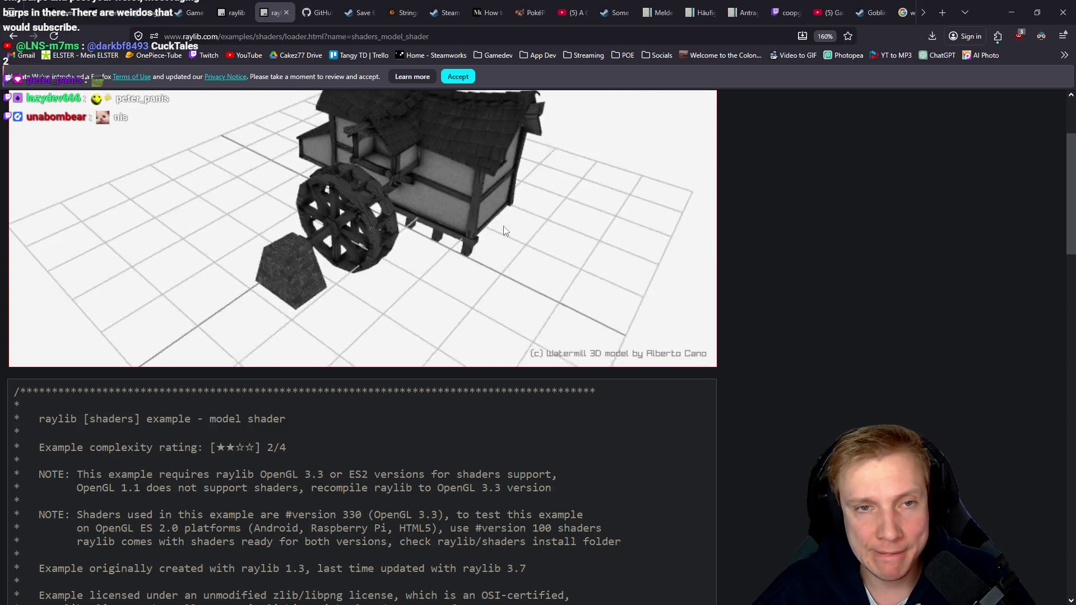
{"action": "left_click", "coordinate": [1012, 12]}
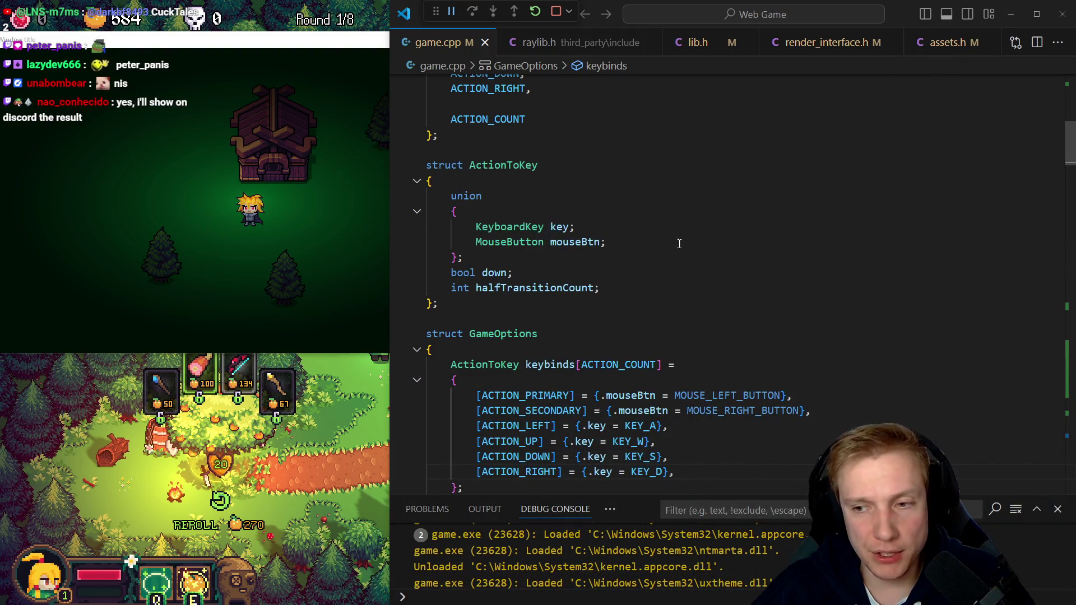
Inspect the mouseBtn field and MouseButton type, briefly bringing the game window forward
{"action": "left_click", "coordinate": [644, 243]}
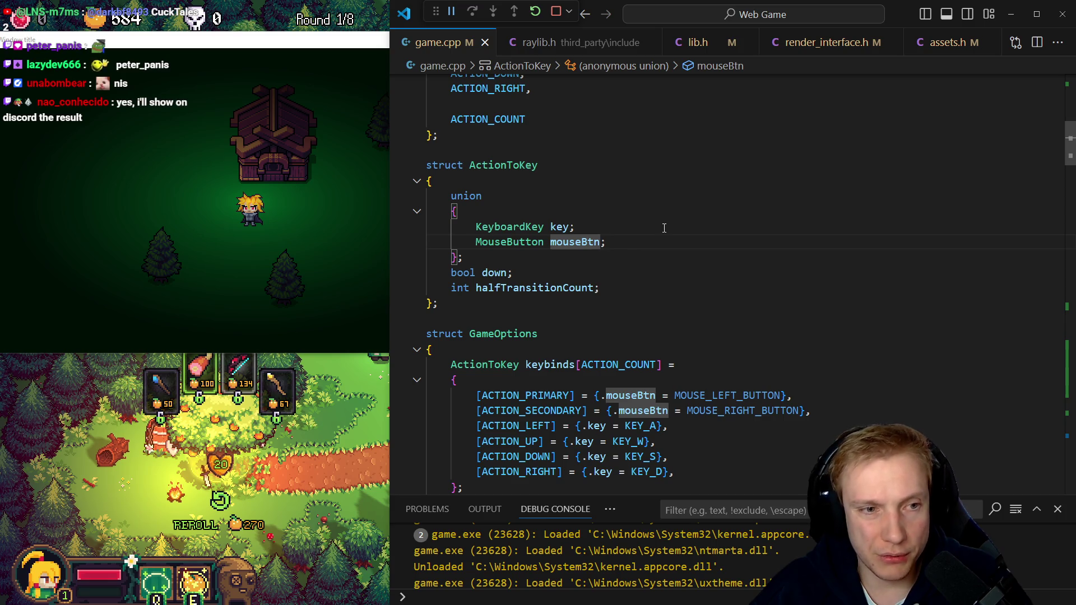
{"action": "left_click", "coordinate": [308, 233]}
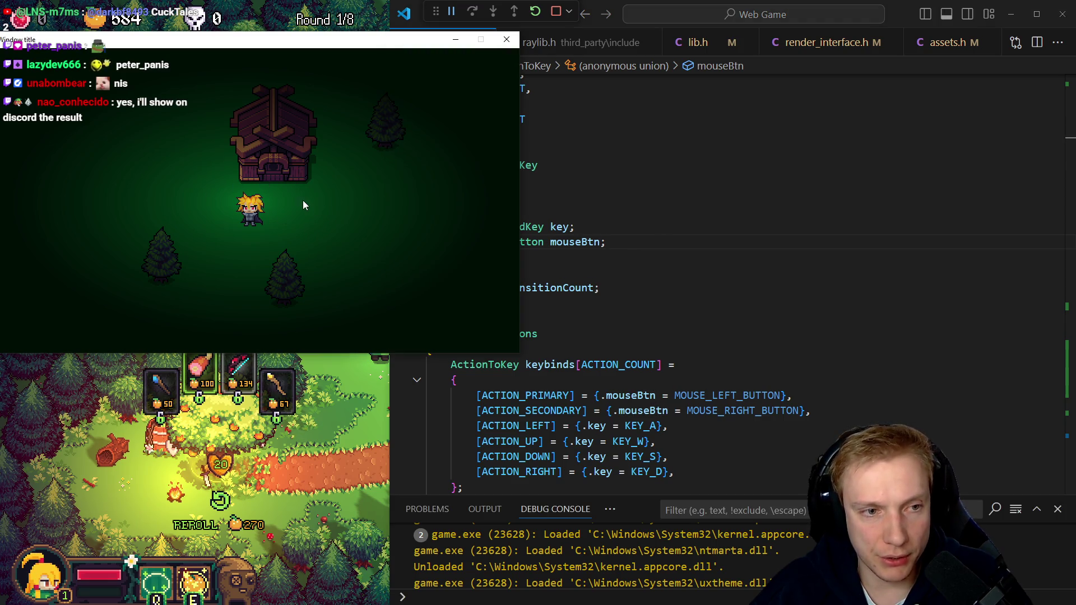
{"action": "left_click", "coordinate": [599, 253]}
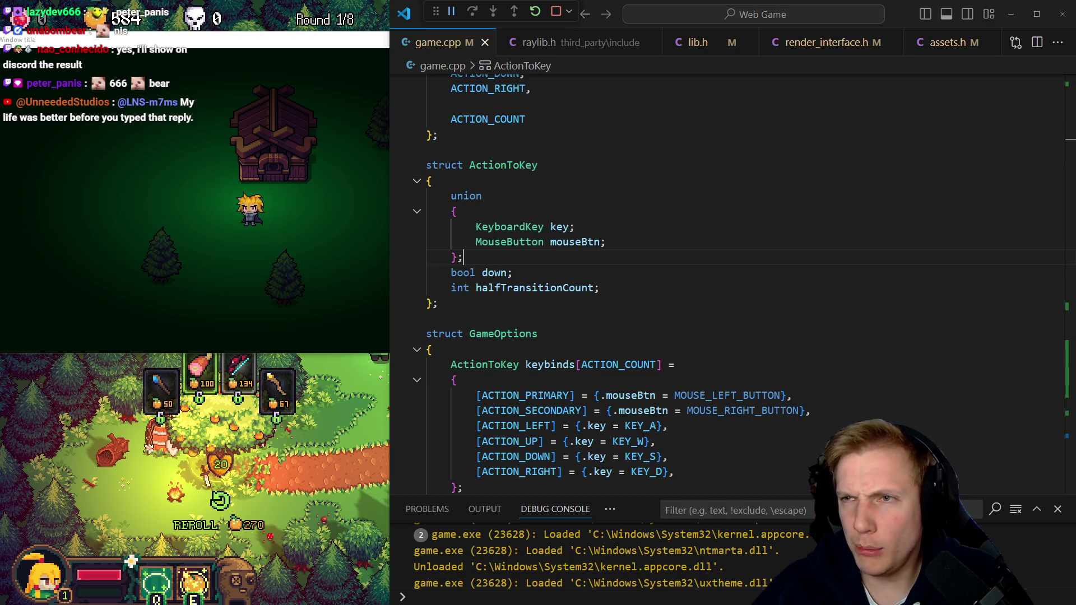
{"action": "left_click", "coordinate": [546, 246]}
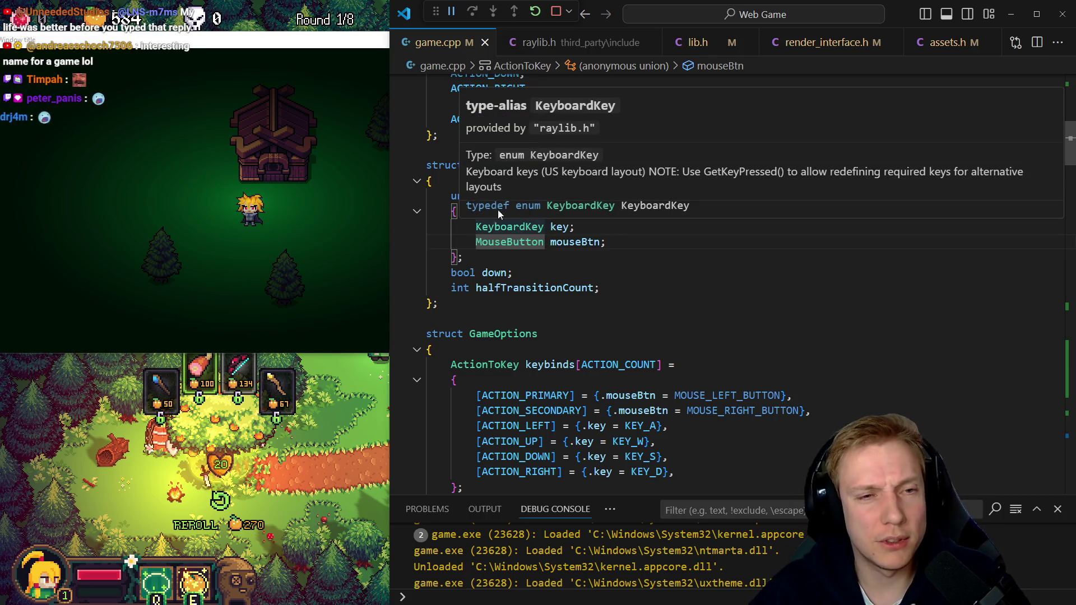
Collapse and re-expand the ActionToKey struct body, then check its union
{"action": "left_click", "coordinate": [417, 181]}
{"action": "left_click", "coordinate": [519, 227]}
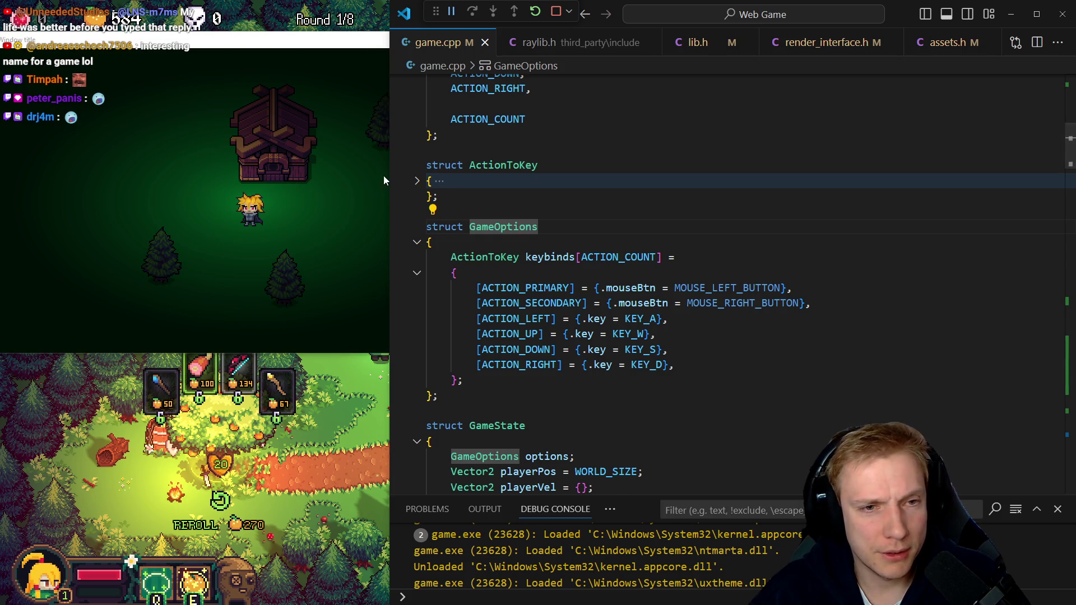
{"action": "left_click", "coordinate": [417, 180]}
{"action": "left_click", "coordinate": [480, 196]}
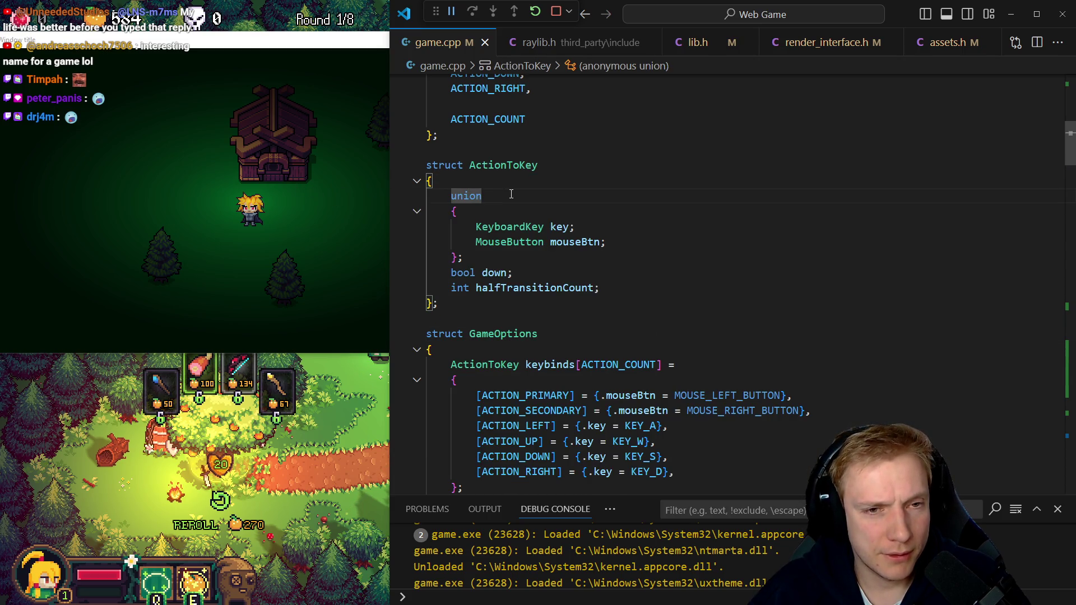
Go to ACTION_COUNT in the GameAction enum and widen the editor across the game view
{"action": "scroll", "coordinate": [511, 194], "scroll_direction": "up", "scroll_amount": 9}
{"action": "scroll", "coordinate": [528, 213], "scroll_direction": "down", "scroll_amount": 7}
{"action": "left_click", "coordinate": [525, 218]}
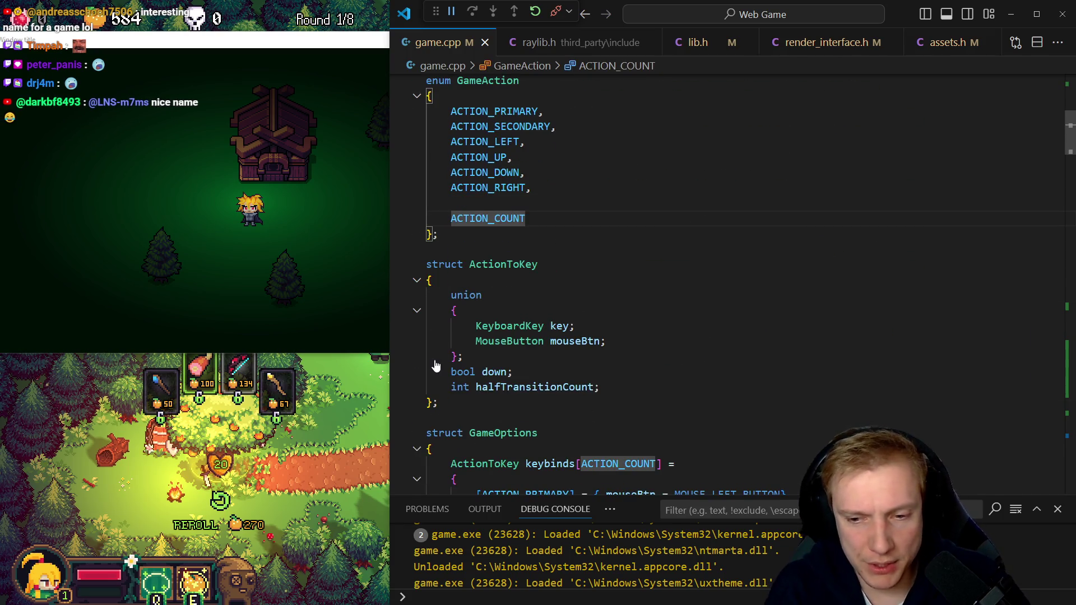
{"action": "left_click_drag", "start_coordinate": [392, 271], "coordinate": [187, 271]}
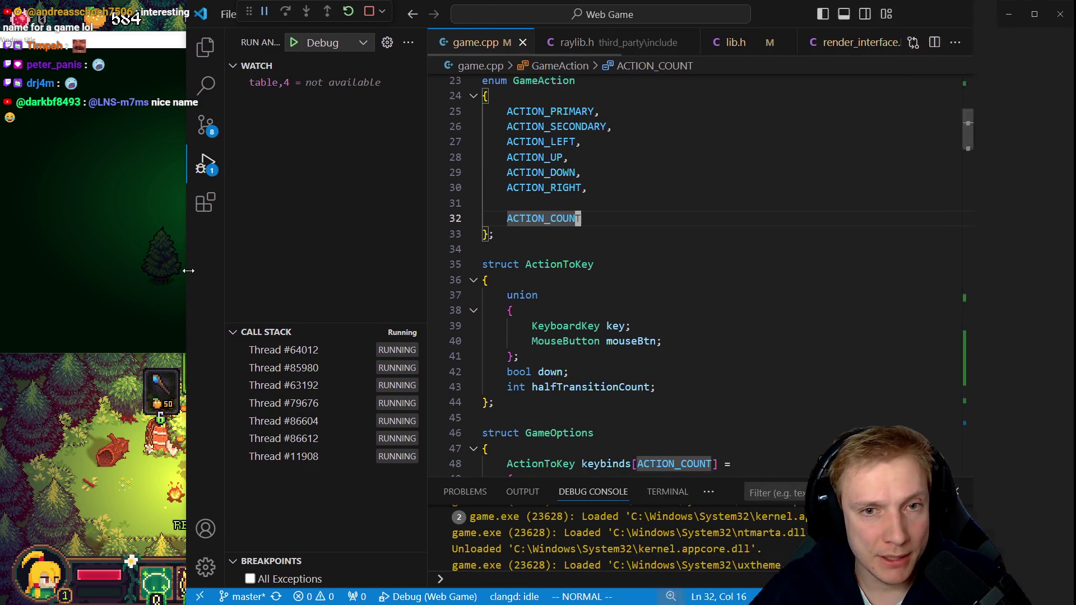
Switch game.cpp to indent using spaces with tab size 4
{"action": "left_click", "coordinate": [824, 596]}
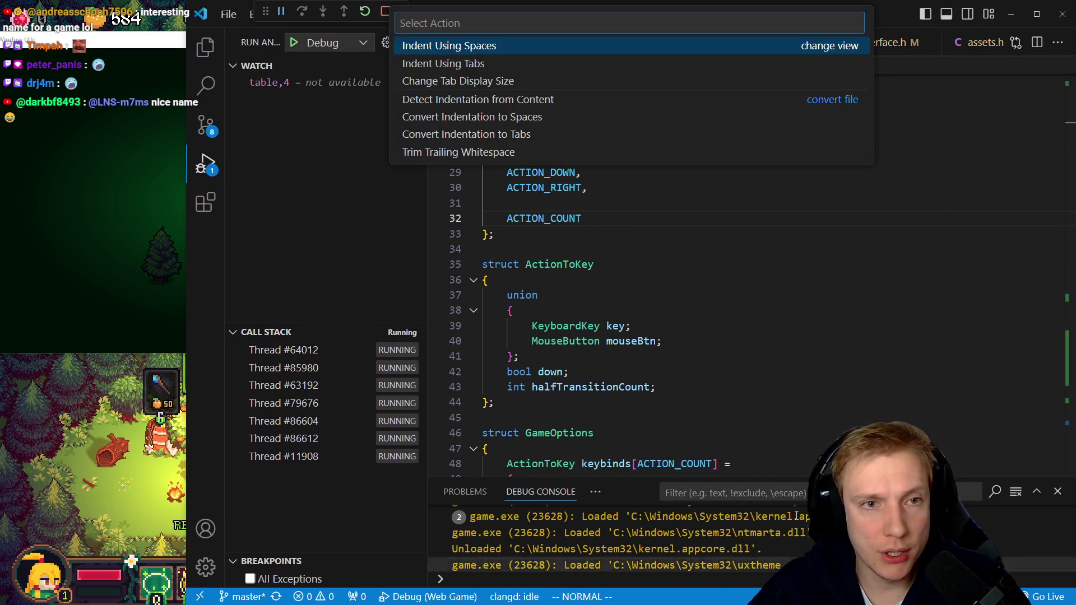
{"action": "left_click", "coordinate": [522, 49]}
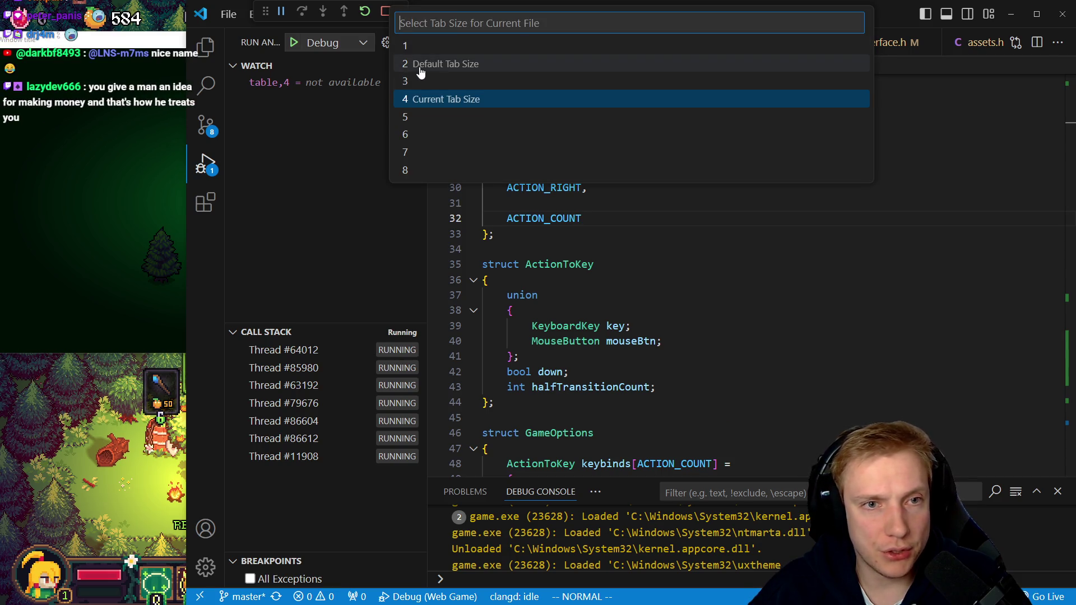
{"action": "key", "text": "Return"}
Outdent the GameAction enum entries one level and hide the side bar
{"action": "key", "text": "k"}
{"action": "key", "text": "k"}
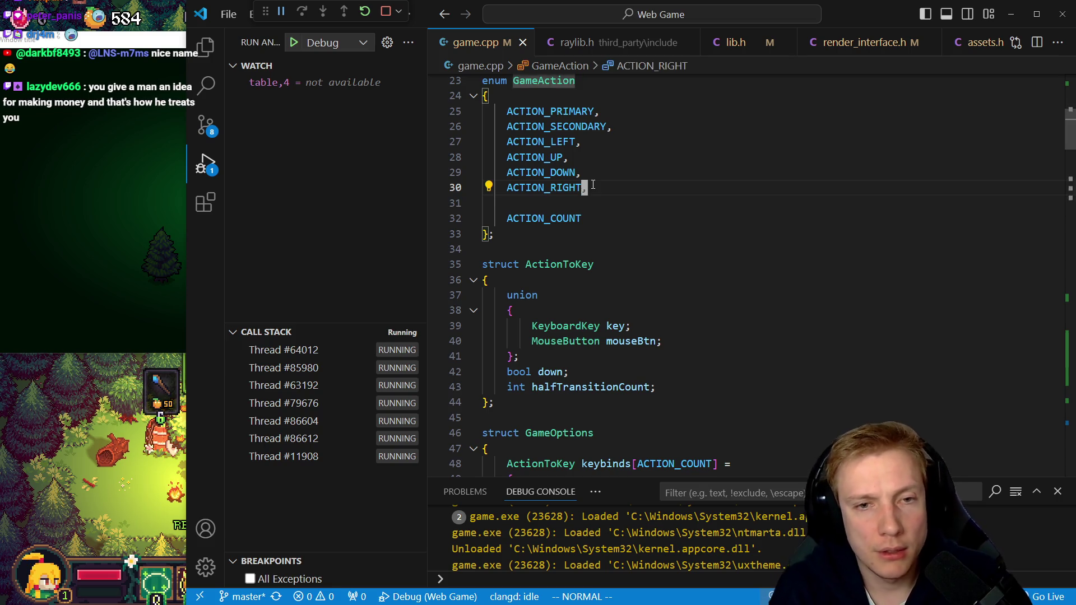
{"action": "key", "text": "j"}
{"action": "key", "text": "j"}
{"action": "key", "text": "shift+v"}
{"action": "key", "text": "k"}
{"action": "key", "text": "k"}
{"action": "key", "text": "k"}
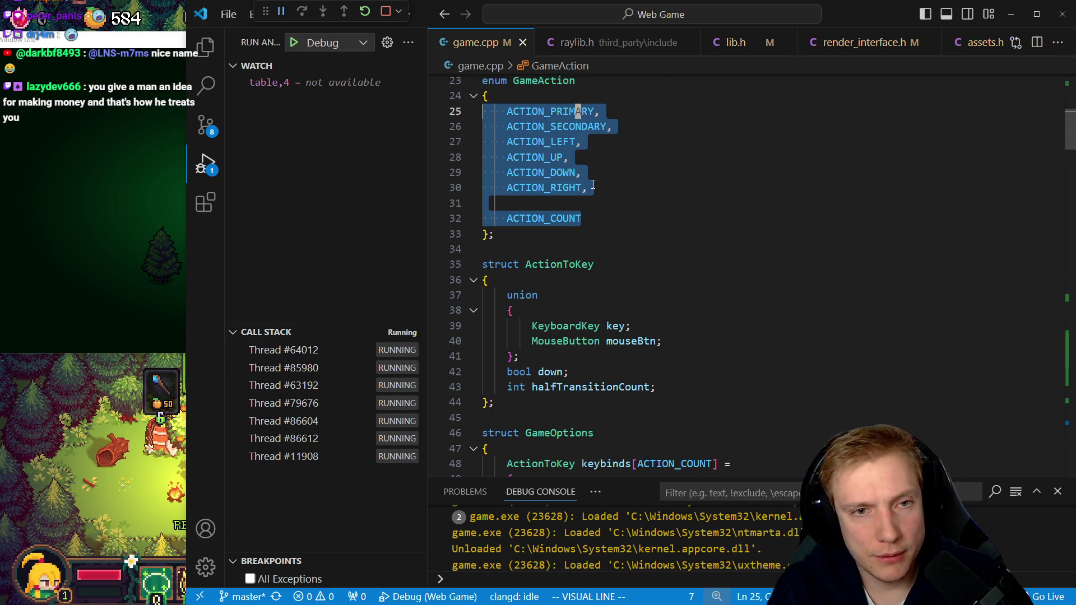
{"action": "key", "text": "less"}
{"action": "key", "text": "j"}
{"action": "key", "text": "ctrl+b"}
{"action": "key", "text": "j"}
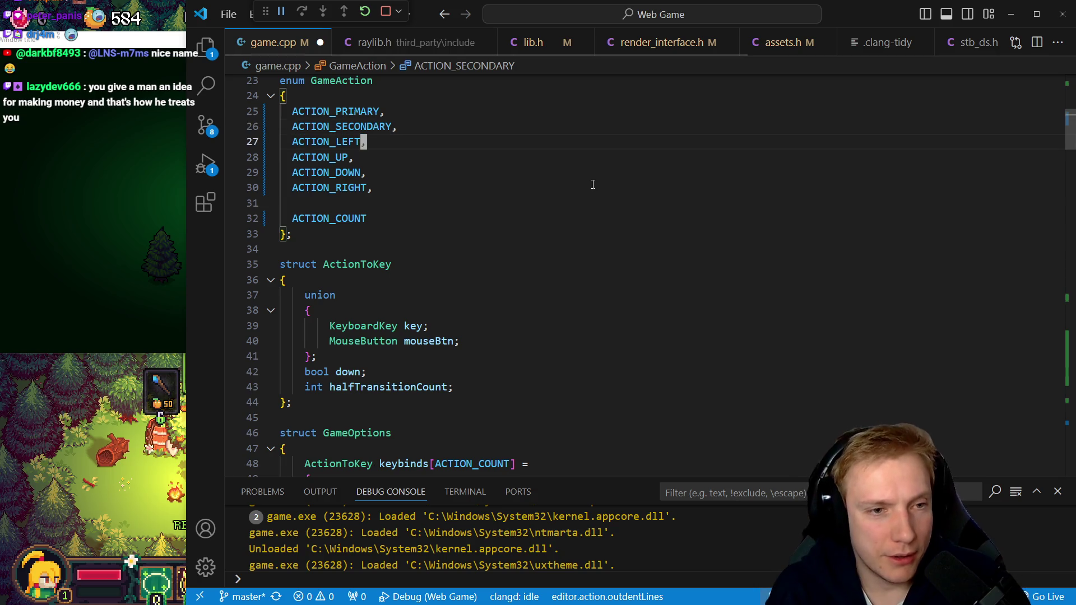
{"action": "key", "text": "j"}
{"action": "key", "text": "j"}
{"action": "key", "text": "j"}
{"action": "key", "text": "j"}
Outdent the ActionToKey members and the union's key and mouseBtn fields
{"action": "key", "text": "k"}
{"action": "key", "text": "k"}
{"action": "key", "text": "k"}
{"action": "key", "text": "shift+v"}
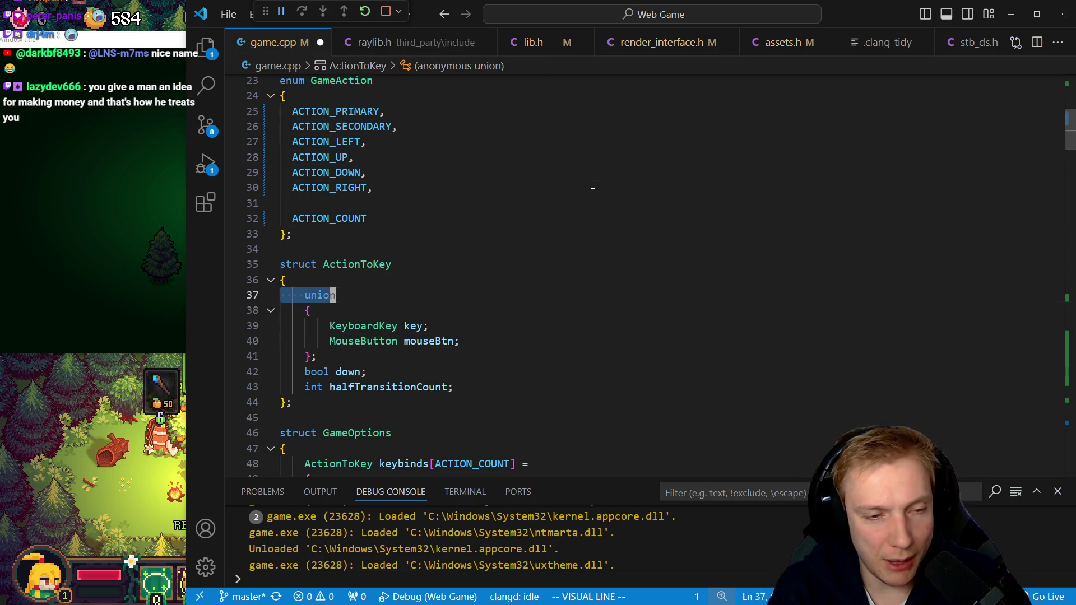
{"action": "key", "text": "j"}
{"action": "key", "text": "j"}
{"action": "key", "text": "j"}
{"action": "key", "text": "j"}
{"action": "key", "text": "j"}
{"action": "key", "text": "less"}
{"action": "key", "text": "k"}
{"action": "key", "text": "k"}
{"action": "key", "text": "shift+v"}
{"action": "key", "text": "k"}
{"action": "key", "text": "less"}
Outdent the keybinds block and its ACTION_PRIMARY keybind entries one level
{"action": "key", "text": "j"}
{"action": "key", "text": "j"}
{"action": "key", "text": "j"}
{"action": "key", "text": "j"}
{"action": "key", "text": "j"}
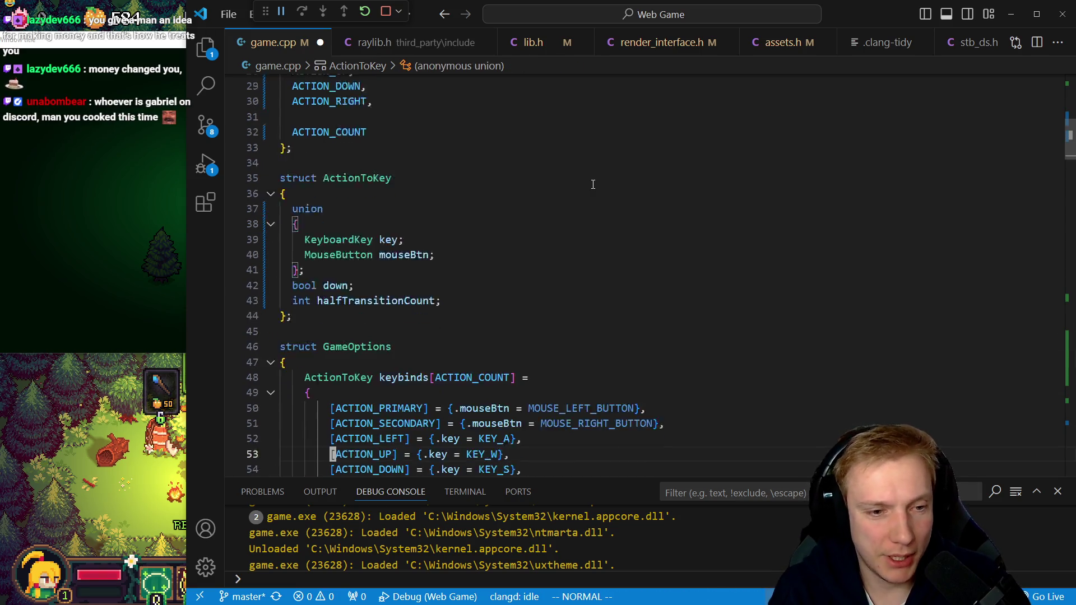
{"action": "key", "text": "k"}
{"action": "key", "text": "k"}
{"action": "key", "text": "k"}
{"action": "key", "text": "k"}
{"action": "key", "text": "k"}
{"action": "key", "text": "shift+v"}
{"action": "key", "text": "j"}
{"action": "key", "text": "j"}
{"action": "key", "text": "j"}
{"action": "key", "text": "less"}
{"action": "key", "text": "k"}
{"action": "key", "text": "shift+v"}
{"action": "key", "text": "k"}
{"action": "key", "text": "k"}
{"action": "key", "text": "k"}
{"action": "key", "text": "k"}
{"action": "key", "text": "k"}
{"action": "key", "text": "less"}
{"action": "key", "text": "Escape"}
{"action": "key", "text": "j"}
{"action": "key", "text": "j"}
{"action": "key", "text": "j"}
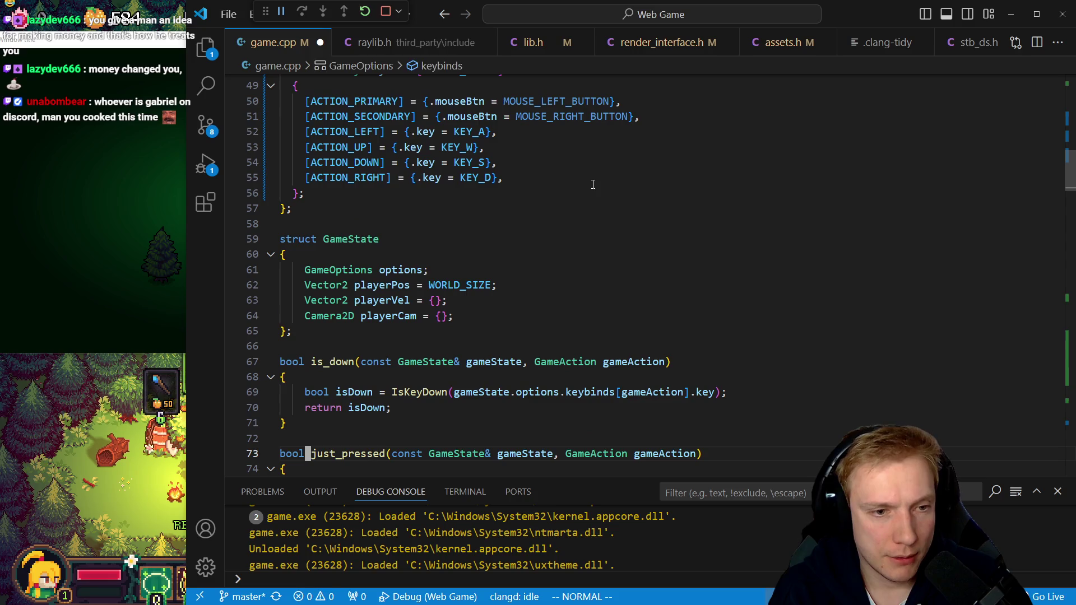
Outdent the GameState members options, playerPos, playerVel and playerCam one level
{"action": "key", "text": "k"}
{"action": "key", "text": "k"}
{"action": "key", "text": "k"}
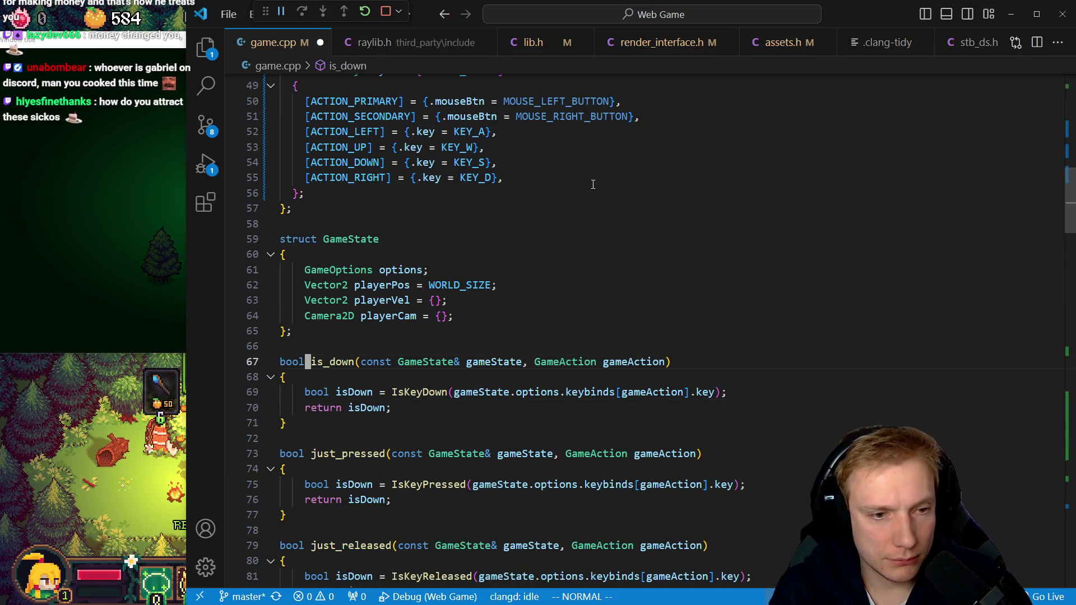
{"action": "key", "text": "k"}
{"action": "key", "text": "k"}
{"action": "key", "text": "k"}
{"action": "key", "text": "shift+v"}
{"action": "key", "text": "k"}
{"action": "key", "text": "k"}
{"action": "key", "text": "k"}
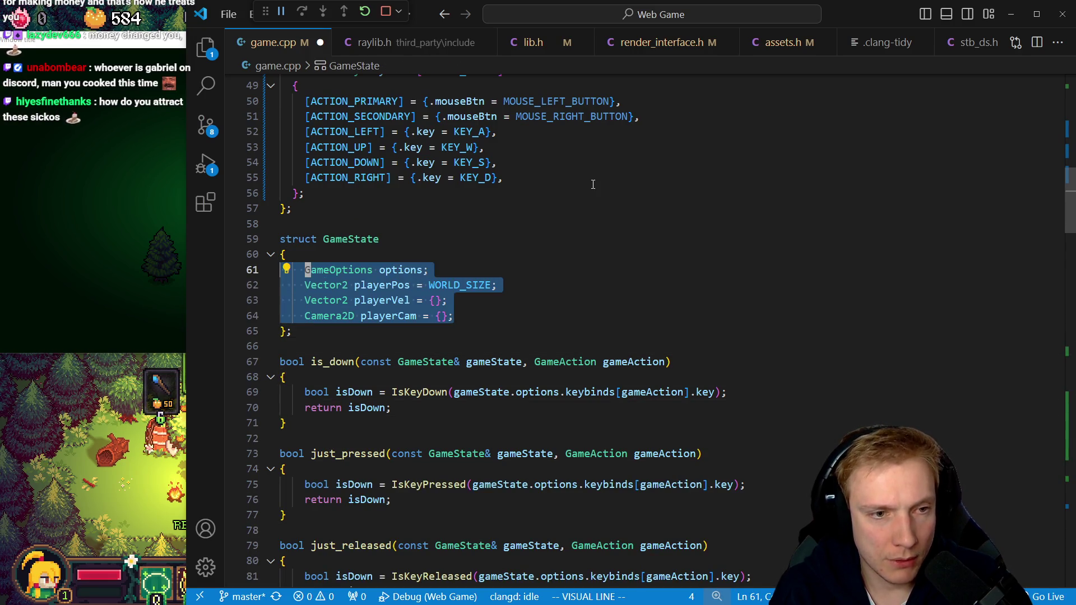
{"action": "key", "text": "less"}
{"action": "key", "text": "alt+Tab"}
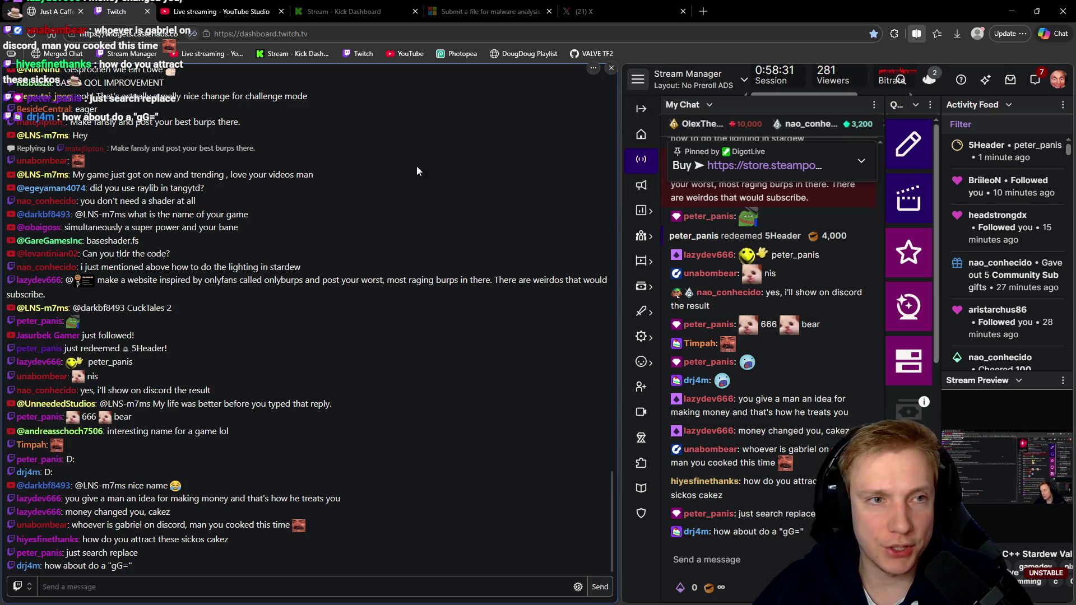
{"action": "key", "text": "alt+Tab"}
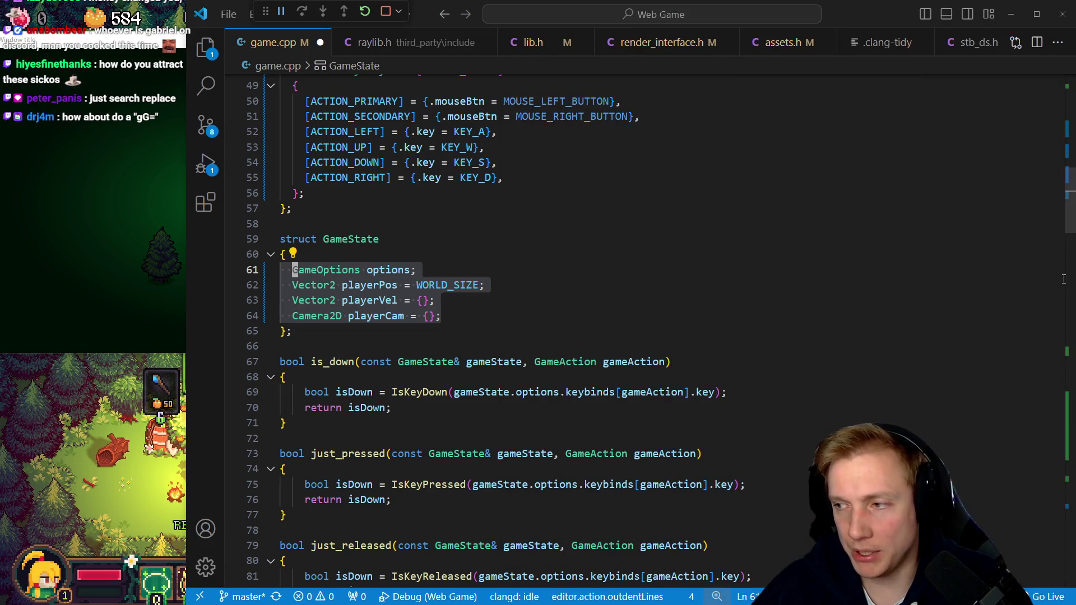
Outdent the two-line bodies of is_down and just_pressed one level
{"action": "key", "text": "Escape"}
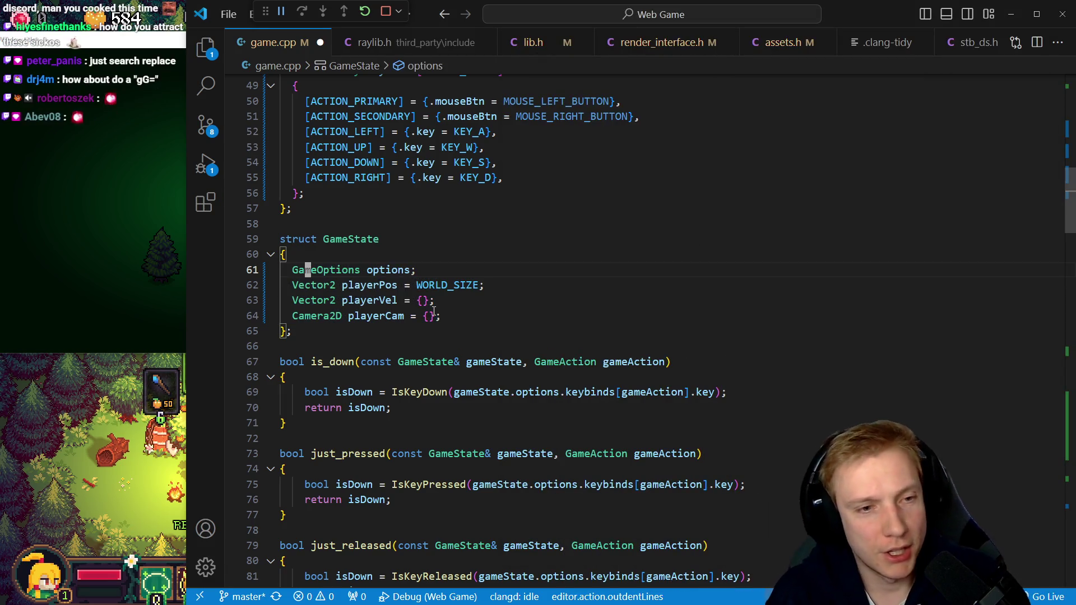
{"action": "key", "text": "Down"}
{"action": "key", "text": "Down"}
{"action": "key", "text": "Down"}
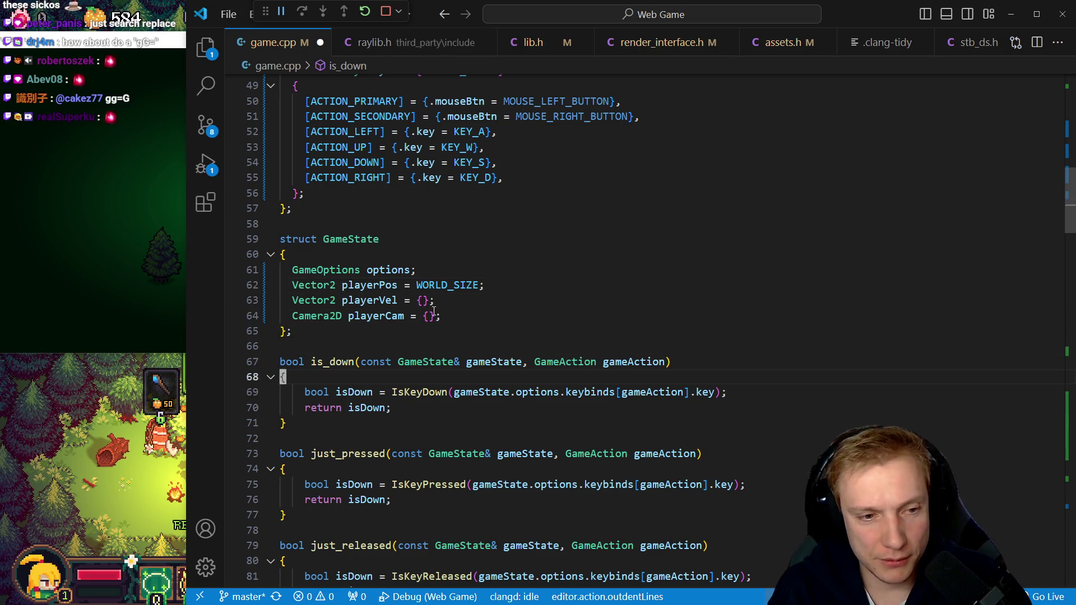
{"action": "key", "text": "shift+Down"}
{"action": "key", "text": "shift+Down"}
{"action": "key", "text": "ctrl+bracketleft"}
{"action": "key", "text": "Down"}
{"action": "key", "text": "Down"}
{"action": "key", "text": "Down"}
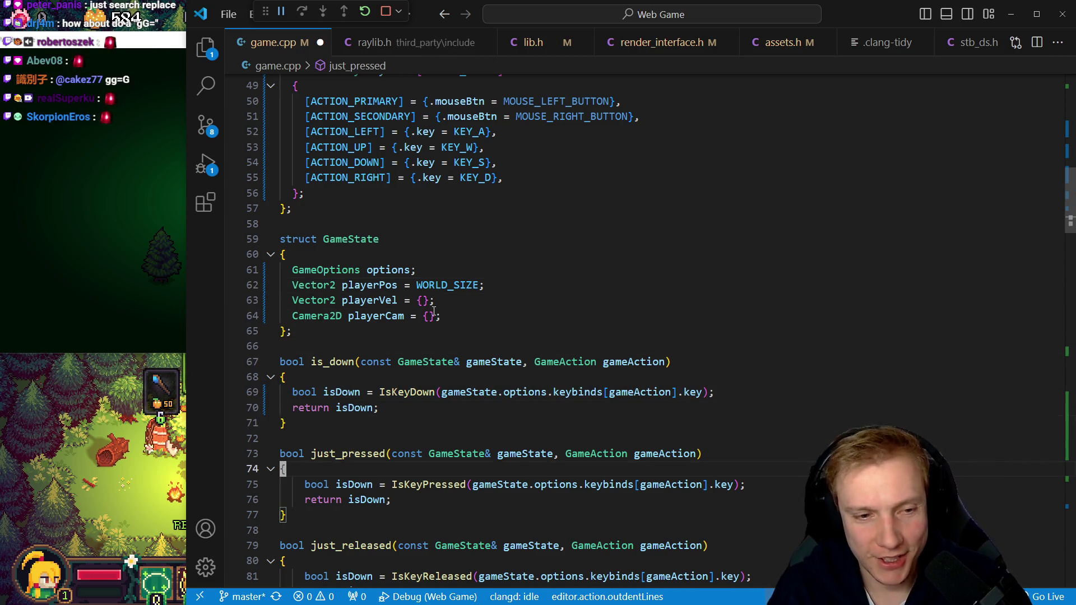
{"action": "key", "text": "shift+Down"}
{"action": "key", "text": "ctrl+bracketleft"}
{"action": "key", "text": "Escape"}
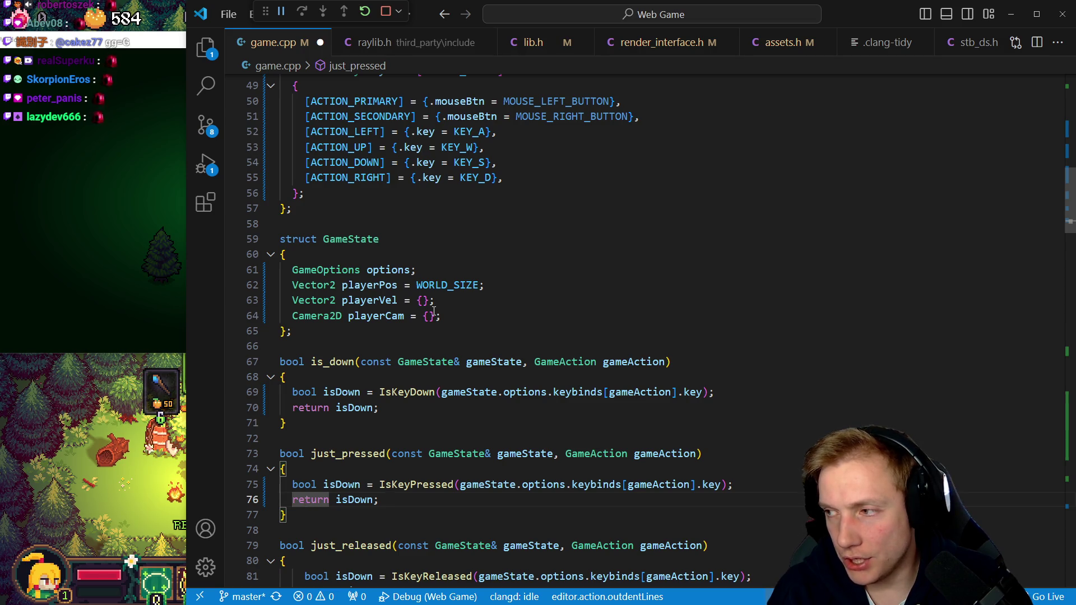
Outdent the just_released body lines one level to match is_down
{"action": "key", "text": "Right"}
{"action": "key", "text": "Right"}
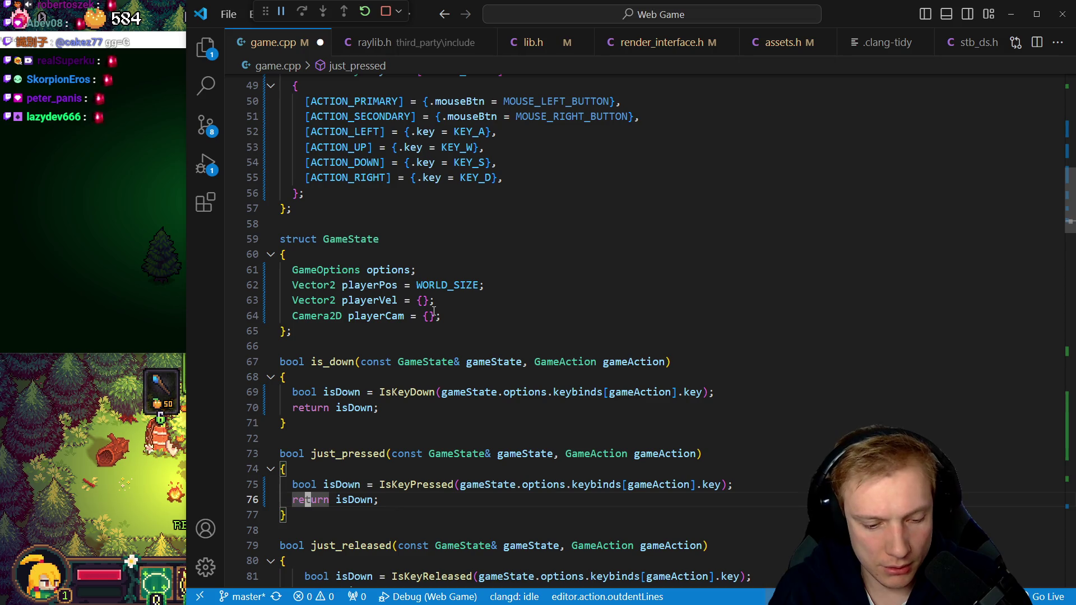
{"action": "key", "text": "j"}
{"action": "key", "text": "j"}
{"action": "key", "text": "j"}
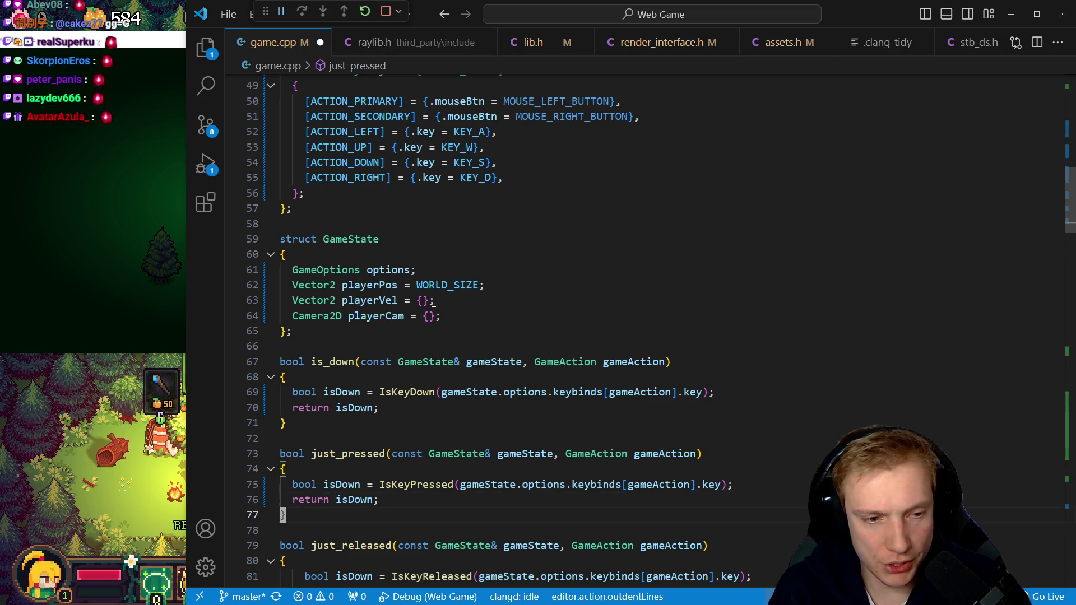
{"action": "key", "text": "k"}
{"action": "key", "text": "k"}
{"action": "key", "text": "k"}
{"action": "key", "text": "shift+v"}
{"action": "key", "text": "j"}
{"action": "key", "text": "less"}
Outdent the opening of the test_hashmap body one level
{"action": "key", "text": "j"}
{"action": "key", "text": "j"}
{"action": "key", "text": "j"}
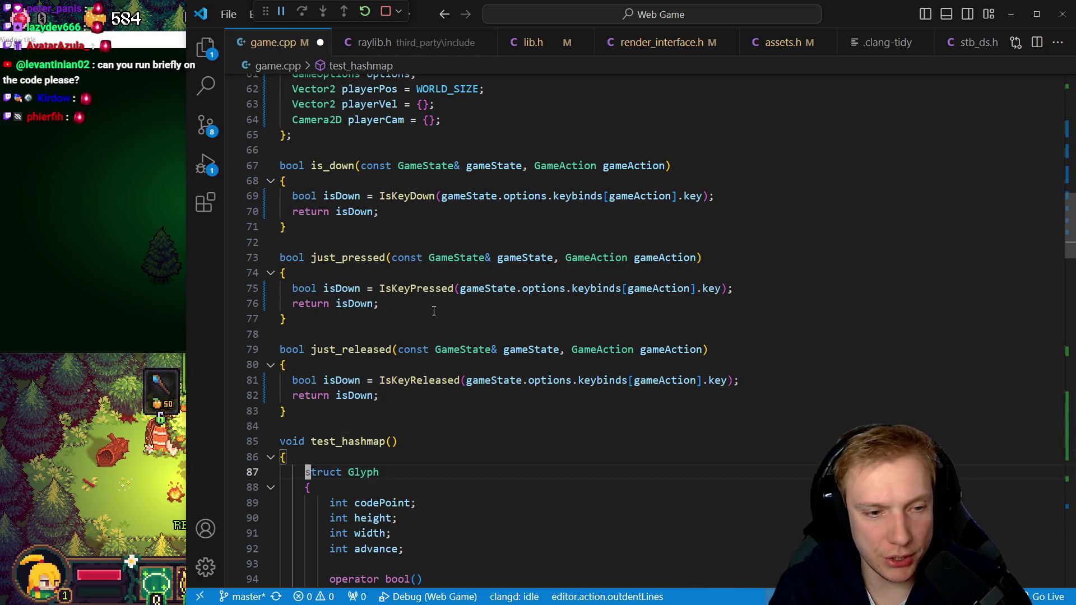
{"action": "key", "text": "shift+v"}
{"action": "key", "text": "j"}
{"action": "key", "text": "j"}
{"action": "key", "text": "j"}
{"action": "key", "text": "less"}
Outdent the Glyph struct members and its operator bool
{"action": "key", "text": "Escape"}
{"action": "key", "text": "k"}
{"action": "key", "text": "shift+v"}
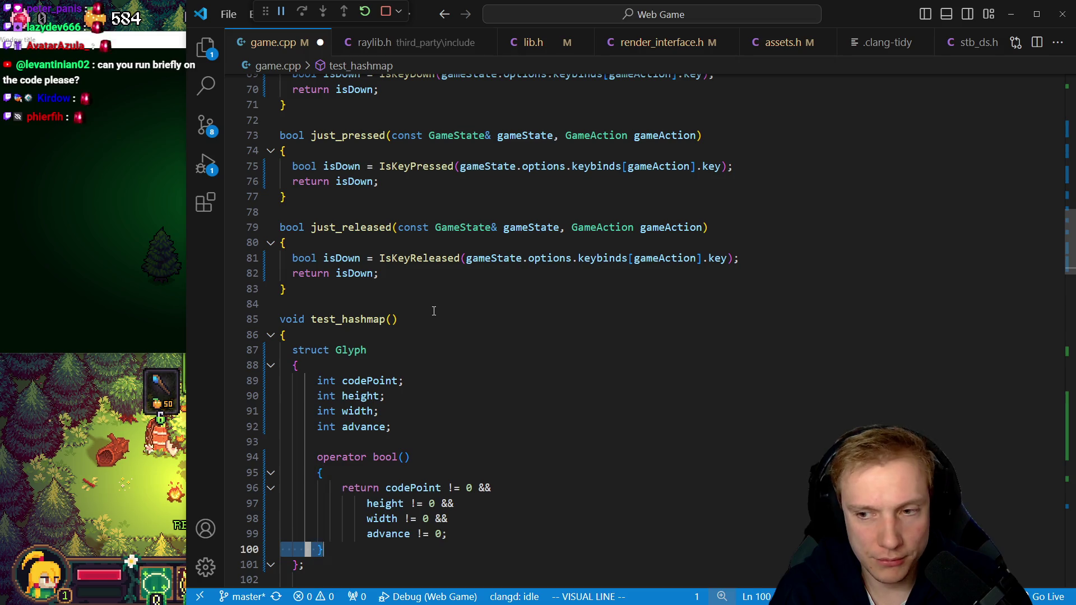
{"action": "key", "text": "k"}
{"action": "key", "text": "k"}
{"action": "key", "text": "k"}
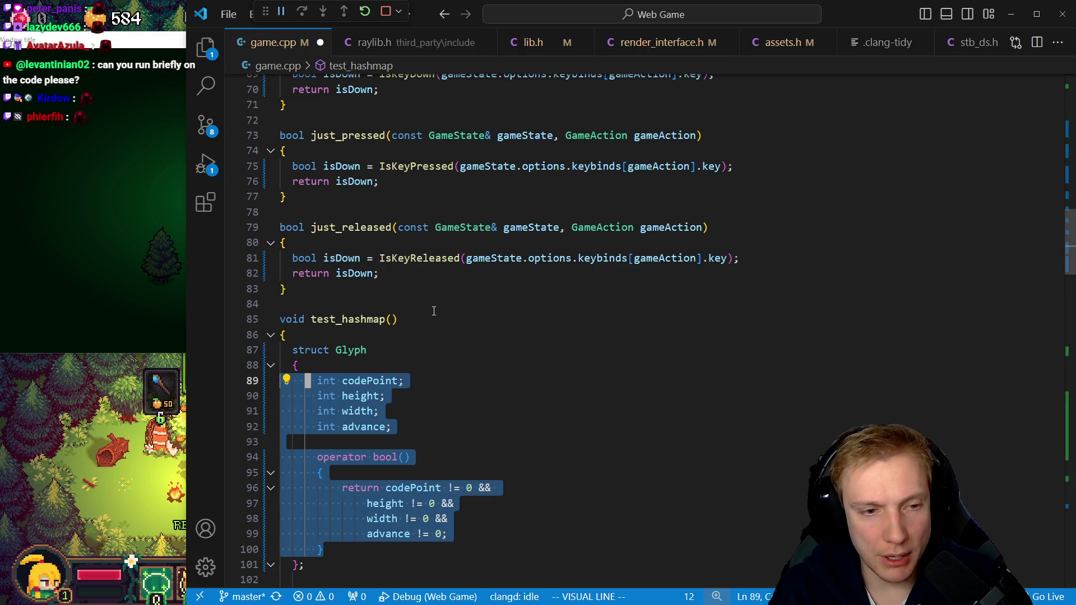
{"action": "key", "text": "less"}
{"action": "key", "text": "j"}
{"action": "key", "text": "j"}
{"action": "key", "text": "j"}
Outdent the multi-line return condition in operator bool
{"action": "key", "text": "j"}
{"action": "key", "text": "j"}
{"action": "key", "text": "j"}
{"action": "key", "text": "shift+v"}
{"action": "key", "text": "j"}
{"action": "key", "text": "j"}
{"action": "key", "text": "j"}
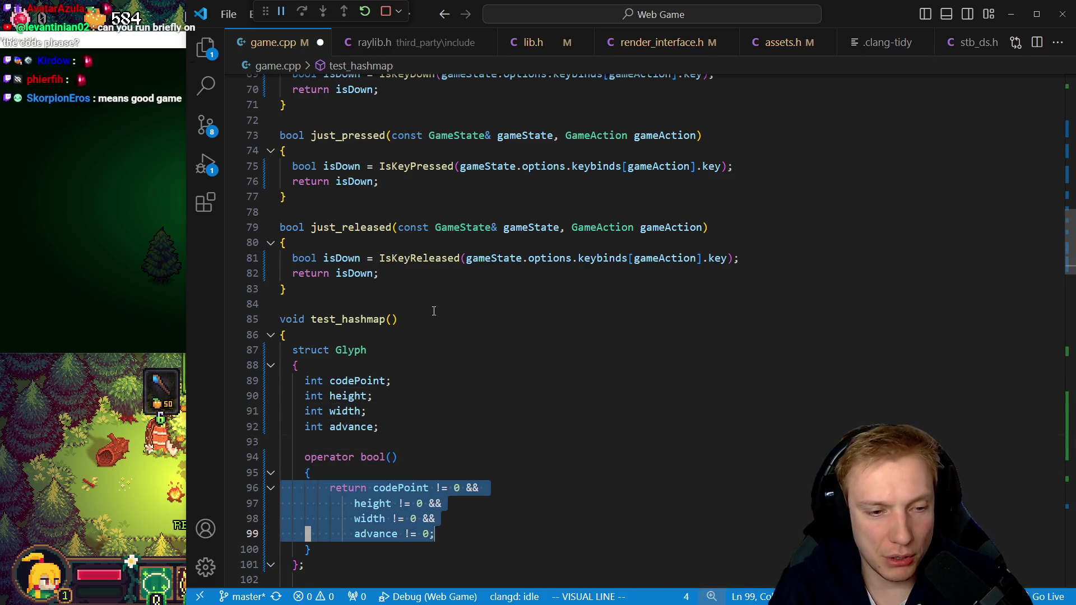
{"action": "key", "text": "less"}
{"action": "key", "text": "shift+j"}
{"action": "key", "text": "a"}
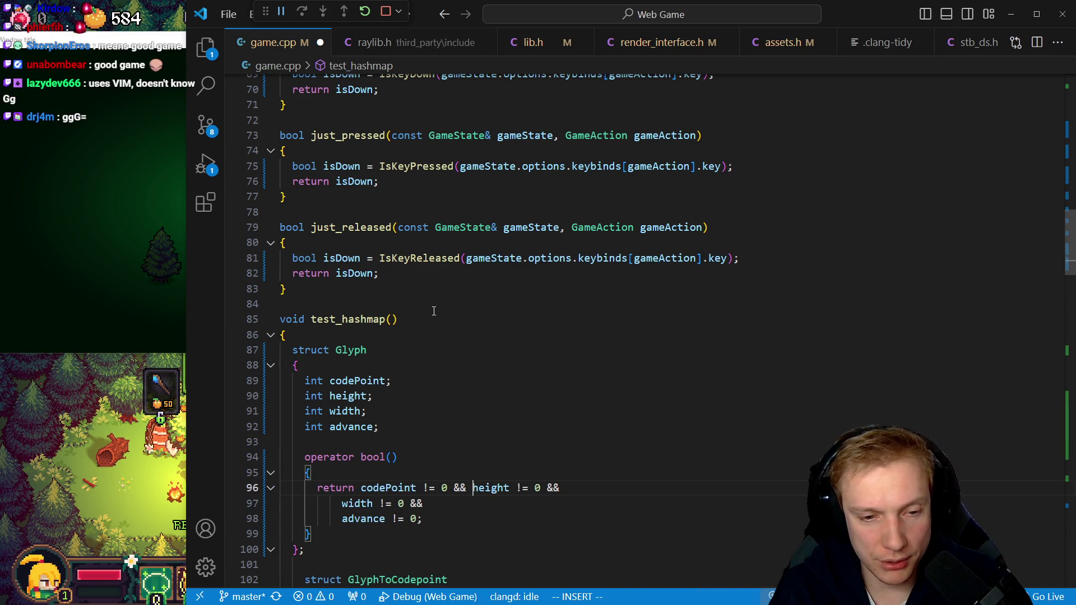
Join the width and advance checks onto the single return line
{"action": "key", "text": "Escape"}
{"action": "key", "text": "j"}
{"action": "key", "text": "shift+i"}
{"action": "key", "text": "ctrl+w"}
{"action": "key", "text": "BackSpace"}
{"action": "key", "text": "Escape"}
{"action": "key", "text": "j"}
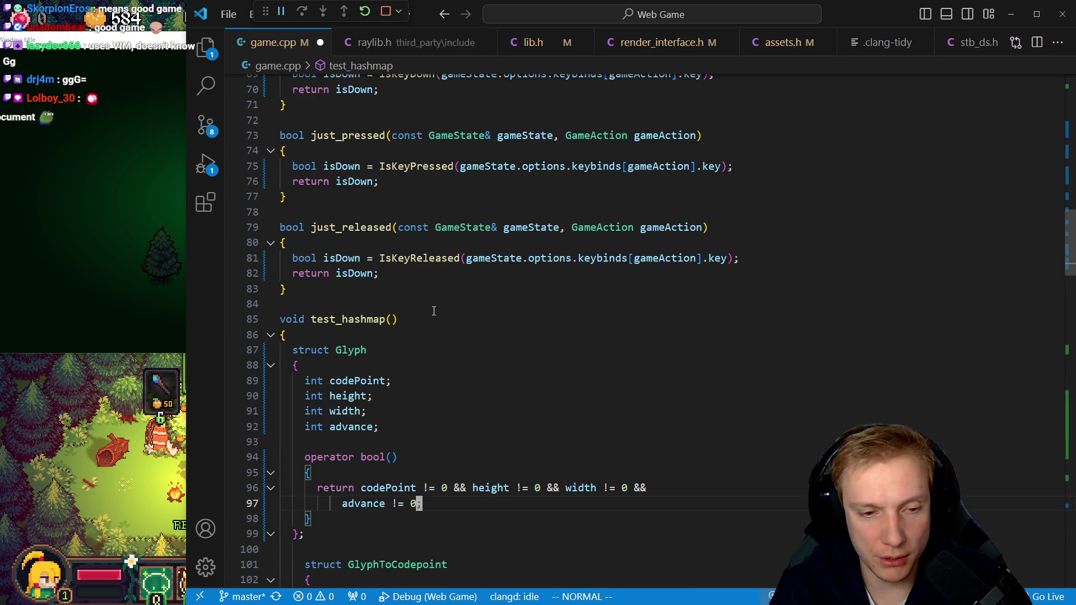
{"action": "key", "text": "shift+i"}
{"action": "key", "text": "ctrl+w"}
{"action": "key", "text": "BackSpace"}
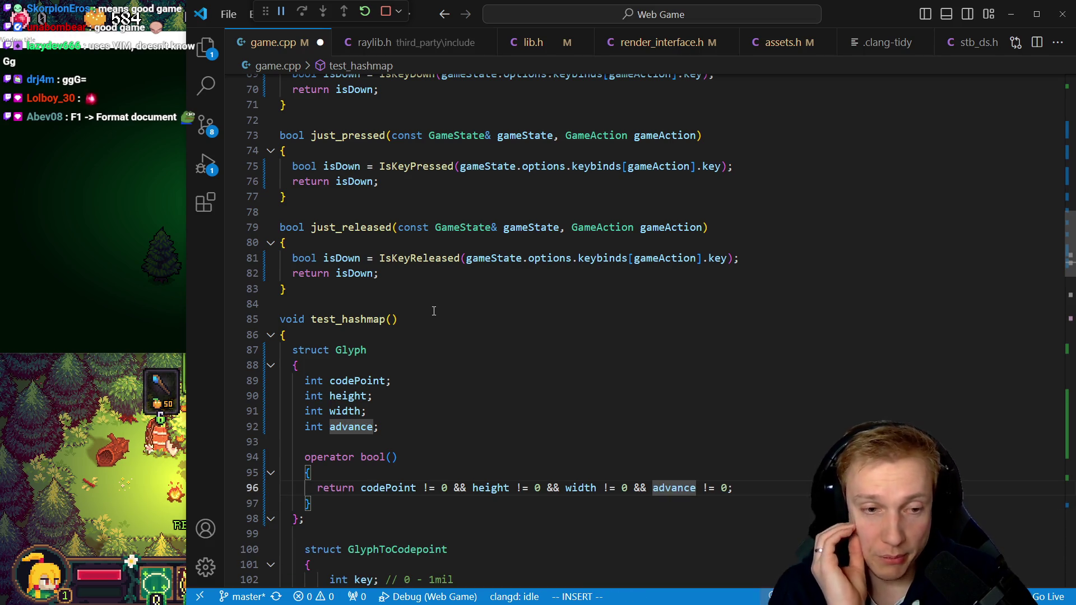
{"action": "key", "text": "Escape"}
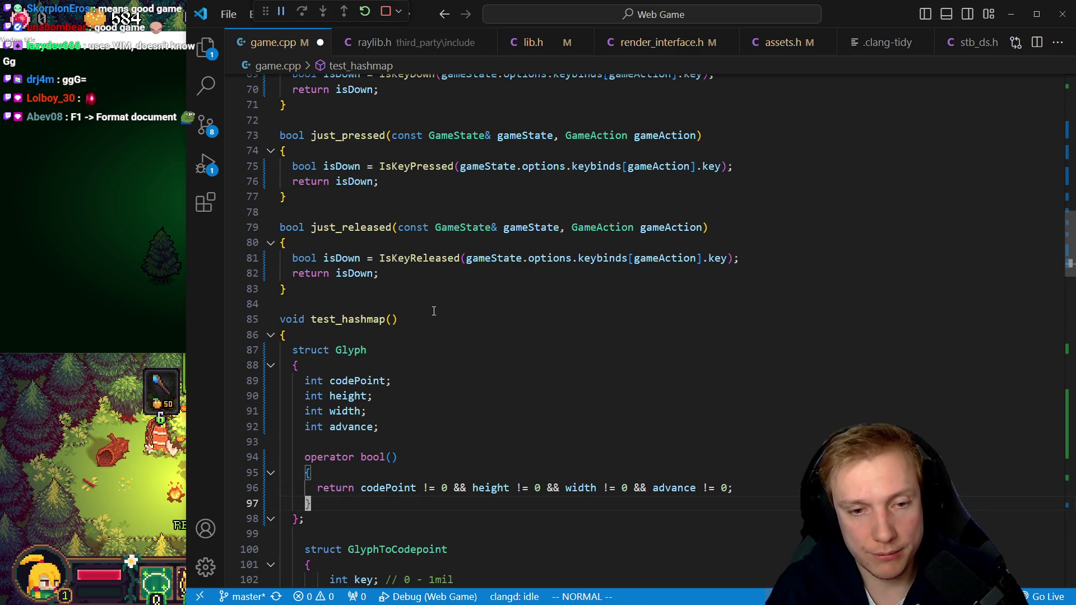
Outdent the GlyphToCodepoint struct one level
{"action": "key", "text": "j"}
{"action": "key", "text": "j"}
{"action": "key", "text": "j"}
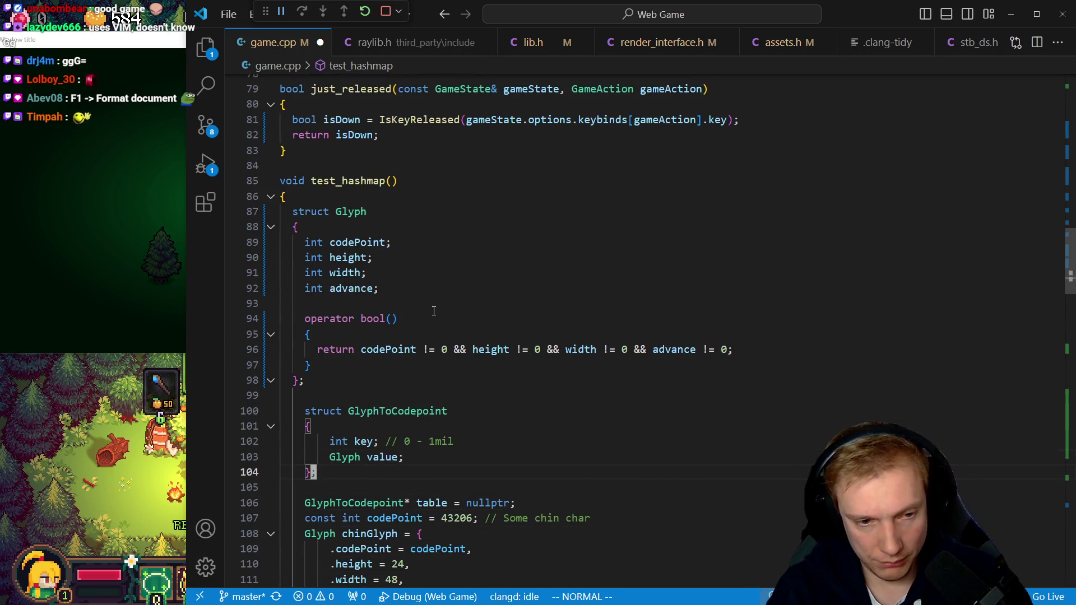
{"action": "key", "text": "shift+v"}
{"action": "key", "text": "k"}
{"action": "key", "text": "k"}
{"action": "key", "text": "k"}
{"action": "key", "text": "k"}
{"action": "key", "text": "less"}
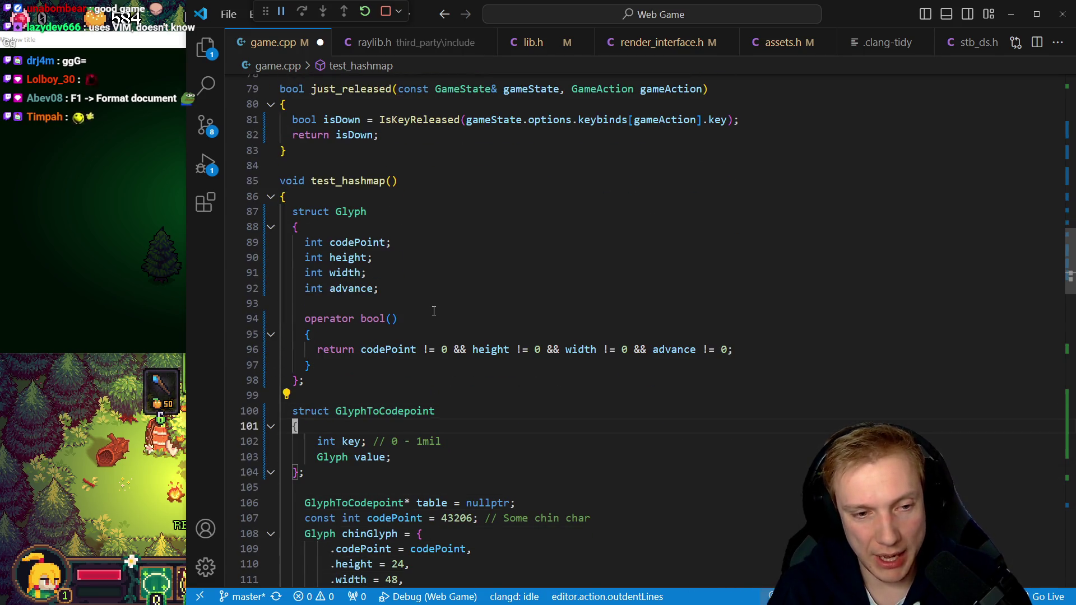
Outdent the hashmap table and chinGlyph setup lines one level
{"action": "key", "text": "j"}
{"action": "key", "text": "j"}
{"action": "key", "text": "j"}
{"action": "key", "text": "w"}
{"action": "key", "text": "shift+v"}
{"action": "key", "text": "j"}
{"action": "key", "text": "j"}
{"action": "key", "text": "j"}
{"action": "key", "text": "j"}
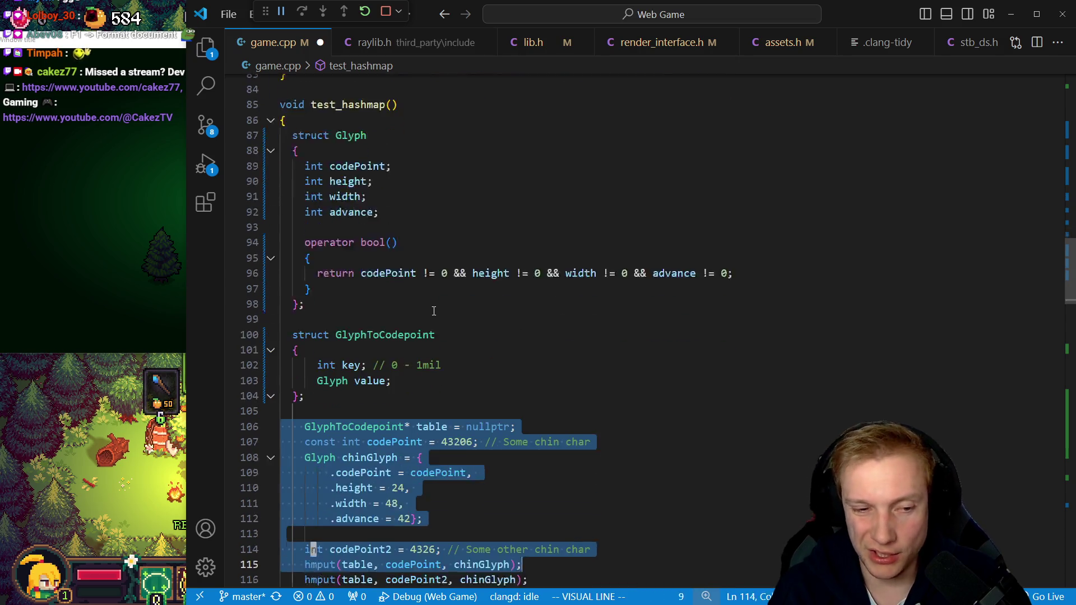
{"action": "key", "text": "j"}
{"action": "key", "text": "j"}
{"action": "key", "text": "j"}
{"action": "key", "text": "k"}
{"action": "key", "text": "k"}
{"action": "key", "text": "k"}
{"action": "key", "text": "j"}
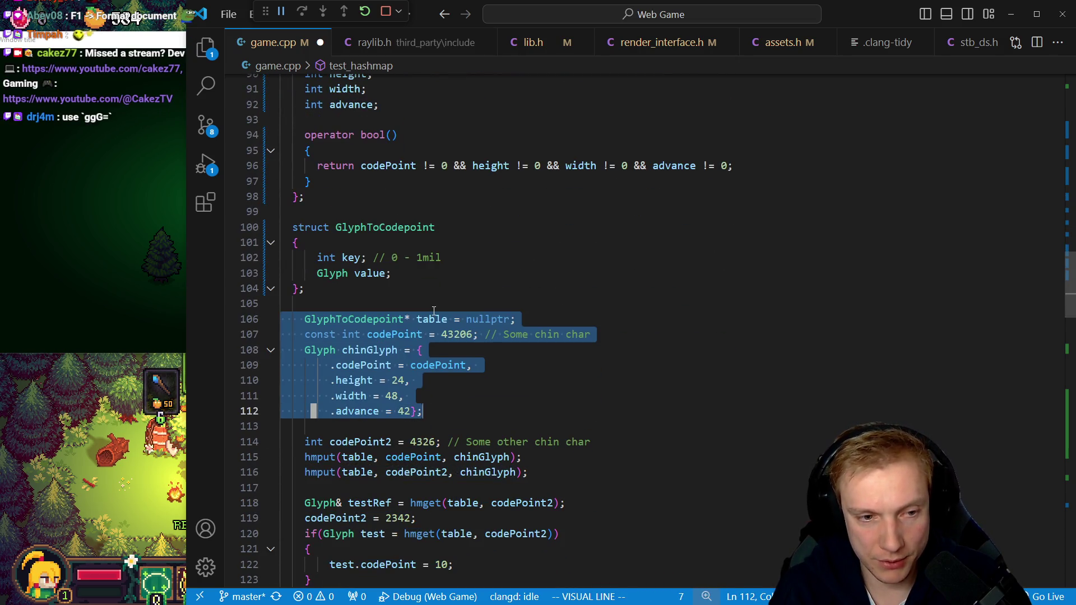
{"action": "key", "text": "less"}
{"action": "key", "text": "j"}
{"action": "key", "text": "j"}
{"action": "key", "text": "shift+v"}
{"action": "key", "text": "j"}
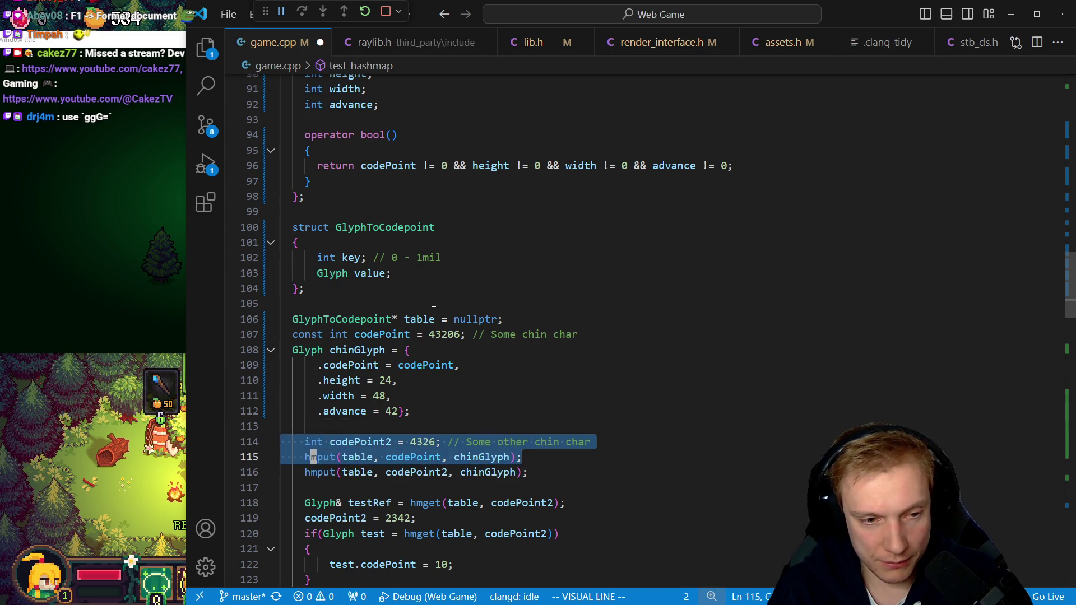
Outdent the hmput and hmget test lines and the chinGlyph initializer fields
{"action": "key", "text": "j"}
{"action": "key", "text": "j"}
{"action": "key", "text": "j"}
{"action": "key", "text": "j"}
{"action": "key", "text": "less"}
{"action": "key", "text": "braceleft"}
{"action": "key", "text": "braceleft"}
{"action": "key", "text": "k"}
{"action": "key", "text": "k"}
{"action": "key", "text": "k"}
{"action": "key", "text": "j"}
{"action": "key", "text": "j"}
{"action": "key", "text": "shift+v"}
{"action": "key", "text": "k"}
{"action": "key", "text": "k"}
{"action": "key", "text": "k"}
{"action": "key", "text": "less"}
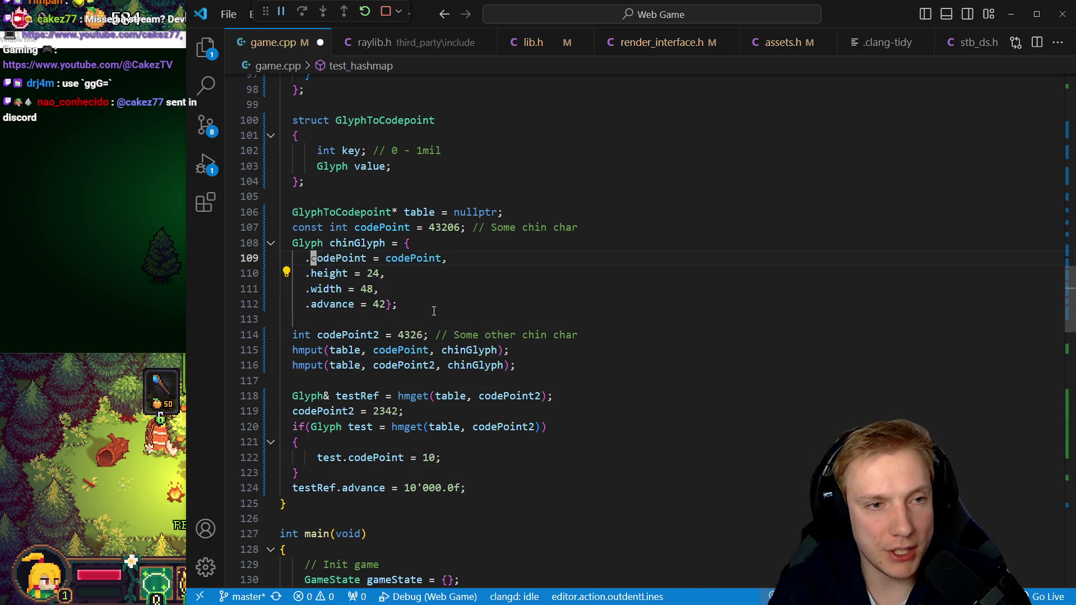
Fix the test.codePoint line's indentation and save game.cpp
{"action": "key", "text": "j"}
{"action": "key", "text": "j"}
{"action": "key", "text": "j"}
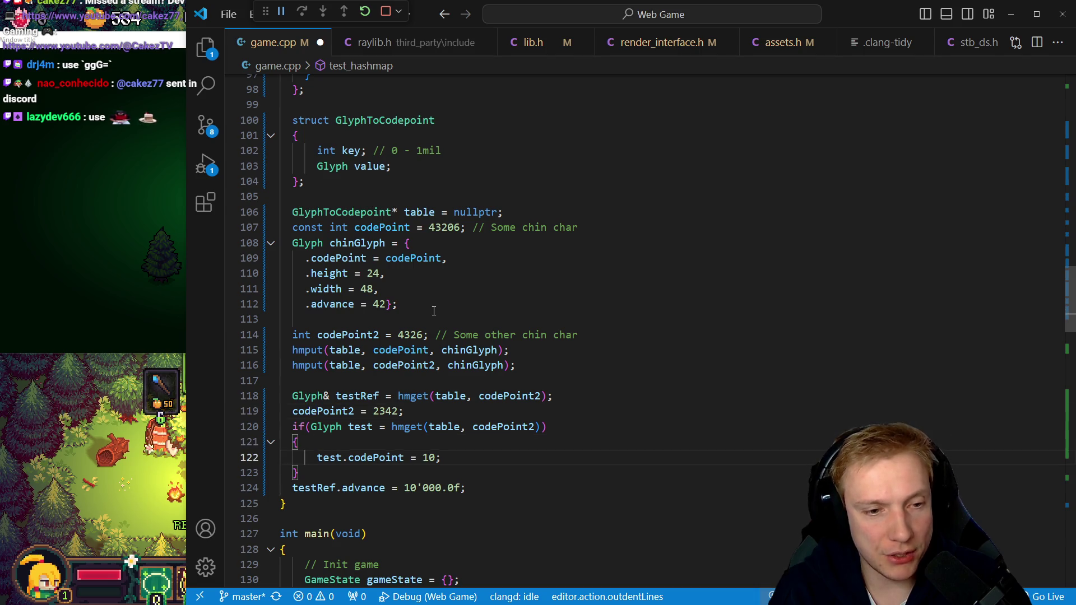
{"action": "key", "text": "less"}
{"action": "key", "text": "less"}
{"action": "key", "text": "i"}
{"action": "key", "text": "Tab"}
{"action": "key", "text": "ctrl+s"}
{"action": "key", "text": "Escape"}
Outdent the whole body of main and then the game loop body in game.cpp
{"action": "key", "text": "j"}
{"action": "key", "text": "j"}
{"action": "key", "text": "j"}
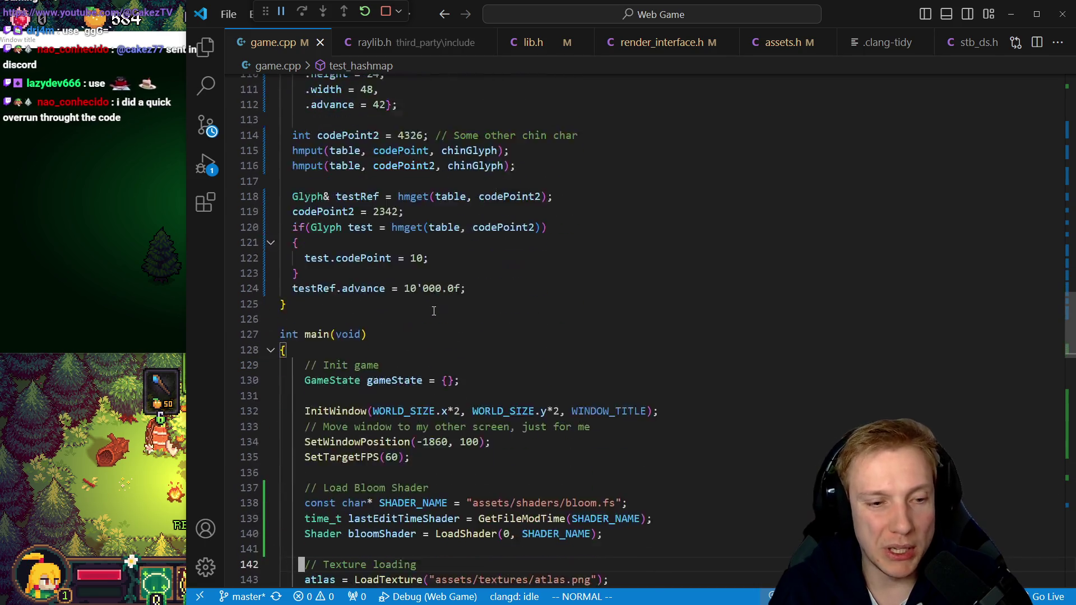
{"action": "key", "text": "k"}
{"action": "key", "text": "k"}
{"action": "key", "text": "k"}
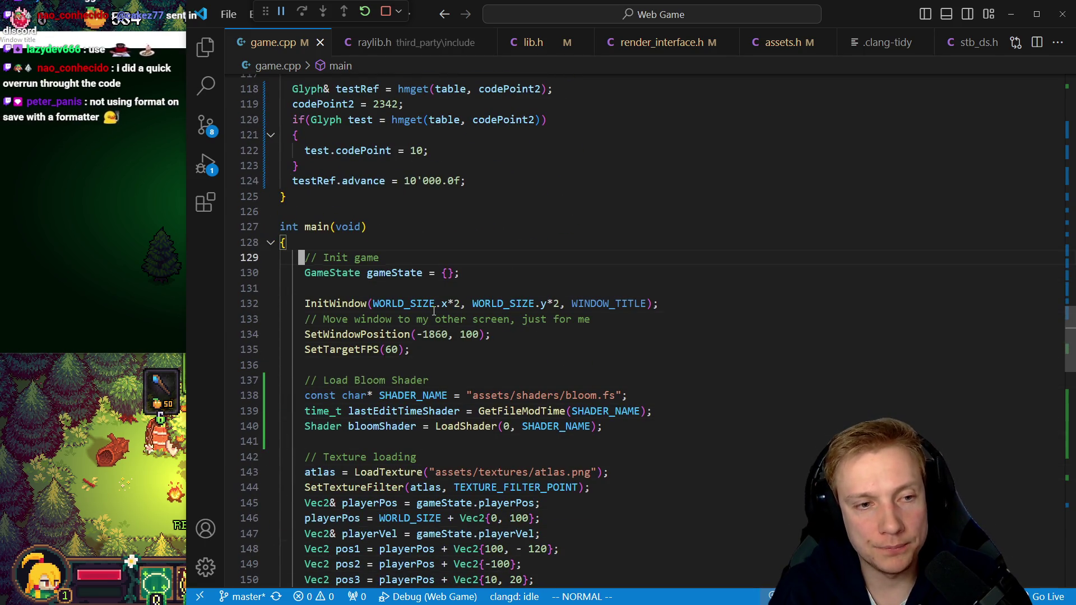
{"action": "key", "text": "V"}
{"action": "key", "text": "G"}
{"action": "key", "text": "k"}
{"action": "key", "text": "less"}
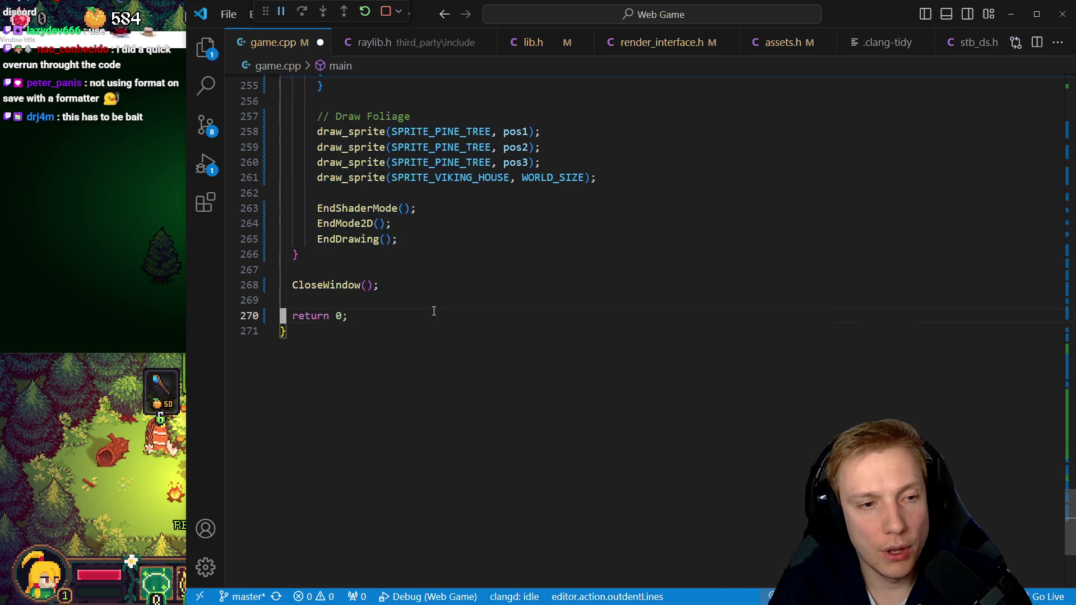
{"action": "key", "text": "k"}
{"action": "key", "text": "k"}
{"action": "key", "text": "k"}
{"action": "key", "text": "V"}
{"action": "key", "text": "j"}
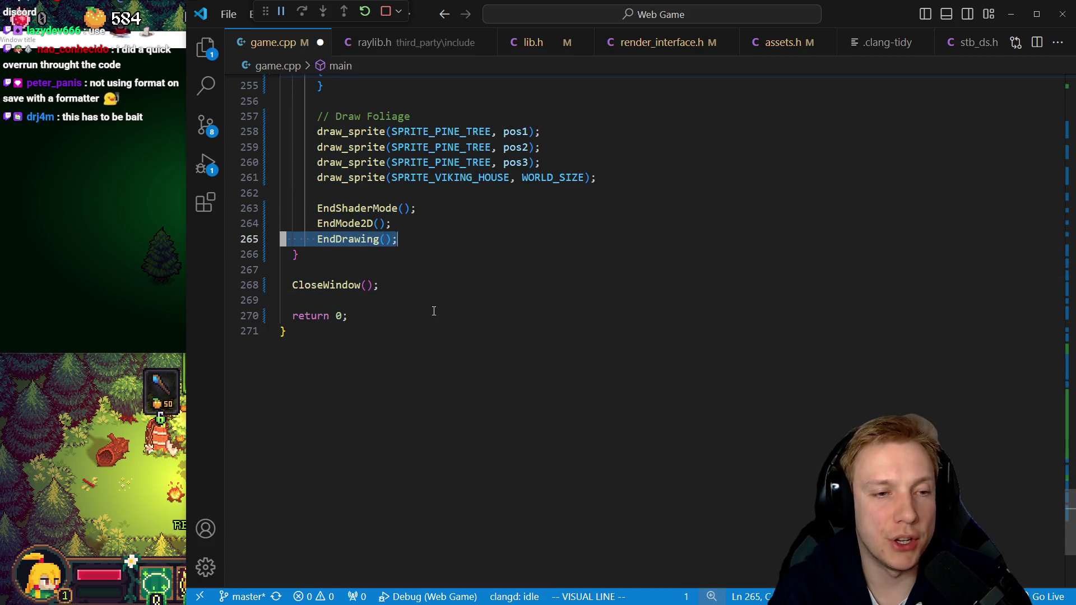
{"action": "key", "text": "percent"}
{"action": "key", "text": "less"}
{"action": "key", "text": "j"}
{"action": "key", "text": "j"}
{"action": "key", "text": "j"}
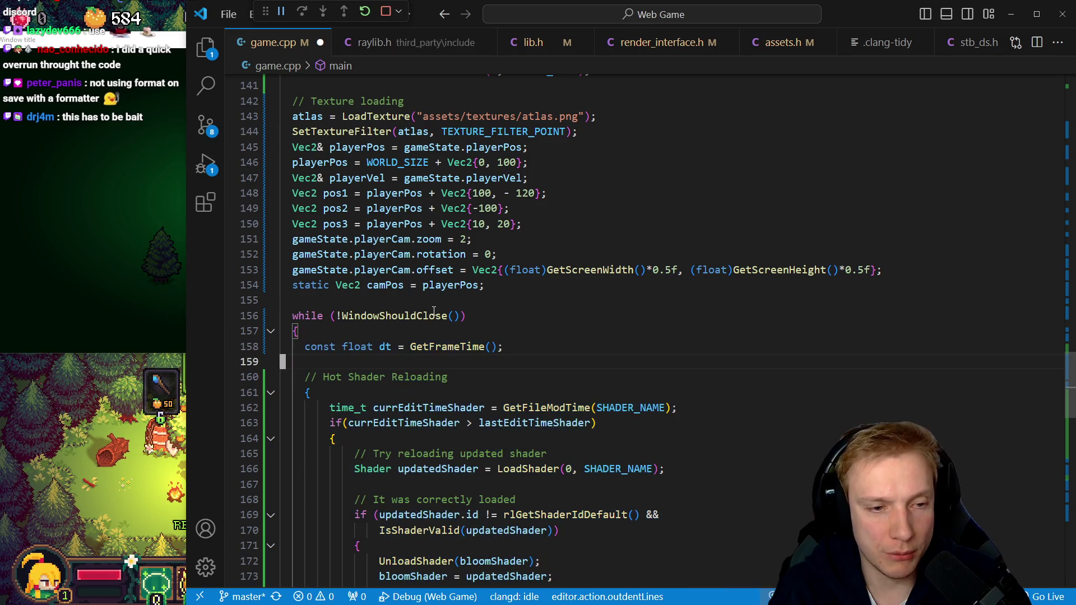
Select the Hot Shader Reloading block and outdent its shader reload branch
{"action": "key", "text": "V"}
{"action": "key", "text": "percent"}
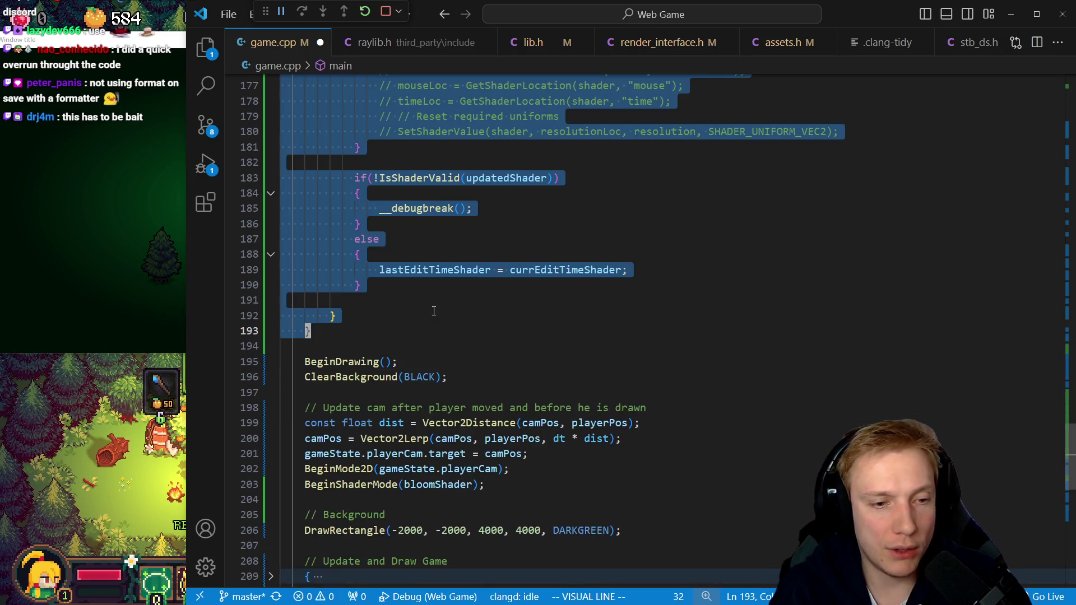
{"action": "key", "text": "Escape"}
{"action": "key", "text": "k"}
{"action": "key", "text": "k"}
{"action": "key", "text": "V"}
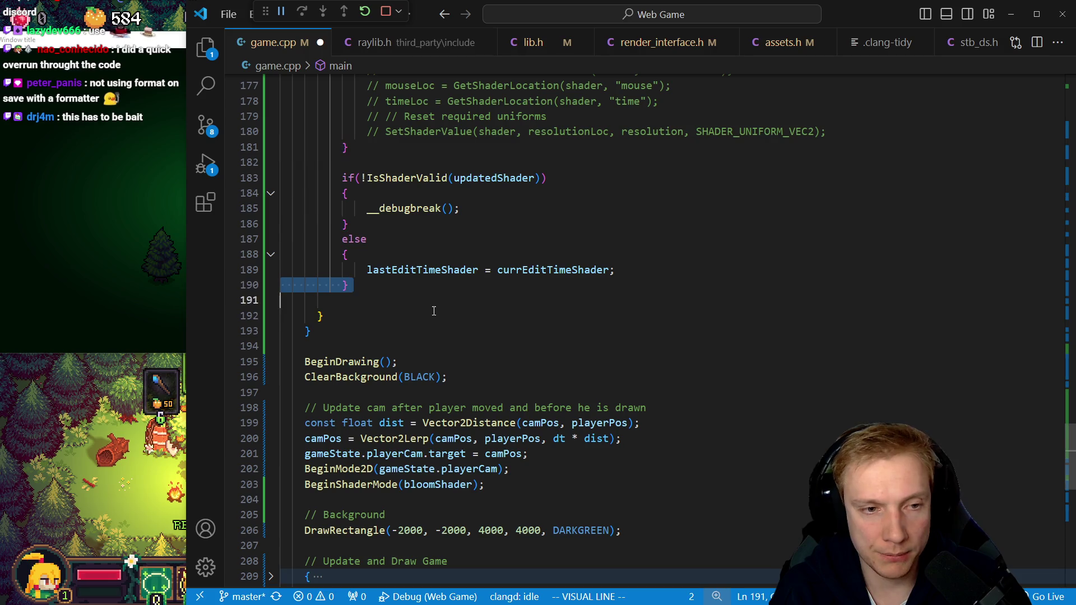
{"action": "key", "text": "percent"}
{"action": "key", "text": "k"}
{"action": "key", "text": "j"}
{"action": "key", "text": "j"}
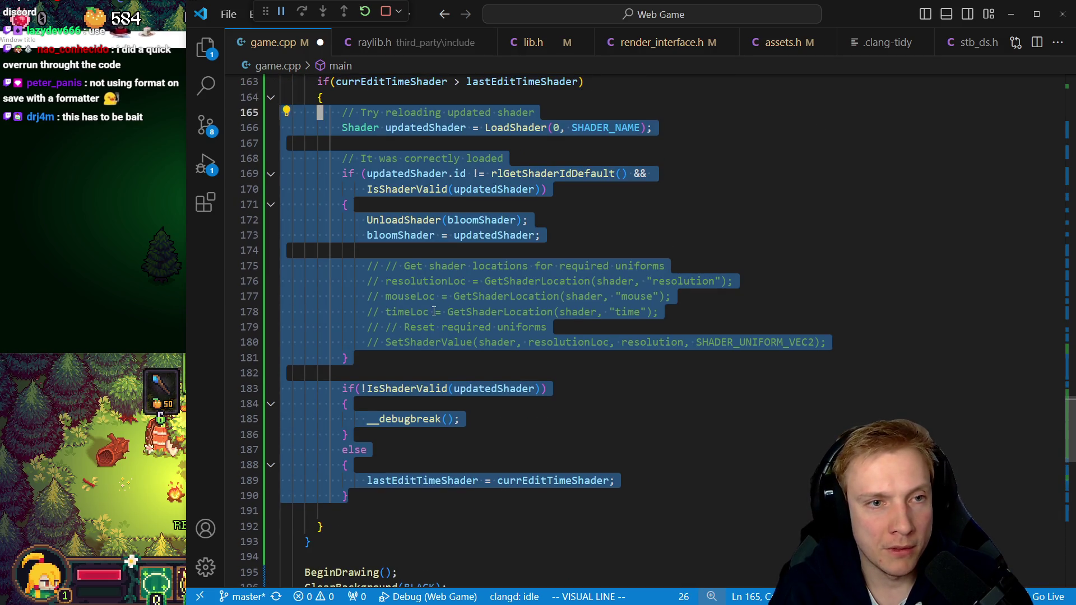
{"action": "key", "text": "less"}
{"action": "key", "text": "j"}
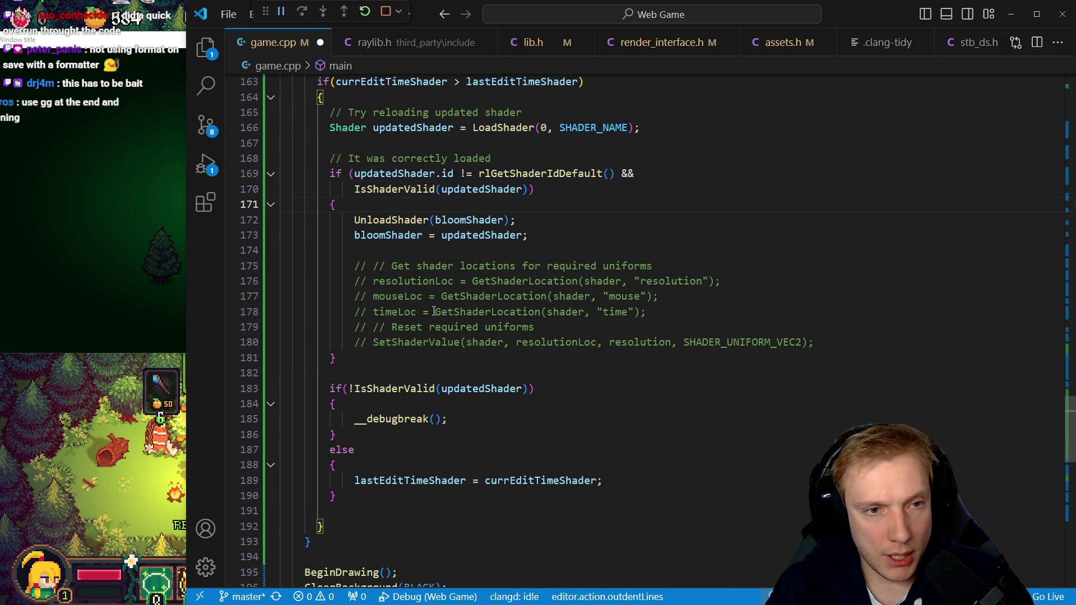
Outdent the valid-shader branch lines, the debugbreak call and the else body, dropping a blank line
{"action": "key", "text": "j"}
{"action": "key", "text": "V"}
{"action": "key", "text": "bracketright"}
{"action": "key", "text": "braceright"}
{"action": "key", "text": "less"}
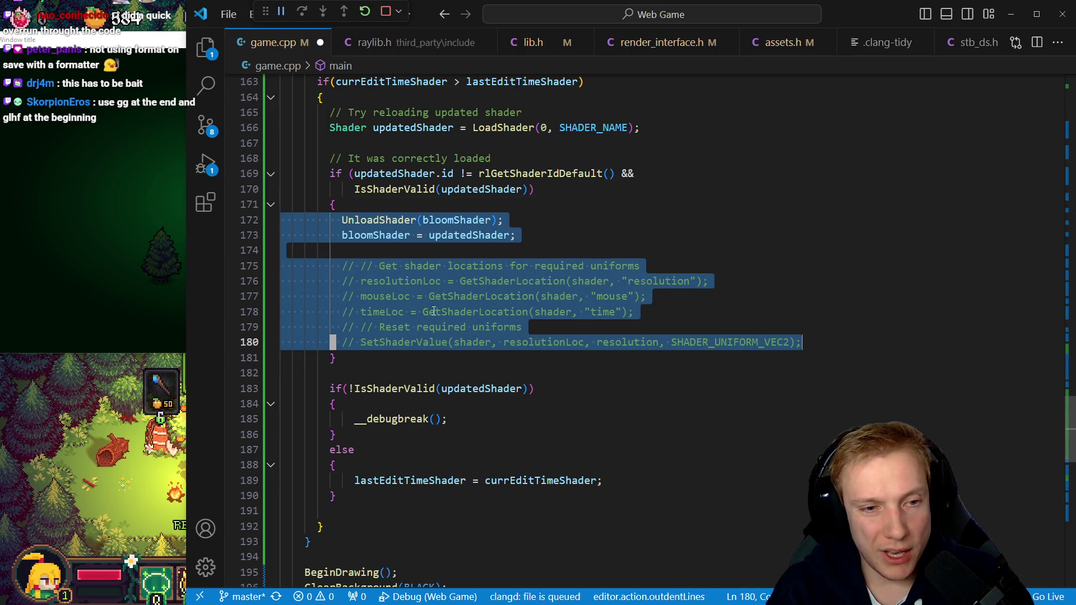
{"action": "key", "text": "j"}
{"action": "key", "text": "j"}
{"action": "key", "text": "j"}
{"action": "key", "text": "I"}
{"action": "key", "text": "BackSpace"}
{"action": "key", "text": "Escape"}
{"action": "key", "text": "j"}
{"action": "key", "text": "j"}
{"action": "key", "text": "j"}
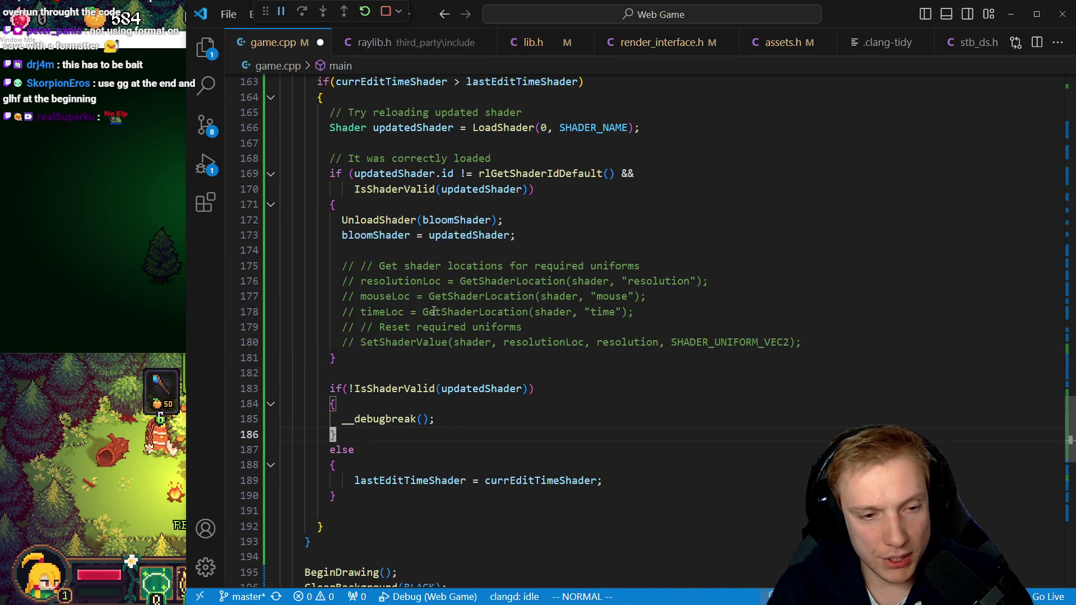
{"action": "key", "text": "BackSpace"}
{"action": "key", "text": "Escape"}
{"action": "key", "text": "k"}
{"action": "key", "text": "j"}
{"action": "key", "text": "j"}
{"action": "key", "text": "j"}
{"action": "key", "text": "i"}
{"action": "key", "text": "BackSpace"}
Review main, returning to the game loop and the start of the camPos declaration
{"action": "key", "text": "Escape"}
{"action": "key", "text": "k"}
{"action": "key", "text": "k"}
{"action": "key", "text": "k"}
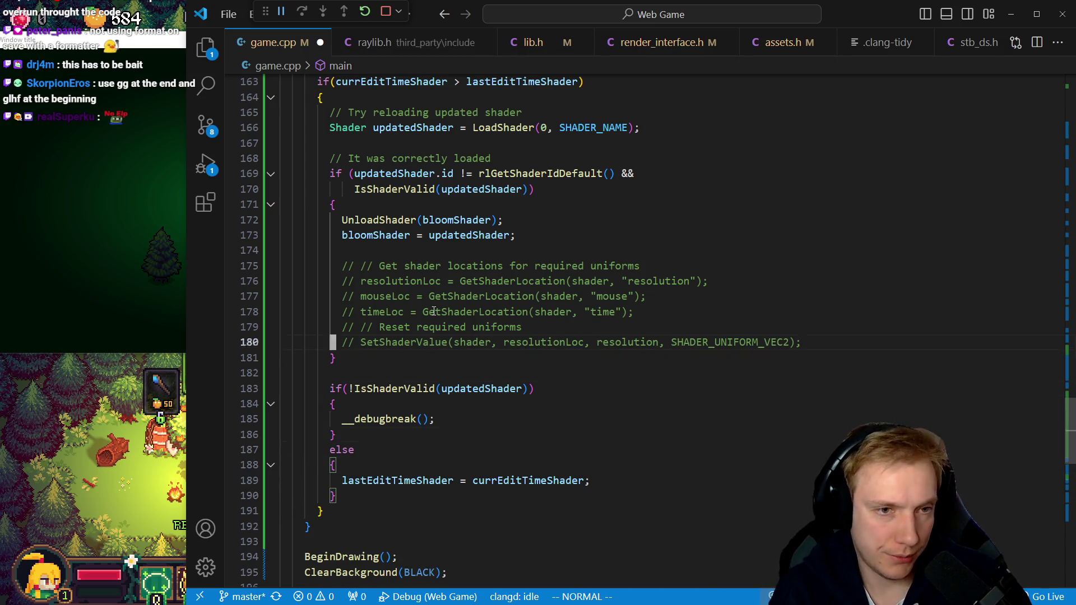
{"action": "key", "text": "k"}
{"action": "key", "text": "k"}
{"action": "key", "text": "k"}
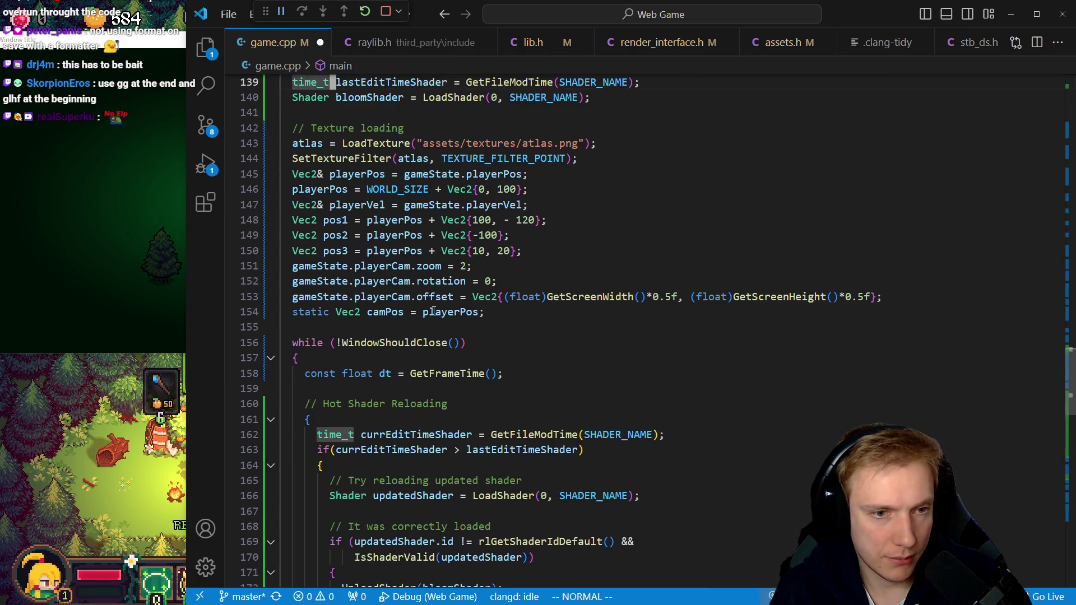
{"action": "key", "text": "k"}
{"action": "key", "text": "k"}
{"action": "key", "text": "k"}
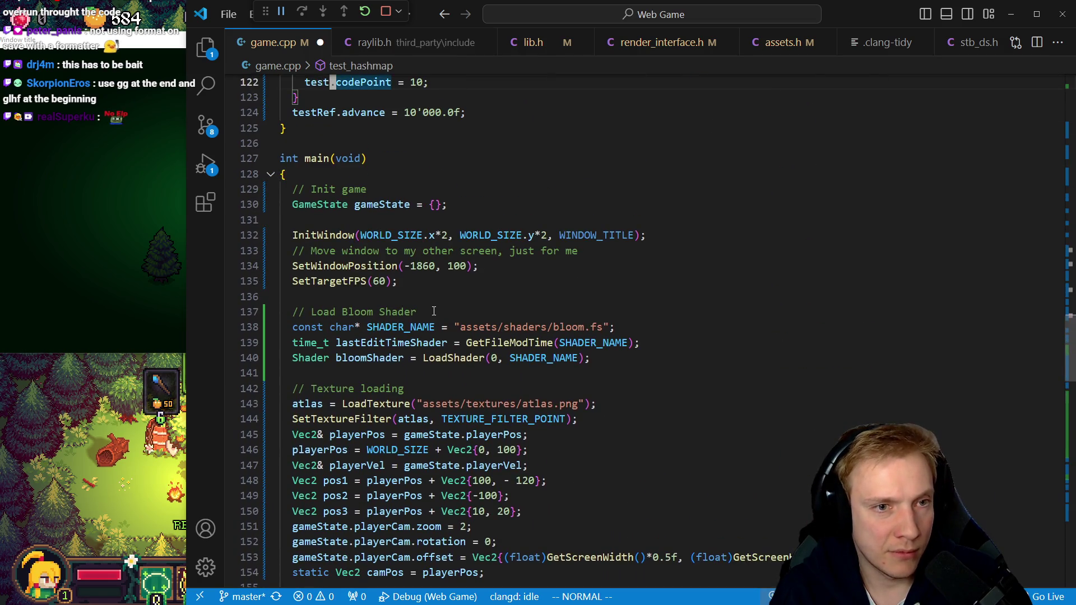
{"action": "key", "text": "j"}
{"action": "key", "text": "j"}
{"action": "key", "text": "j"}
{"action": "key", "text": "j"}
{"action": "key", "text": "j"}
{"action": "key", "text": "j"}
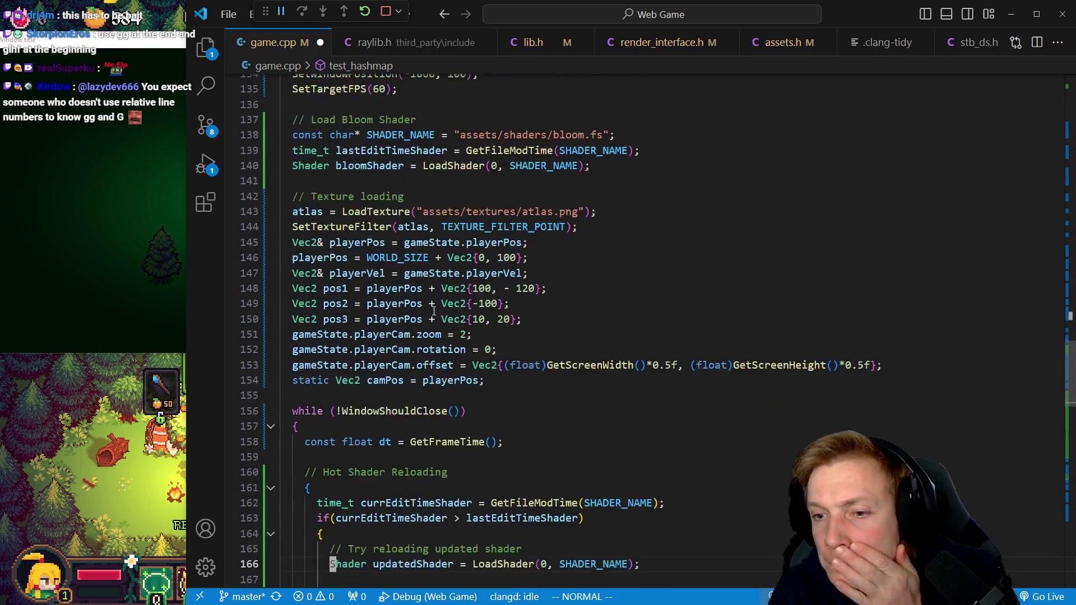
{"action": "key", "text": "j"}
{"action": "key", "text": "j"}
{"action": "key", "text": "j"}
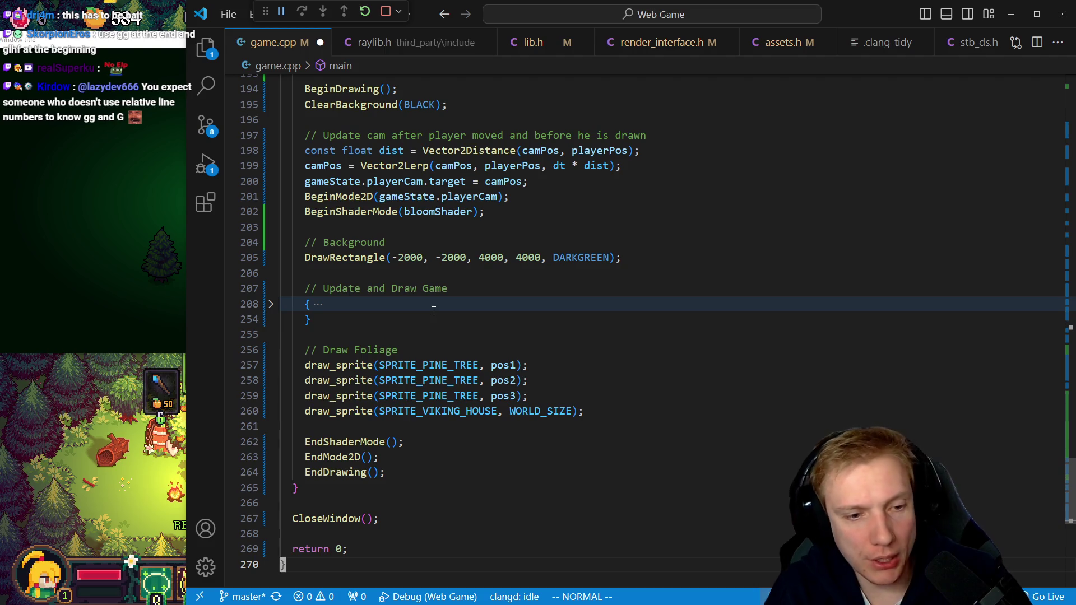
{"action": "key", "text": "k"}
{"action": "key", "text": "k"}
{"action": "key", "text": "k"}
{"action": "key", "text": "bracketleft"}
{"action": "key", "text": "braceleft"}
{"action": "key", "text": "k"}
{"action": "key", "text": "k"}
{"action": "key", "text": "k"}
{"action": "key", "text": "w"}
{"action": "key", "text": "w"}
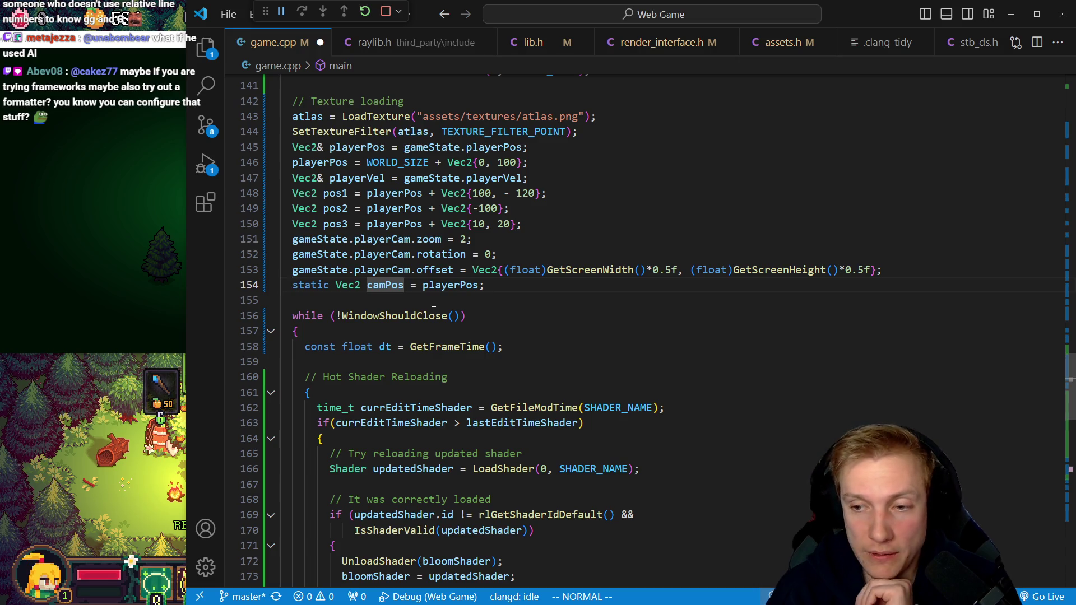
{"action": "key", "text": "asciicircum"}
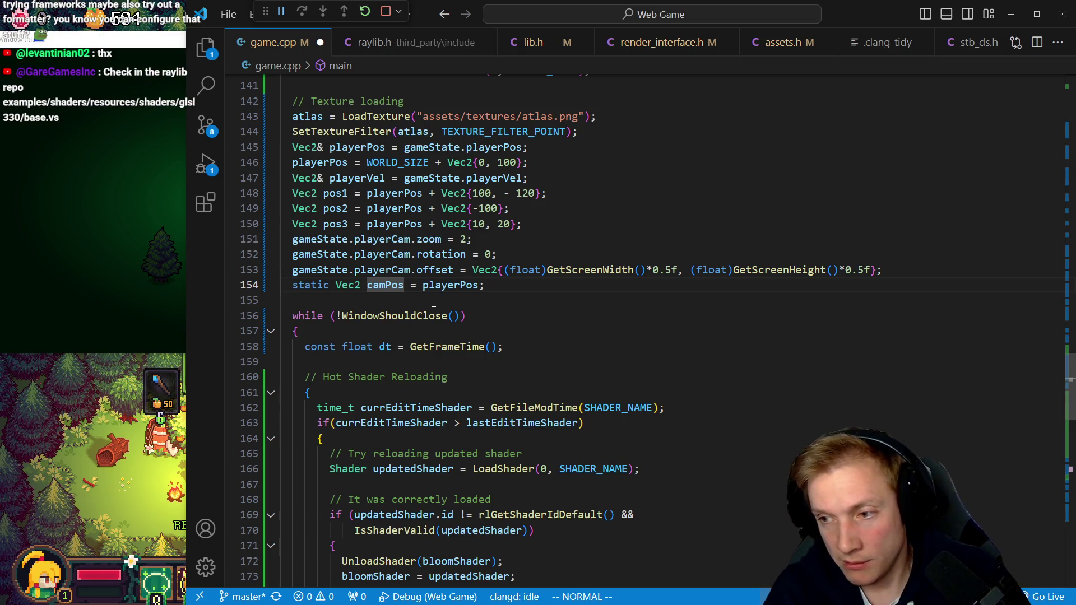
Jump to the top of game.cpp and move past GameAction, ActionToKey, is_down and just_pressed
{"action": "key", "text": "g"}
{"action": "key", "text": "g"}
{"action": "key", "text": "j"}
{"action": "key", "text": "j"}
{"action": "key", "text": "j"}
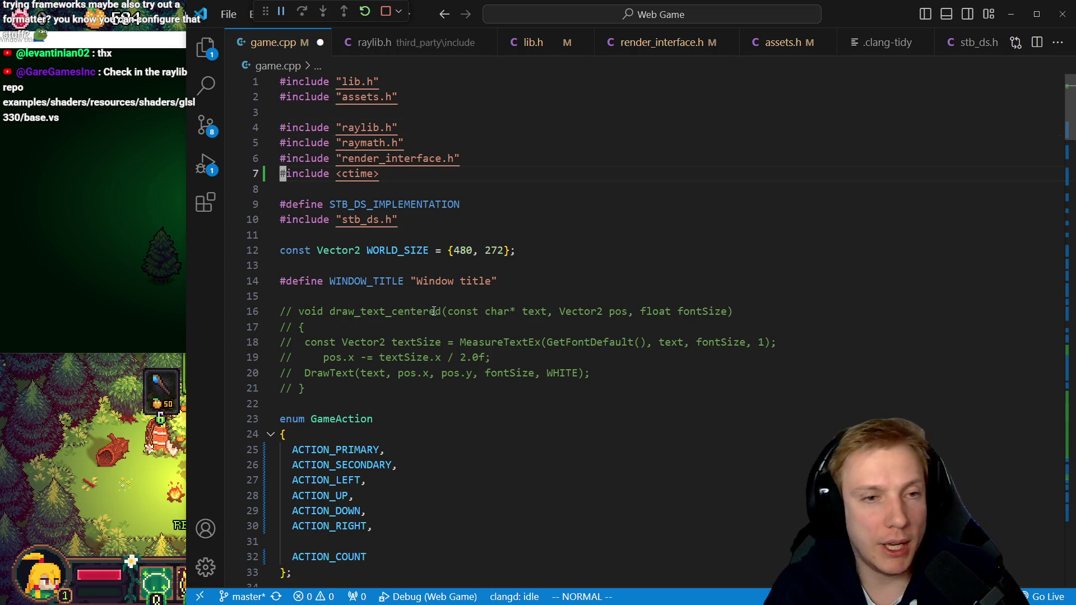
{"action": "key", "text": "j"}
{"action": "key", "text": "j"}
{"action": "key", "text": "j"}
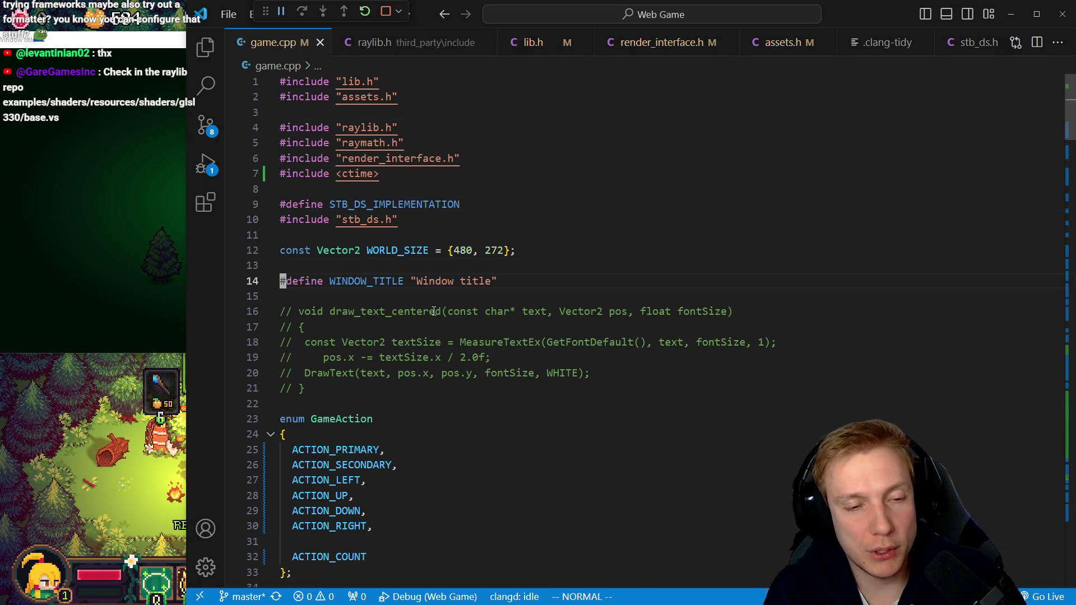
{"action": "key", "text": "k"}
{"action": "key", "text": "k"}
{"action": "key", "text": "k"}
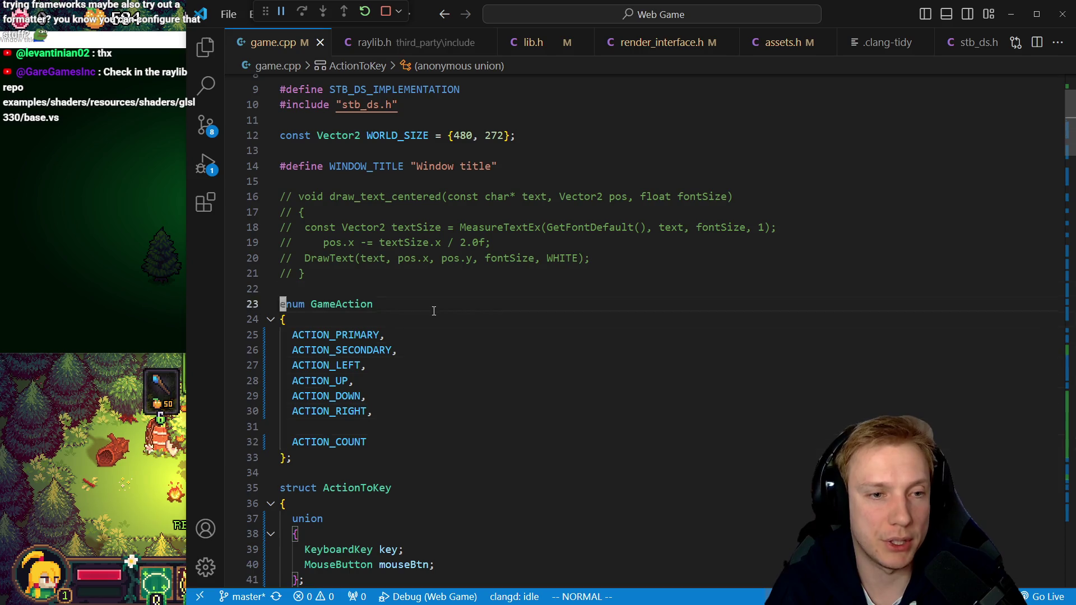
{"action": "key", "text": "j"}
{"action": "key", "text": "j"}
{"action": "key", "text": "j"}
{"action": "key", "text": "j"}
{"action": "key", "text": "j"}
{"action": "key", "text": "j"}
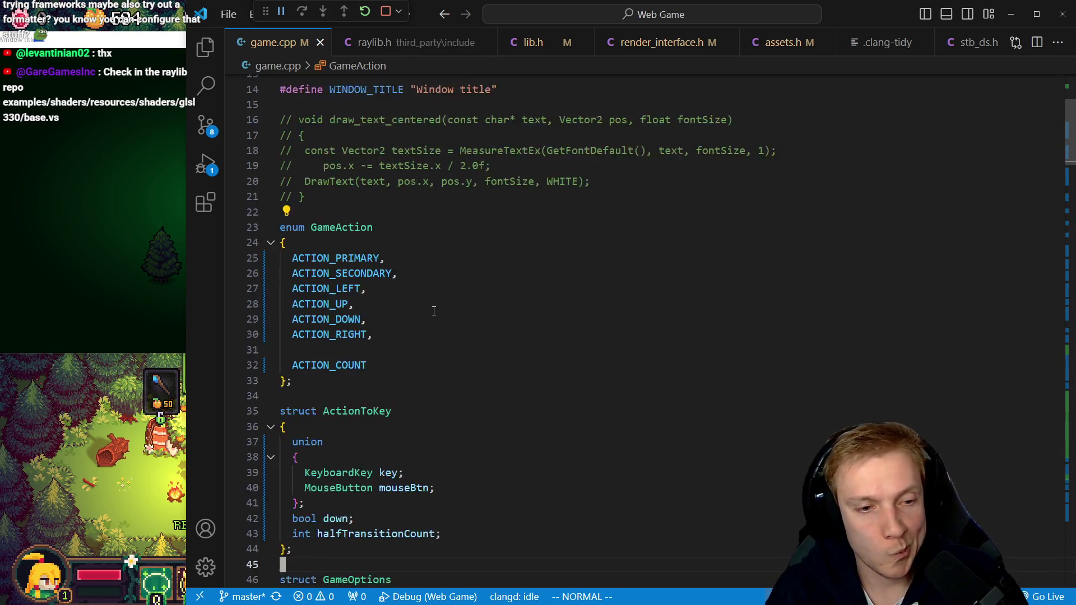
{"action": "key", "text": "j"}
{"action": "key", "text": "j"}
{"action": "key", "text": "j"}
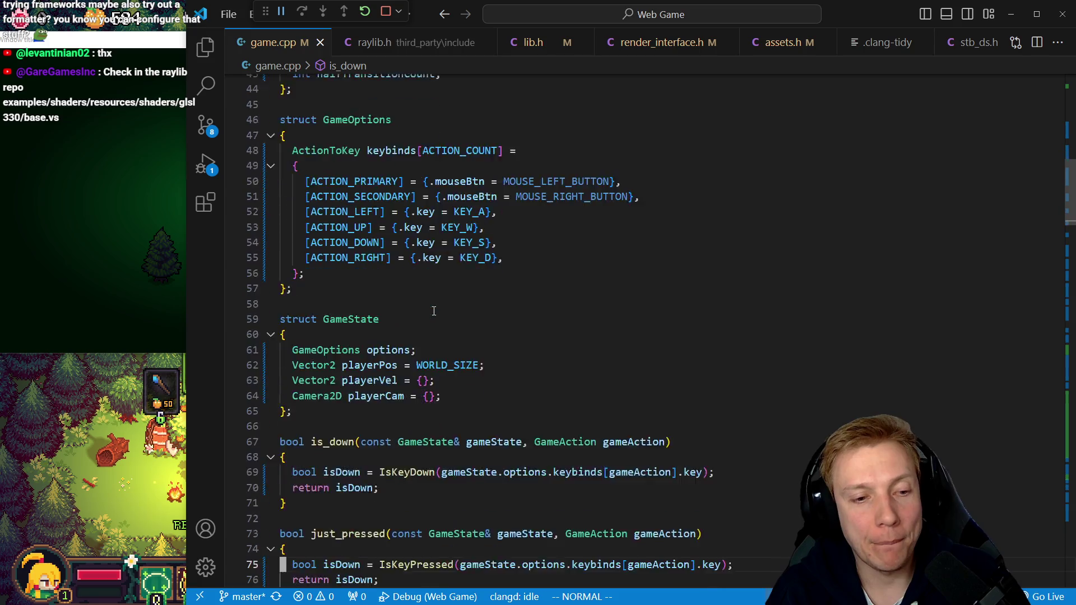
{"action": "key", "text": "j"}
{"action": "key", "text": "j"}
{"action": "key", "text": "j"}
{"action": "key", "text": "k"}
{"action": "key", "text": "k"}
{"action": "key", "text": "k"}
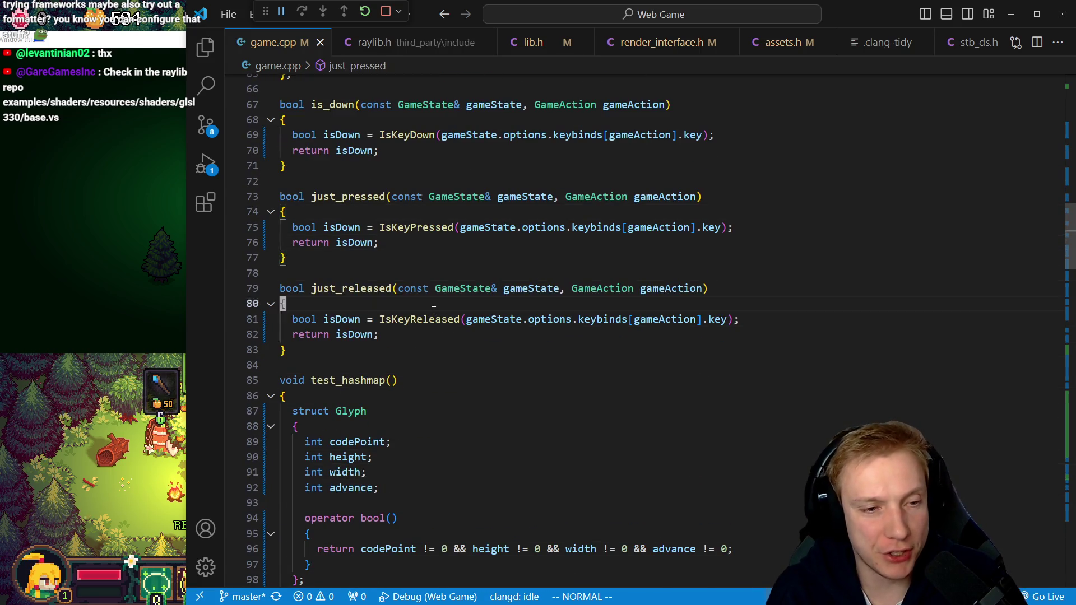
Fold the test_hashmap function body with zc
{"action": "key", "text": "j"}
{"action": "key", "text": "j"}
{"action": "key", "text": "j"}
{"action": "key", "text": "z"}
{"action": "key", "text": "c"}
{"action": "key", "text": "j"}
{"action": "key", "text": "j"}
{"action": "key", "text": "j"}
{"action": "key", "text": "j"}
Undo the note pasted below test_hashmap and paste it on a new line above main
{"action": "key", "text": "k"}
{"action": "key", "text": "k"}
{"action": "key", "text": "k"}
{"action": "key", "text": "p"}
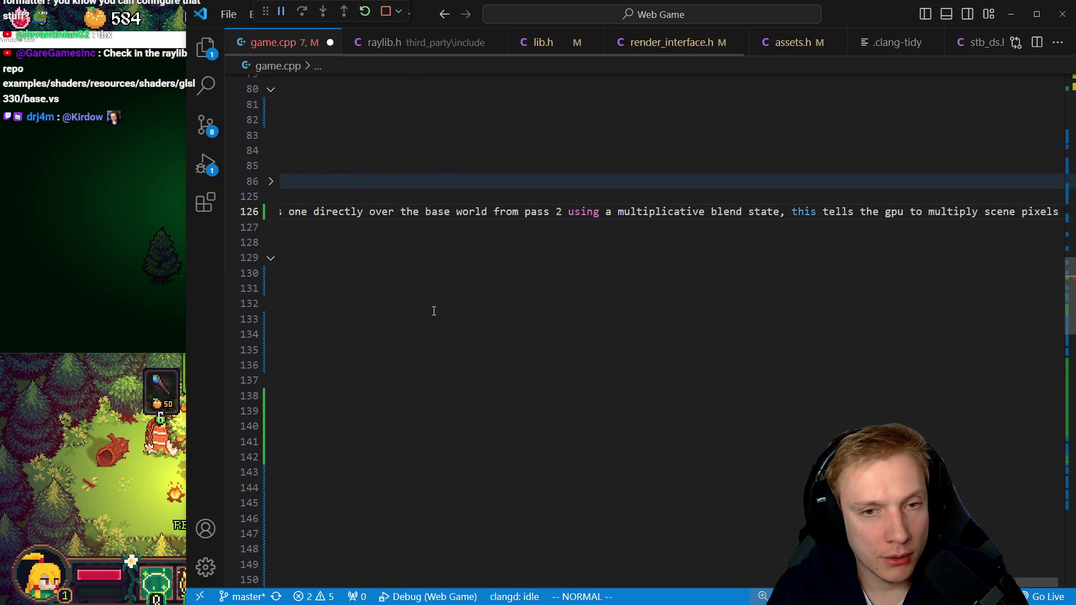
{"action": "key", "text": "u"}
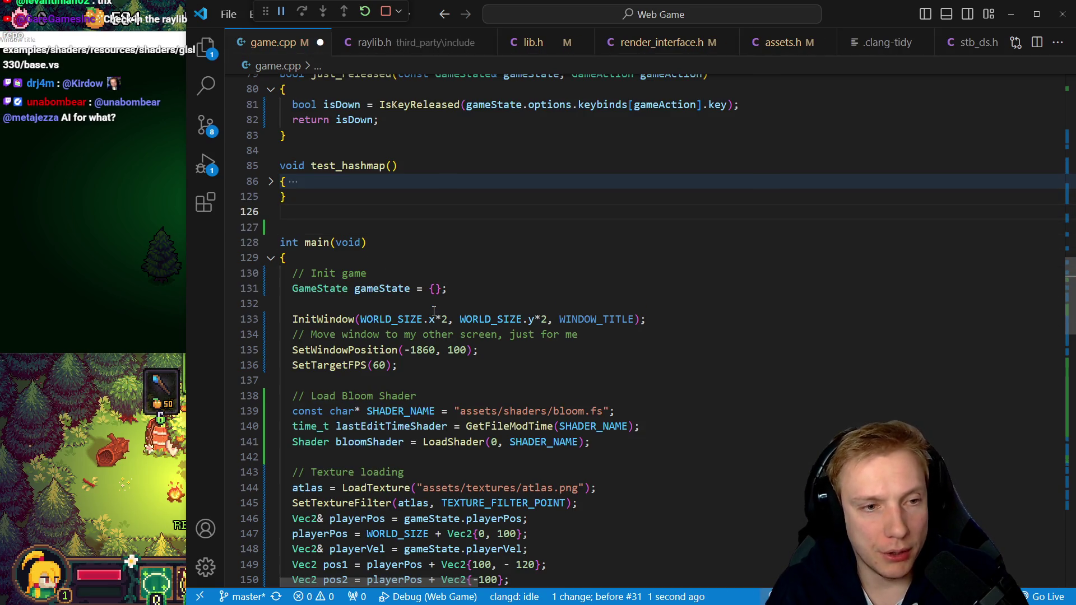
{"action": "key", "text": "o"}
{"action": "key", "text": "p"}
{"action": "key", "text": "0"}
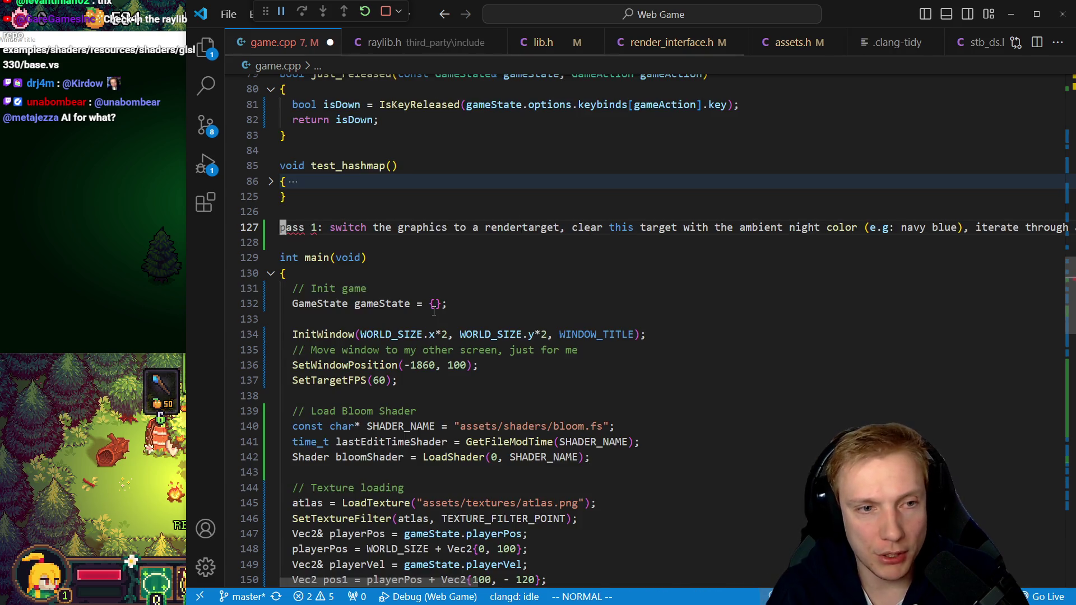
Break the note into lines before 'clear', before 'iterate' and after 'using a'
{"action": "key", "text": "w"}
{"action": "key", "text": "w"}
{"action": "key", "text": "w"}
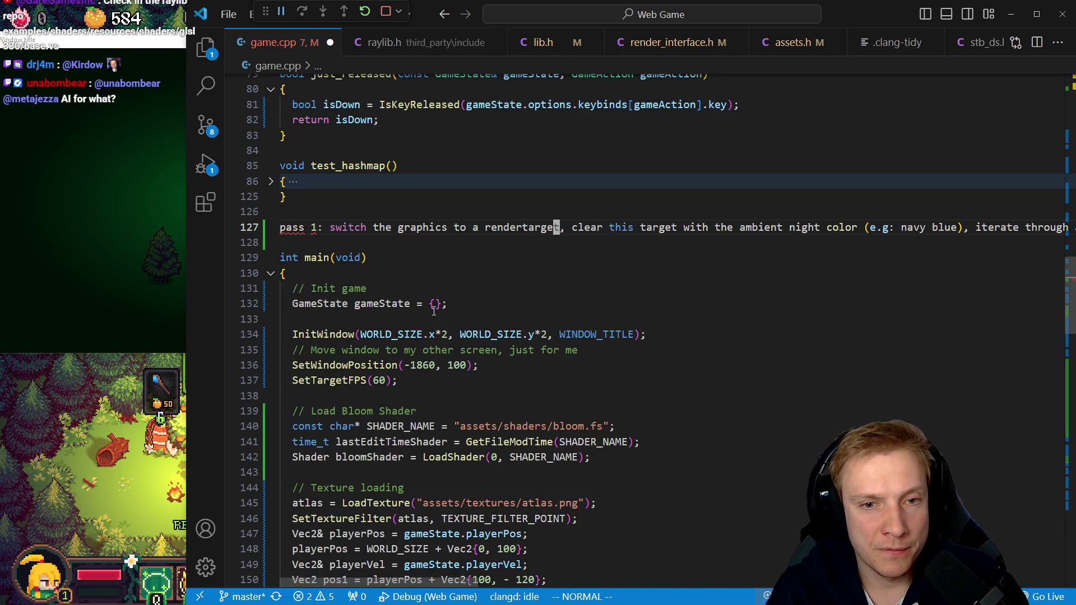
{"action": "key", "text": "i"}
{"action": "key", "text": "Return"}
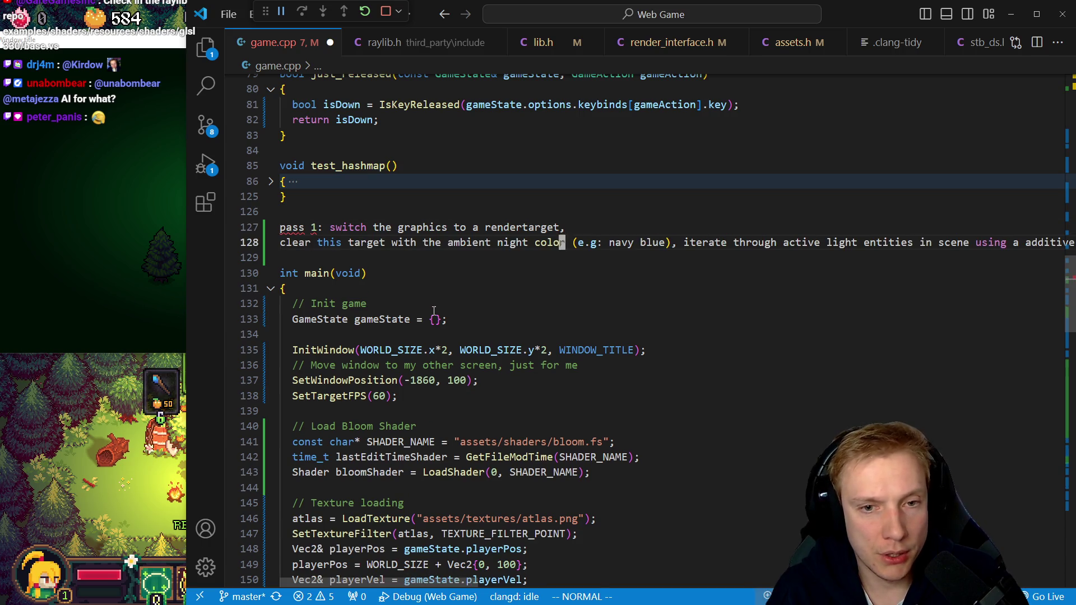
{"action": "key", "text": "w"}
{"action": "key", "text": "e"}
{"action": "key", "text": "e"}
{"action": "key", "text": "e"}
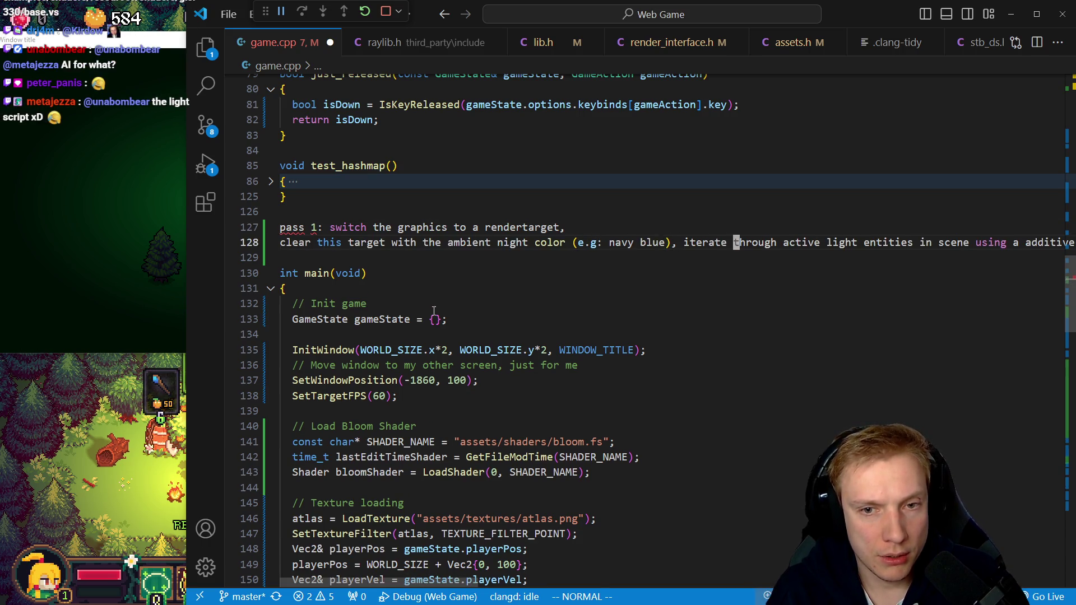
{"action": "key", "text": "i"}
{"action": "key", "text": "Return"}
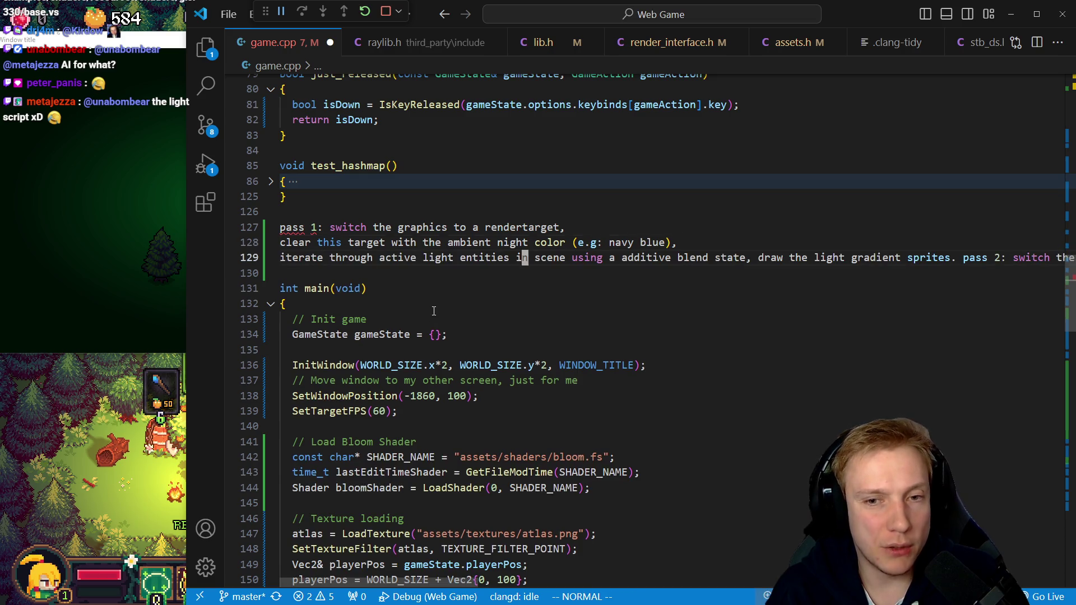
{"action": "key", "text": "w"}
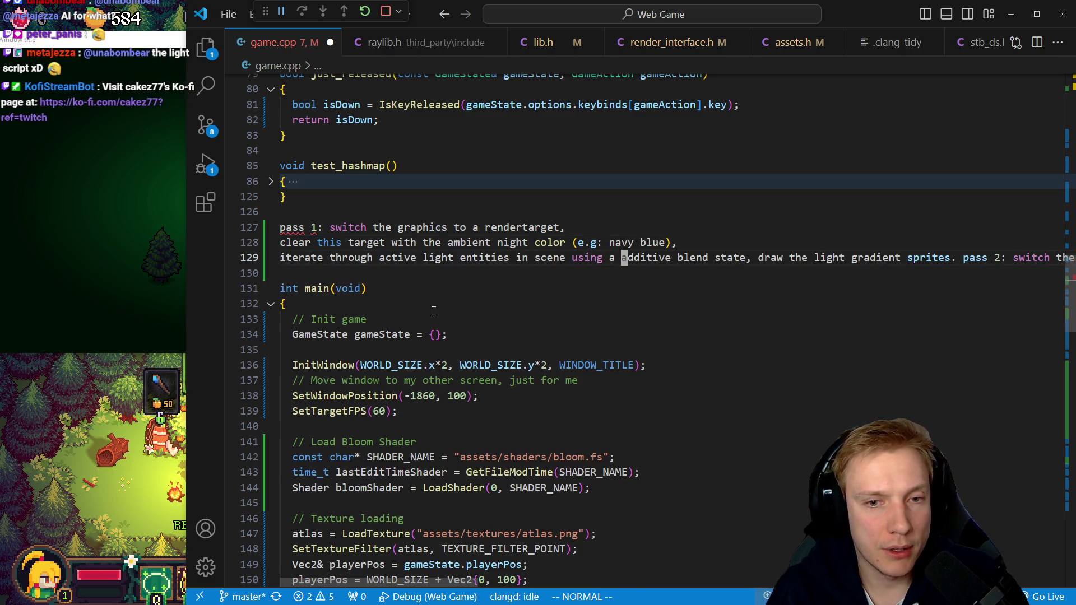
{"action": "key", "text": "i"}
{"action": "key", "text": "Return"}
Put pass 2 with its switch sentence on its own line, then break before 'render the game' and pass 3
{"action": "key", "text": "e"}
{"action": "key", "text": "e"}
{"action": "key", "text": "e"}
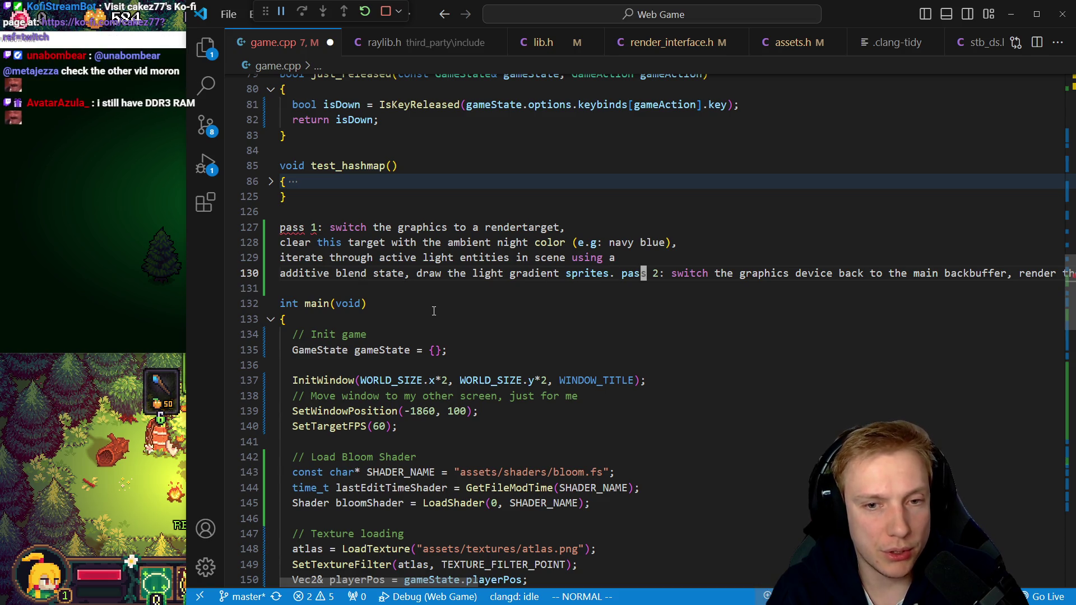
{"action": "key", "text": "i"}
{"action": "key", "text": "Return"}
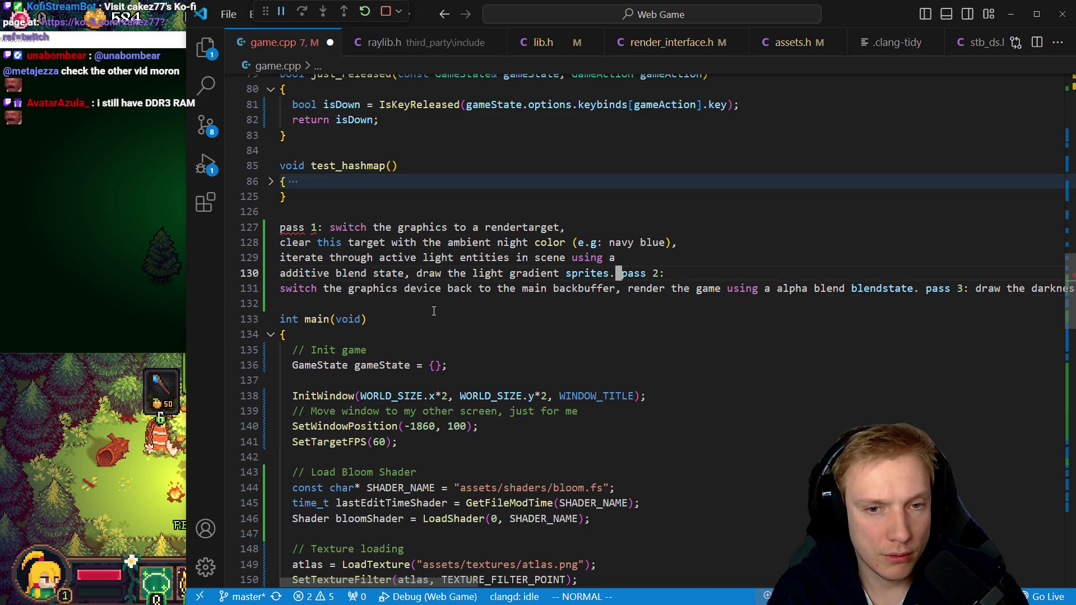
{"action": "key", "text": "i"}
{"action": "key", "text": "Return"}
{"action": "key", "text": "Escape"}
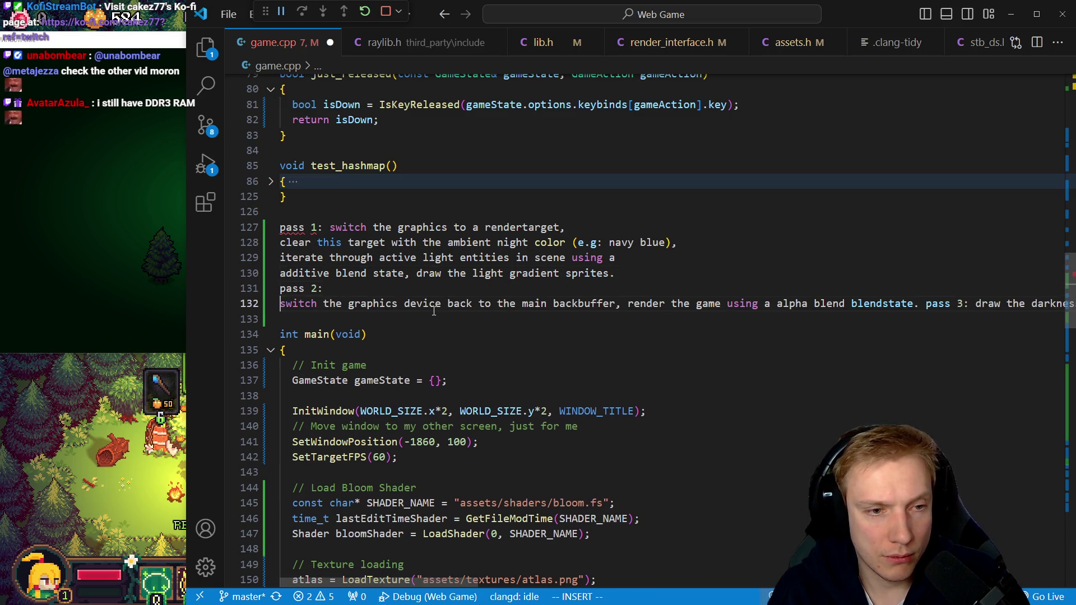
{"action": "key", "text": "BackSpace"}
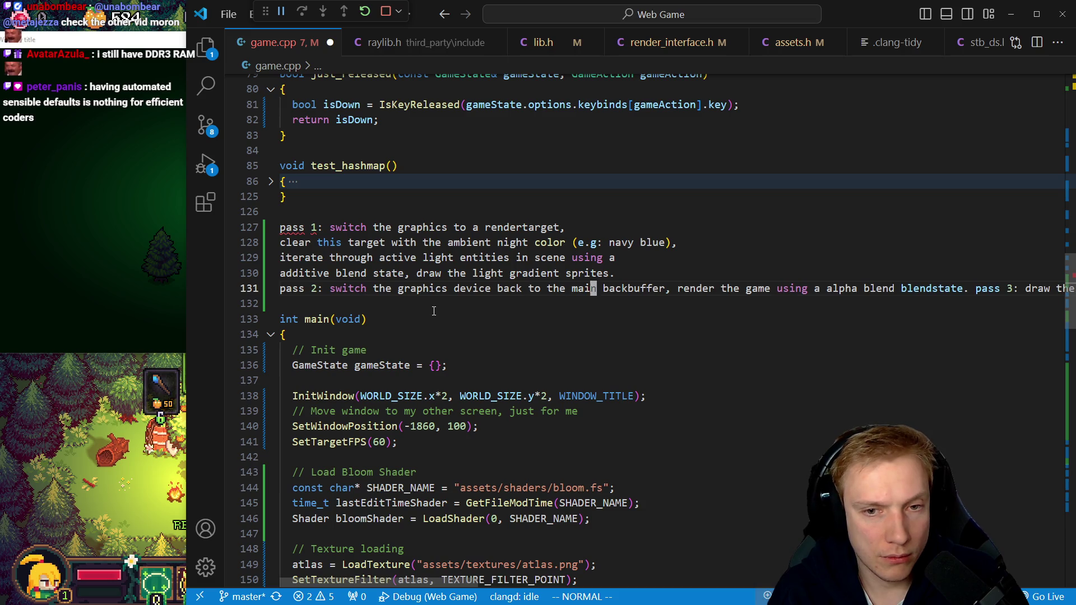
{"action": "key", "text": "i"}
{"action": "key", "text": "Return"}
{"action": "key", "text": "Escape"}
{"action": "key", "text": "e"}
{"action": "key", "text": "e"}
{"action": "key", "text": "Return"}
{"action": "key", "text": "Escape"}
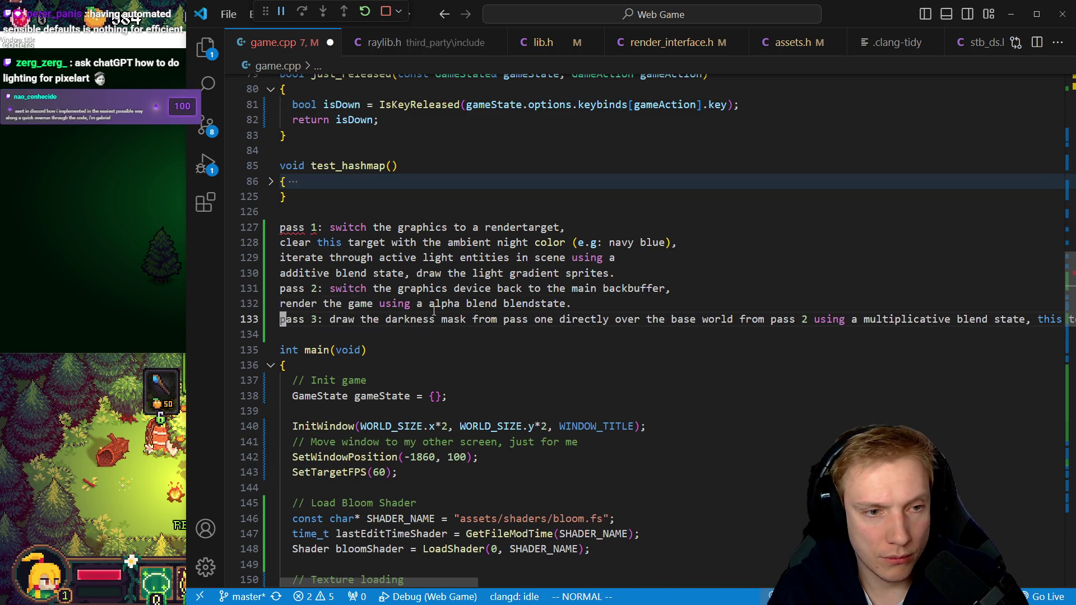
Break the note before 'base world' and before 'this tells the gpu'
{"action": "key", "text": "e"}
{"action": "key", "text": "e"}
{"action": "key", "text": "e"}
{"action": "key", "text": "b"}
{"action": "key", "text": "b"}
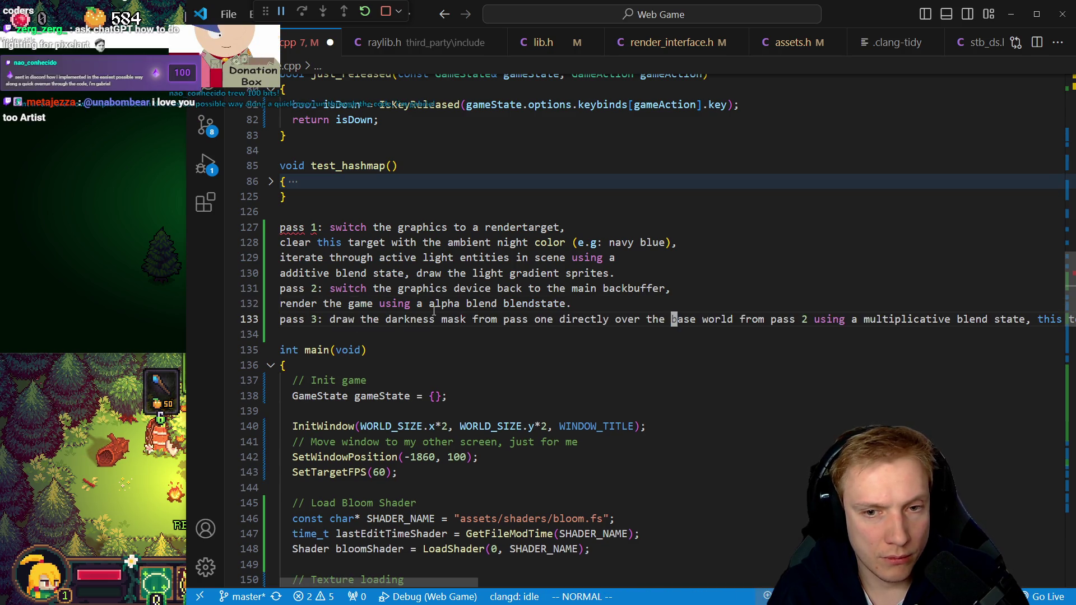
{"action": "key", "text": "i"}
{"action": "key", "text": "Return"}
{"action": "key", "text": "Escape"}
{"action": "key", "text": "e"}
{"action": "key", "text": "e"}
{"action": "key", "text": "e"}
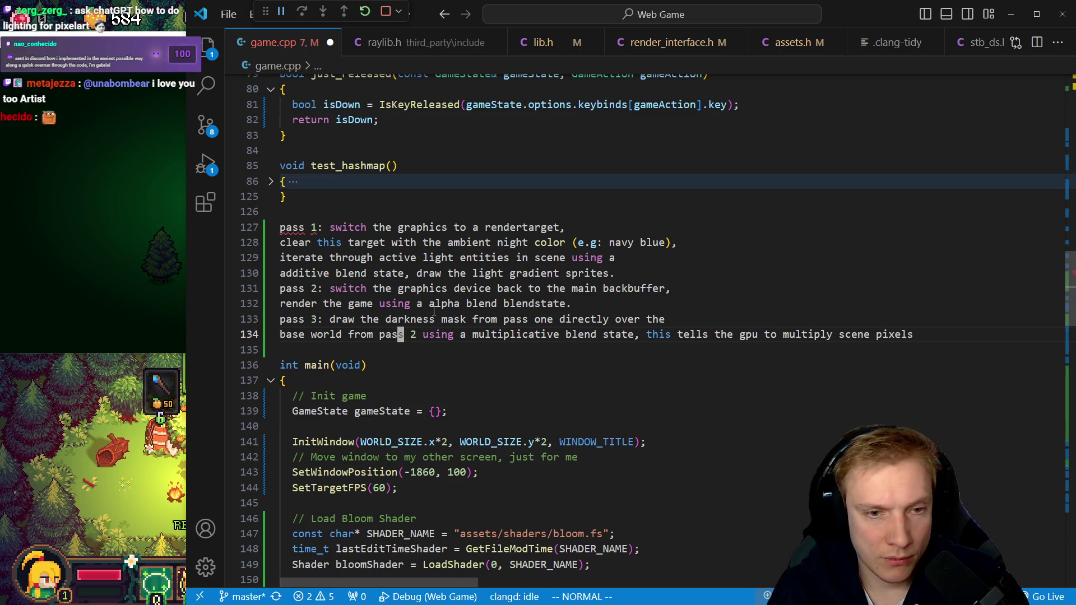
{"action": "key", "text": "e"}
{"action": "key", "text": "e"}
{"action": "key", "text": "e"}
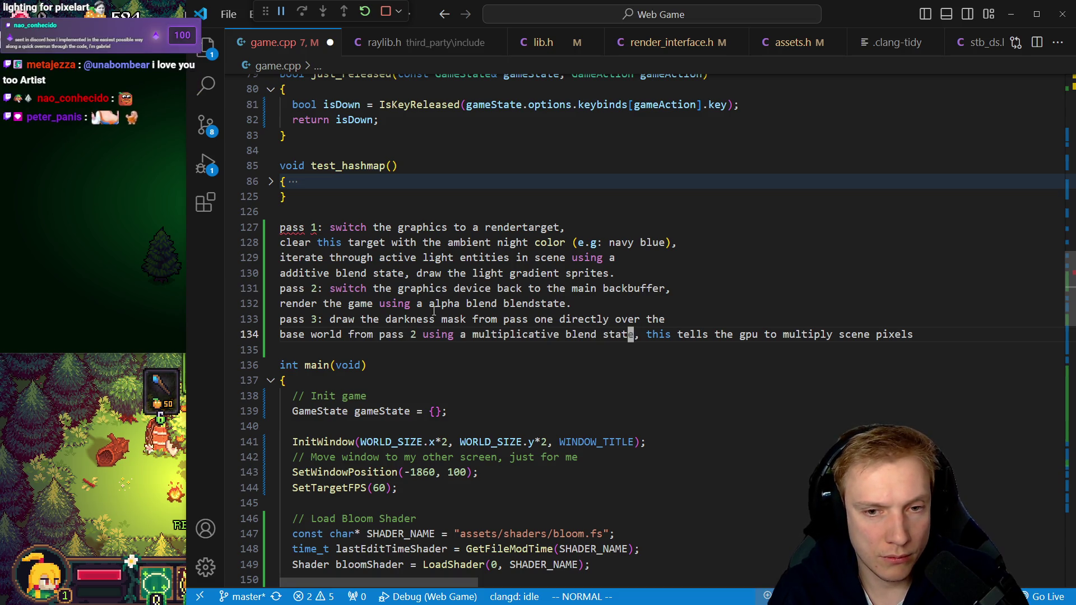
{"action": "key", "text": "Return"}
{"action": "key", "text": "Escape"}
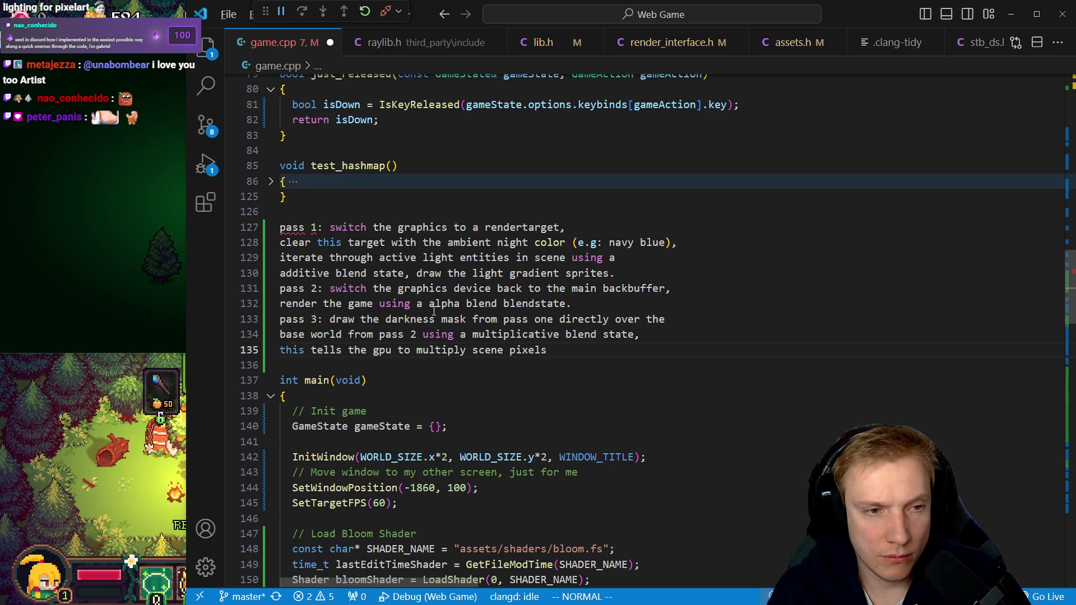
Prefix note lines 127–135 with '// ', save game.cpp, and switch to Discord
{"action": "key", "text": "ctrl+alt+Up"}
{"action": "key", "text": "ctrl+alt+Up"}
{"action": "key", "text": "ctrl+alt+Up"}
{"action": "key", "text": "ctrl+alt+Up"}
{"action": "key", "text": "ctrl+alt+Up"}
{"action": "type", "text": "i//"}
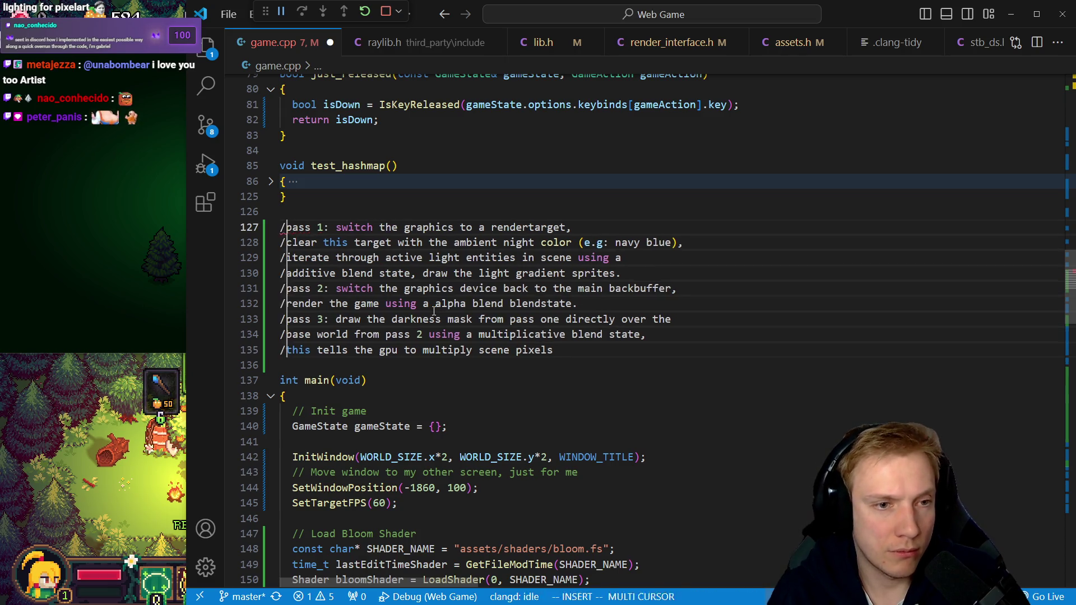
{"action": "key", "text": "Escape"}
{"action": "key", "text": "Escape"}
{"action": "key", "text": "ctrl+s"}
{"action": "key", "text": "j"}
{"action": "key", "text": "j"}
{"action": "key", "text": "j"}
{"action": "key", "text": "j"}
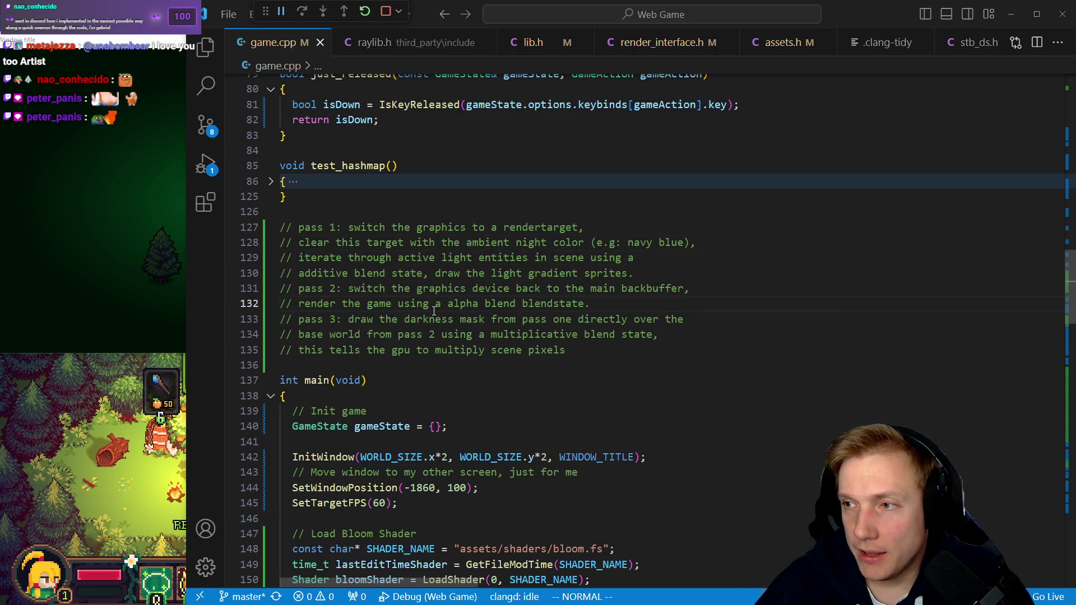
{"action": "key", "text": "alt+Tab"}
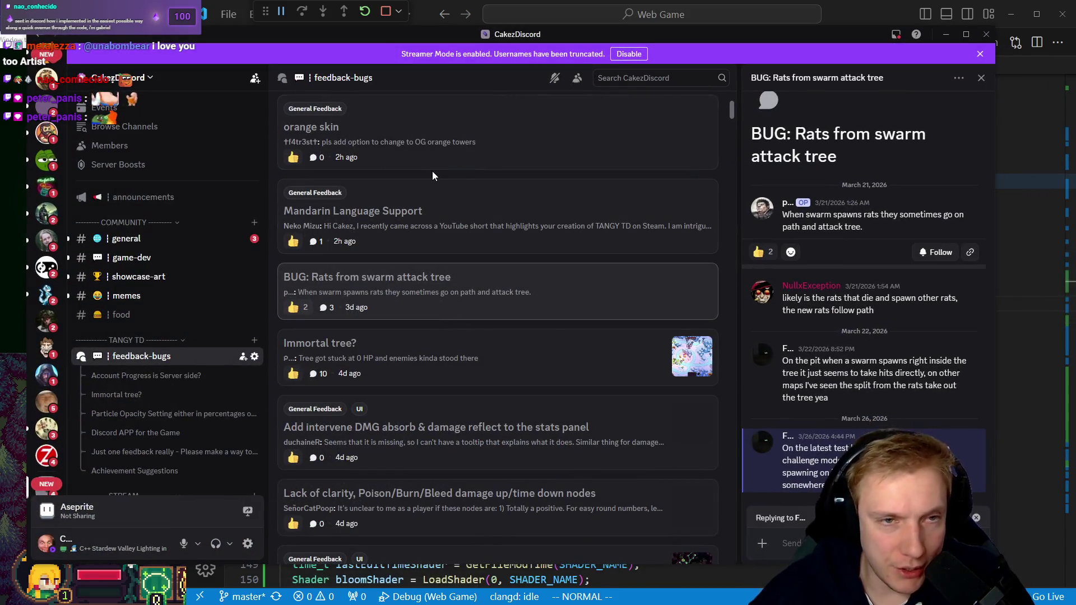
Open Discord's #general channel
{"action": "scroll", "coordinate": [47, 213], "scroll_direction": "up", "scroll_amount": 3}
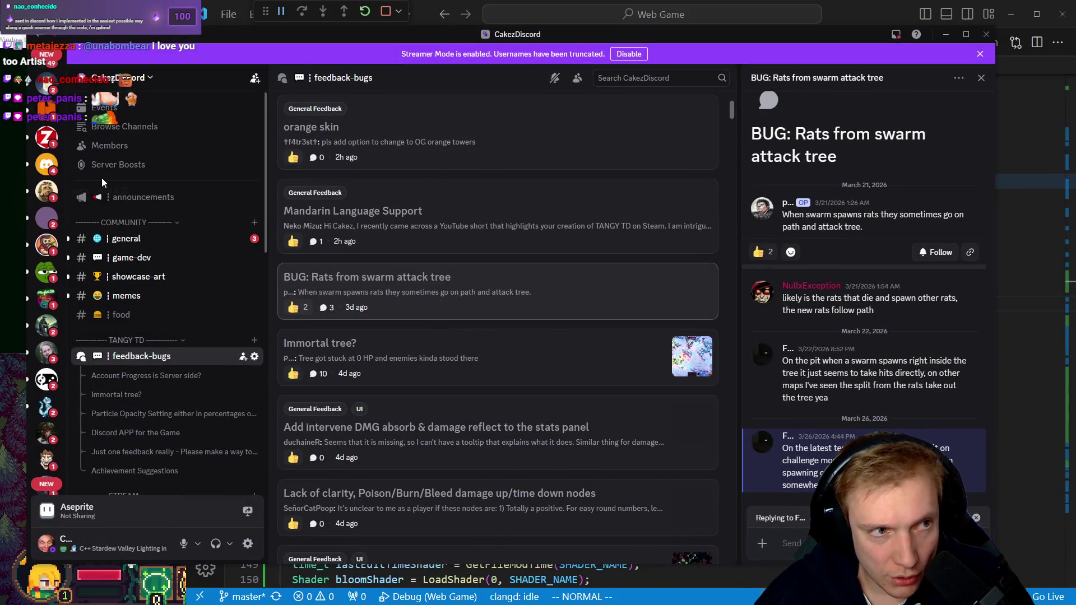
{"action": "scroll", "coordinate": [48, 213], "scroll_direction": "down", "scroll_amount": 8}
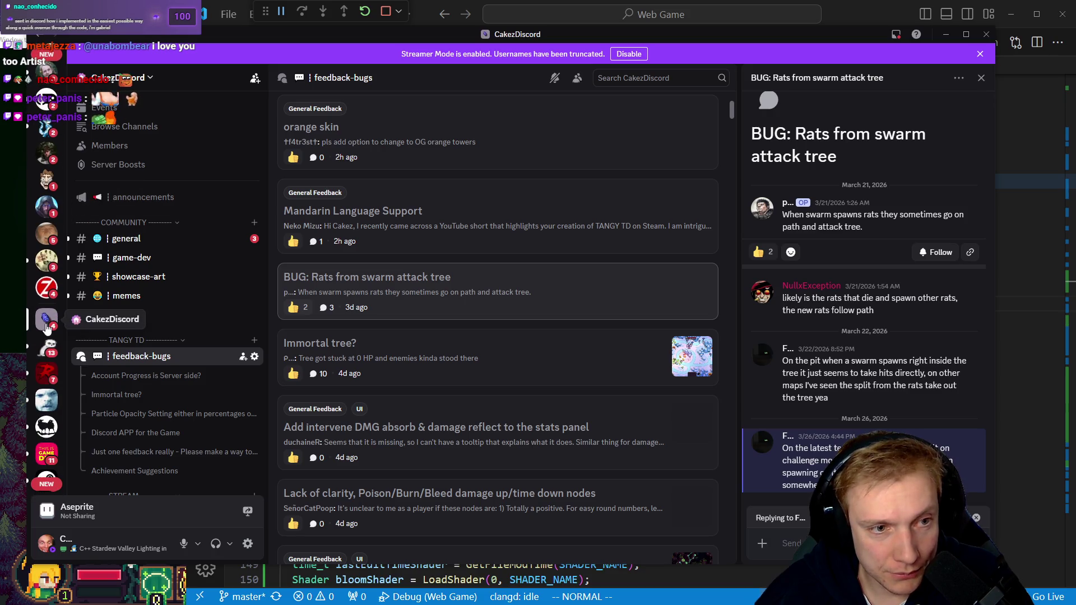
{"action": "left_click", "coordinate": [168, 239]}
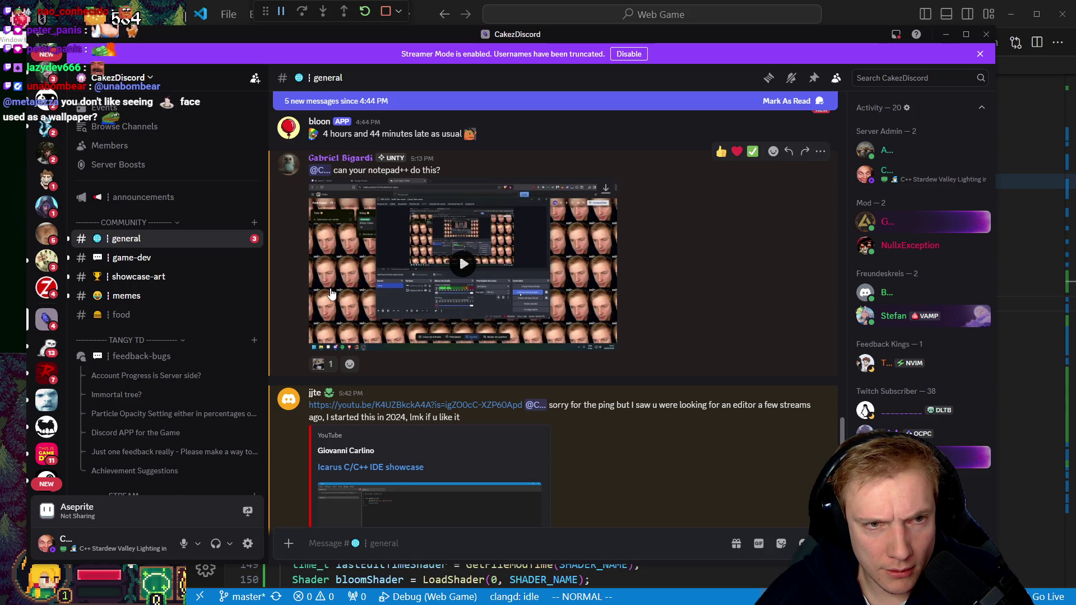
Scroll up to the 'can your notepad++ do this?' video and play it full screen
{"action": "scroll", "coordinate": [331, 292], "scroll_direction": "down", "scroll_amount": 5}
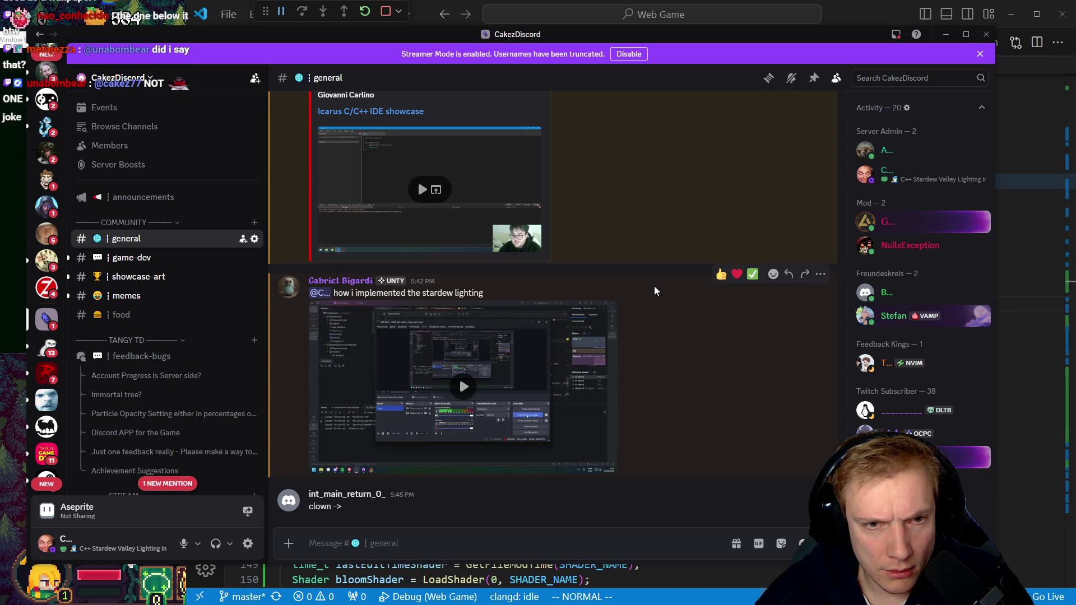
{"action": "scroll", "coordinate": [656, 290], "scroll_direction": "up", "scroll_amount": 3}
{"action": "scroll", "coordinate": [655, 291], "scroll_direction": "up", "scroll_amount": 3}
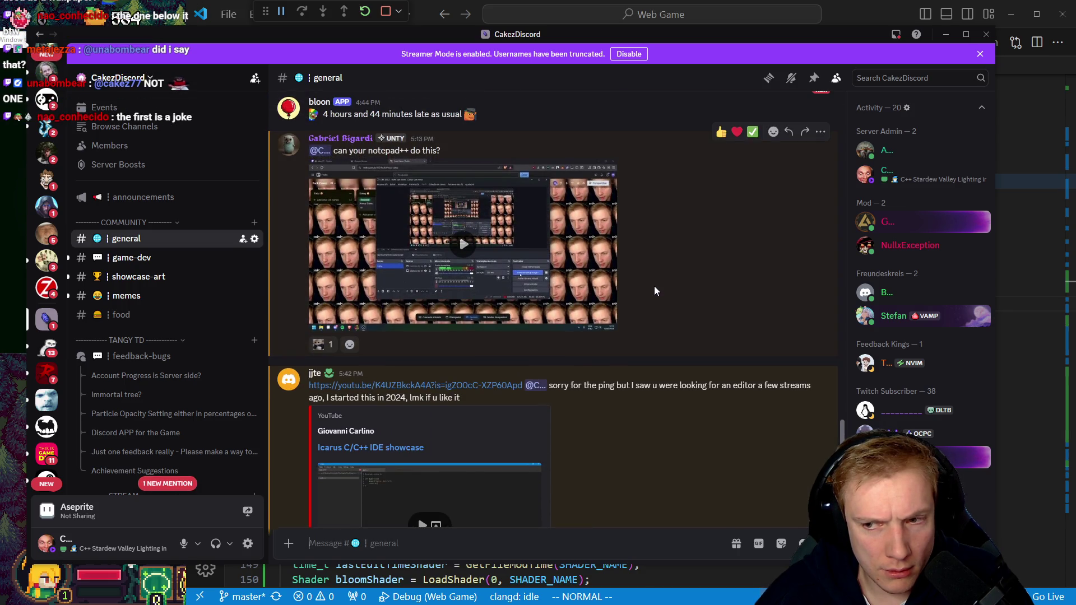
{"action": "left_click", "coordinate": [464, 244]}
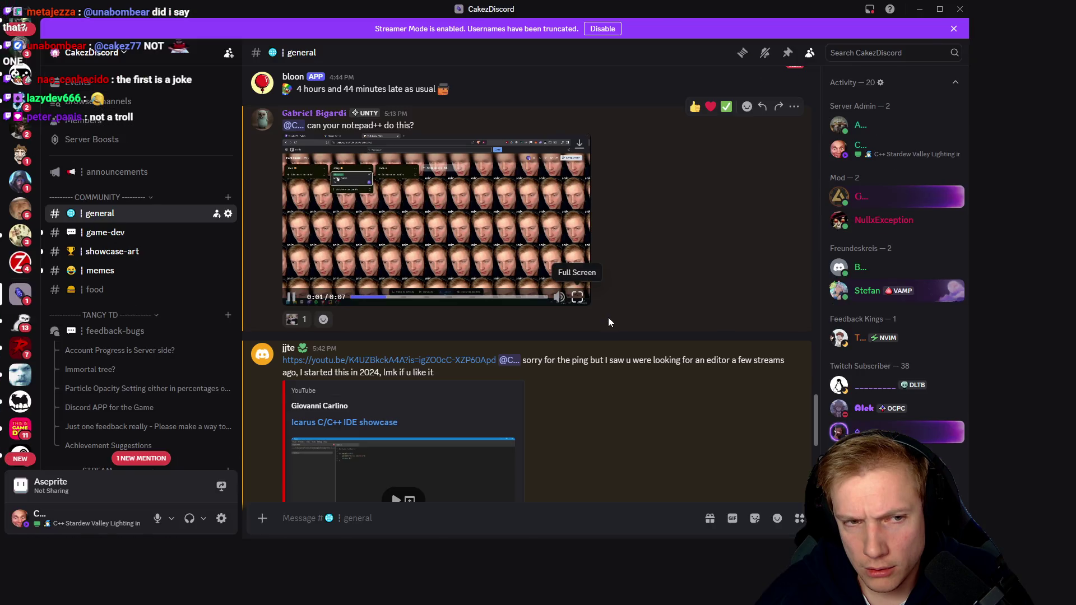
{"action": "left_click", "coordinate": [608, 318]}
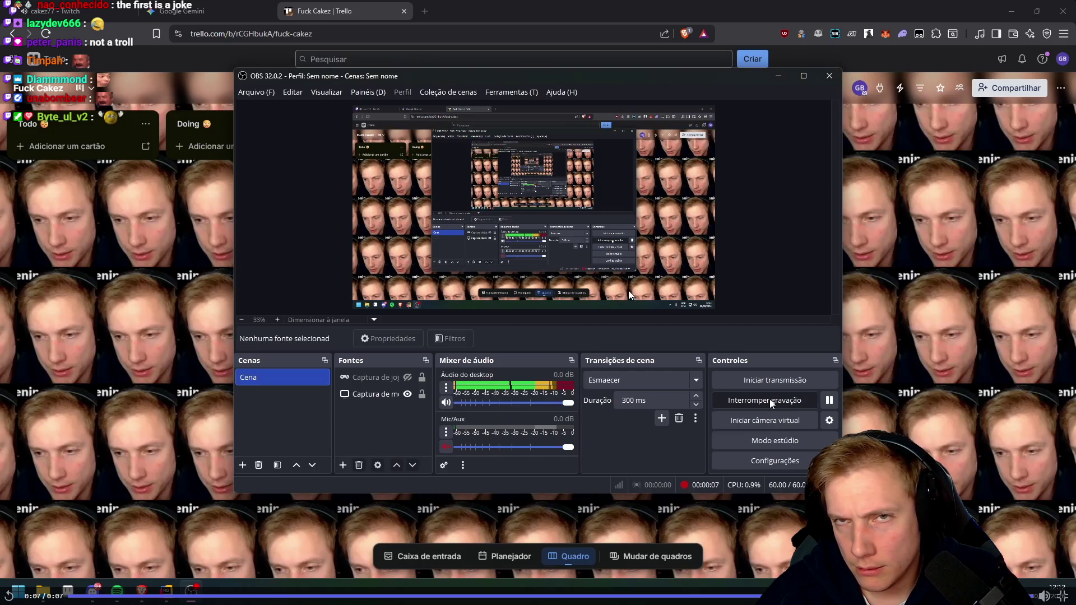
Leave full screen and scroll down through the chat to the stardew lighting message
{"action": "left_click", "coordinate": [1063, 598]}
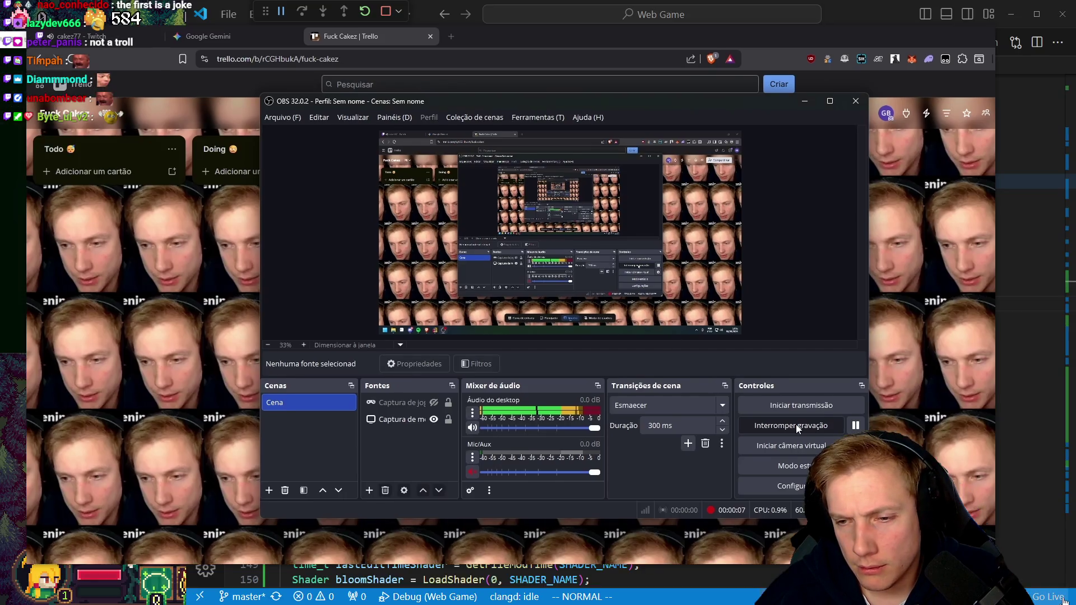
{"action": "right_click", "coordinate": [654, 261]}
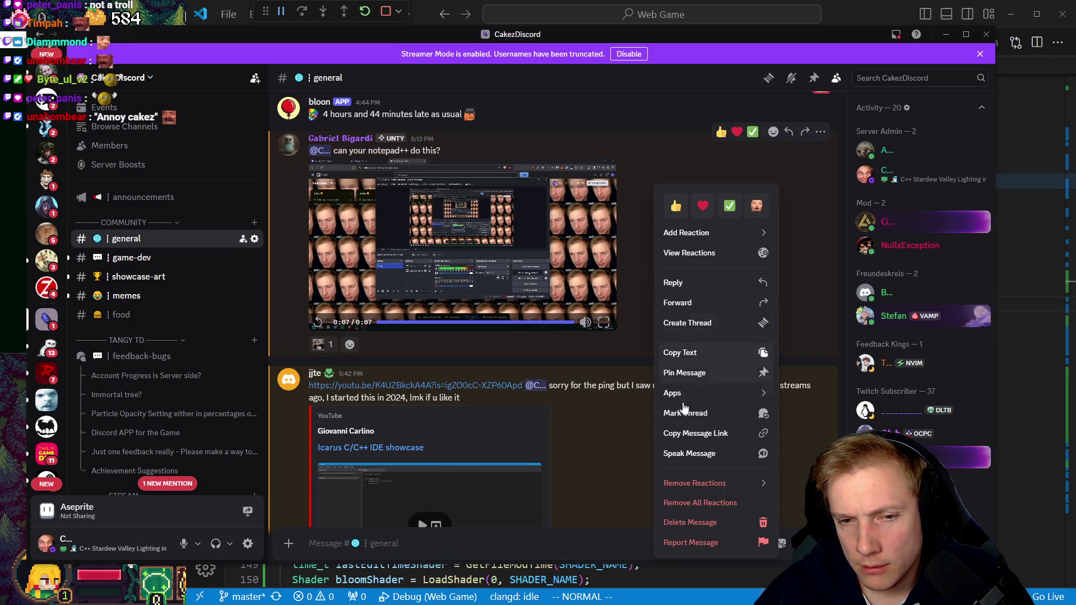
{"action": "left_click", "coordinate": [600, 405]}
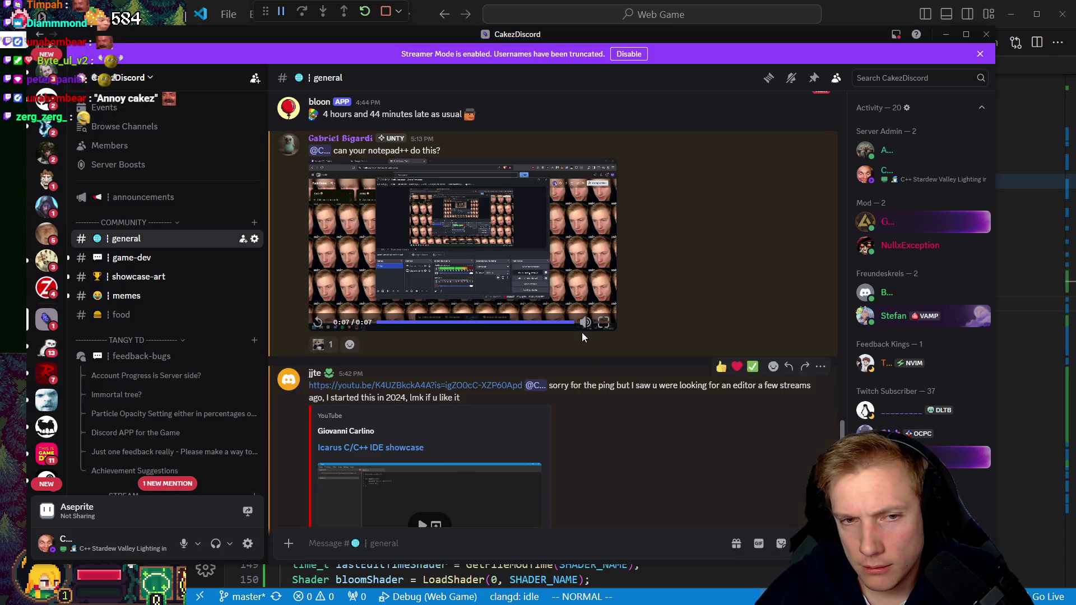
{"action": "scroll", "coordinate": [455, 230], "scroll_direction": "down", "scroll_amount": 3}
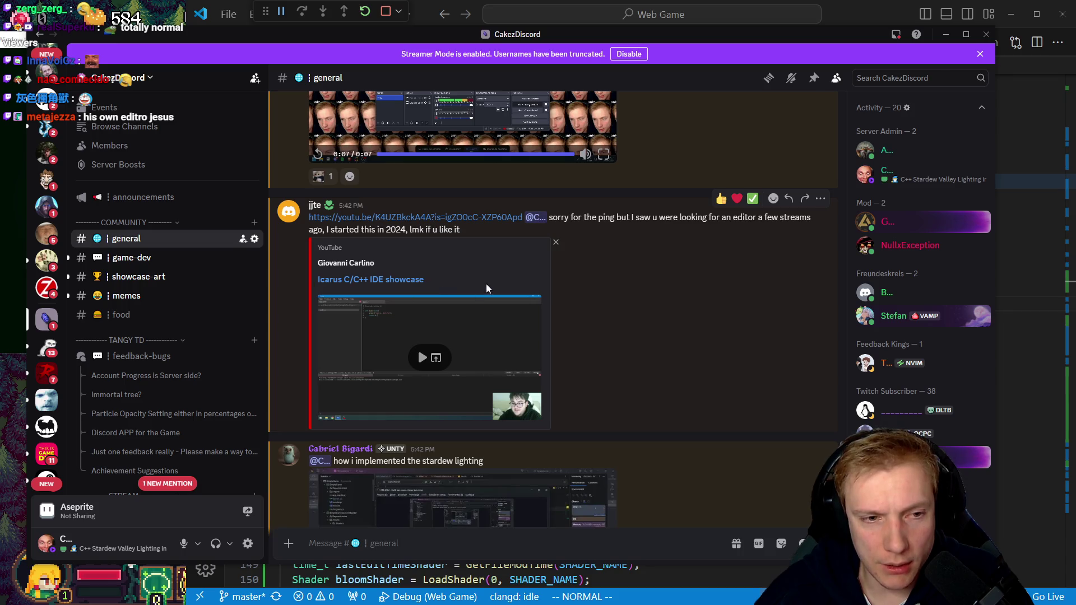
{"action": "right_click", "coordinate": [608, 298]}
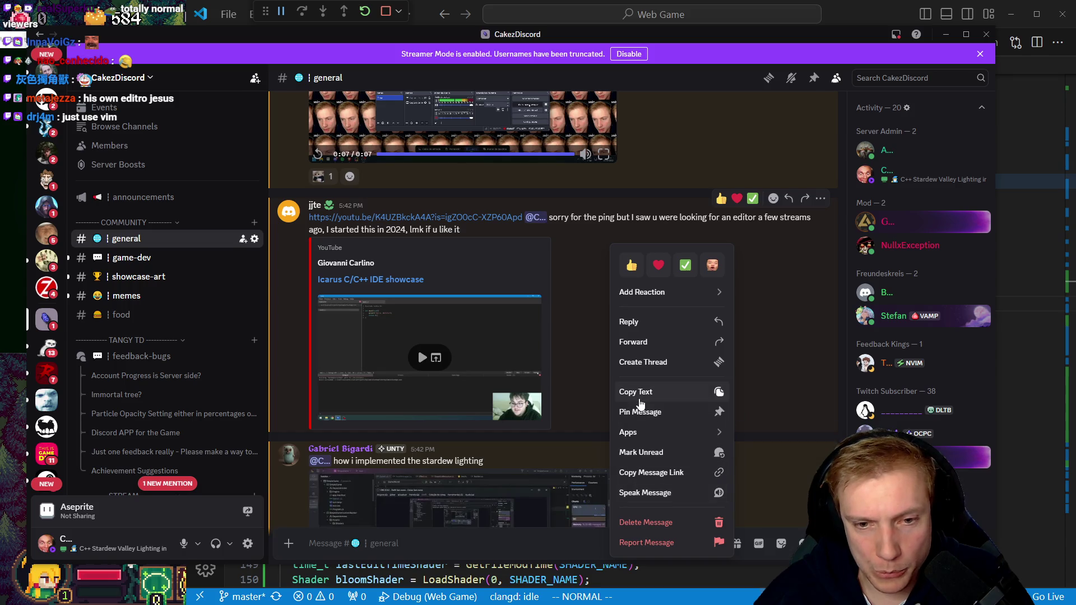
{"action": "scroll", "coordinate": [602, 368], "scroll_direction": "down", "scroll_amount": 3}
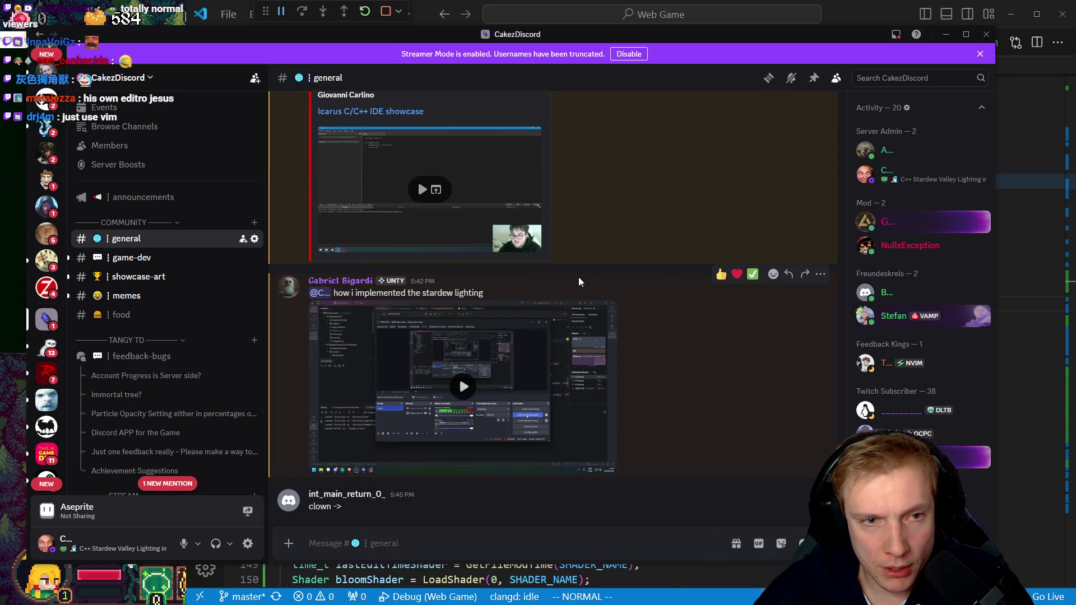
{"action": "scroll", "coordinate": [504, 336], "scroll_direction": "up", "scroll_amount": 3}
{"action": "scroll", "coordinate": [659, 334], "scroll_direction": "down", "scroll_amount": 3}
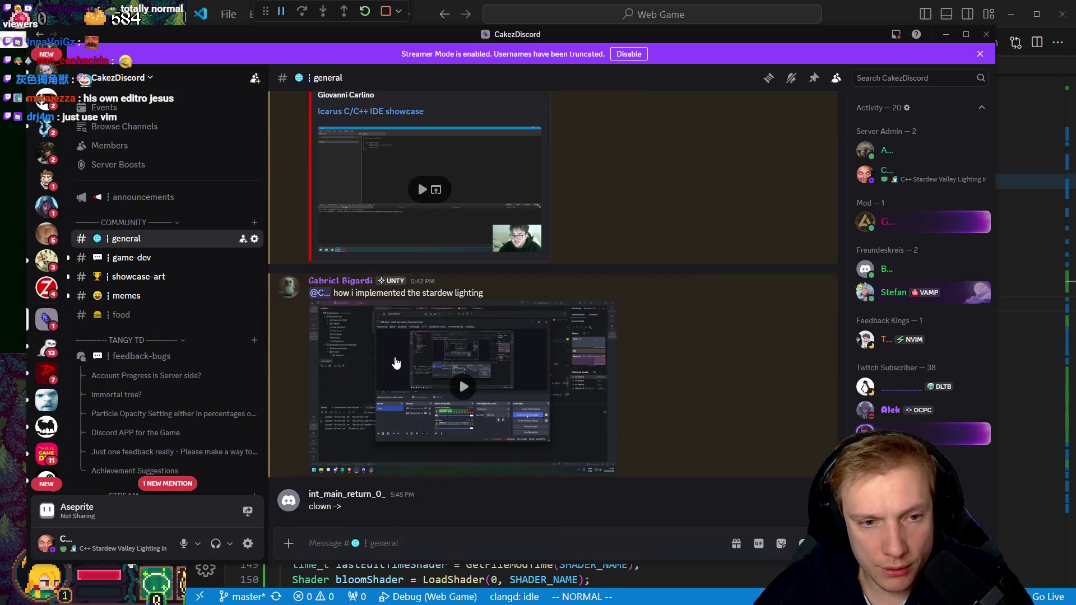
Play the stardew lighting video full screen, pausing and resuming until it stops at 0:10
{"action": "left_click", "coordinate": [462, 387]}
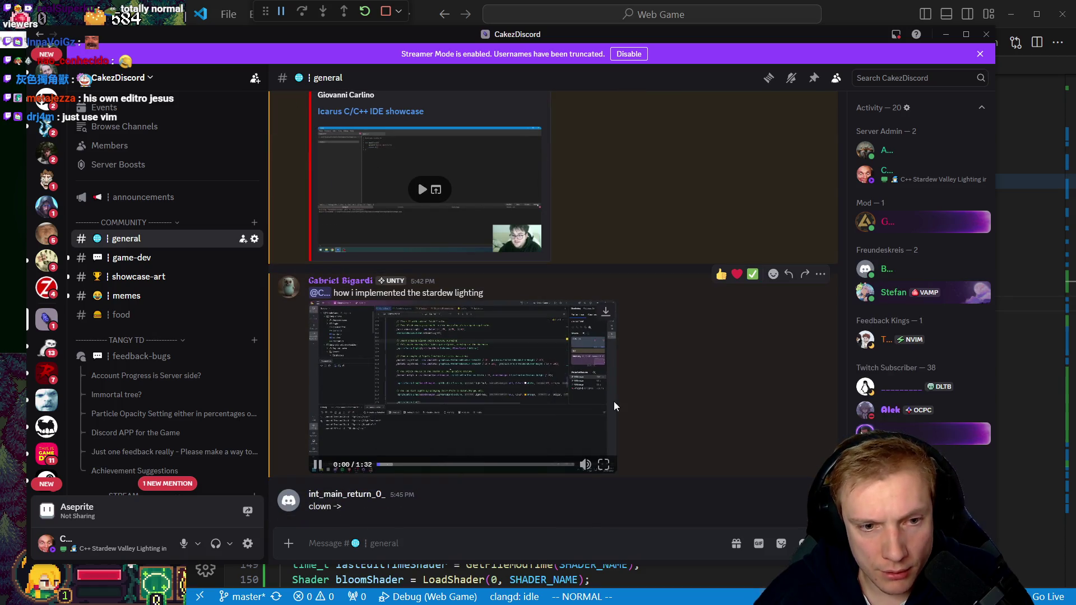
{"action": "left_click", "coordinate": [603, 465]}
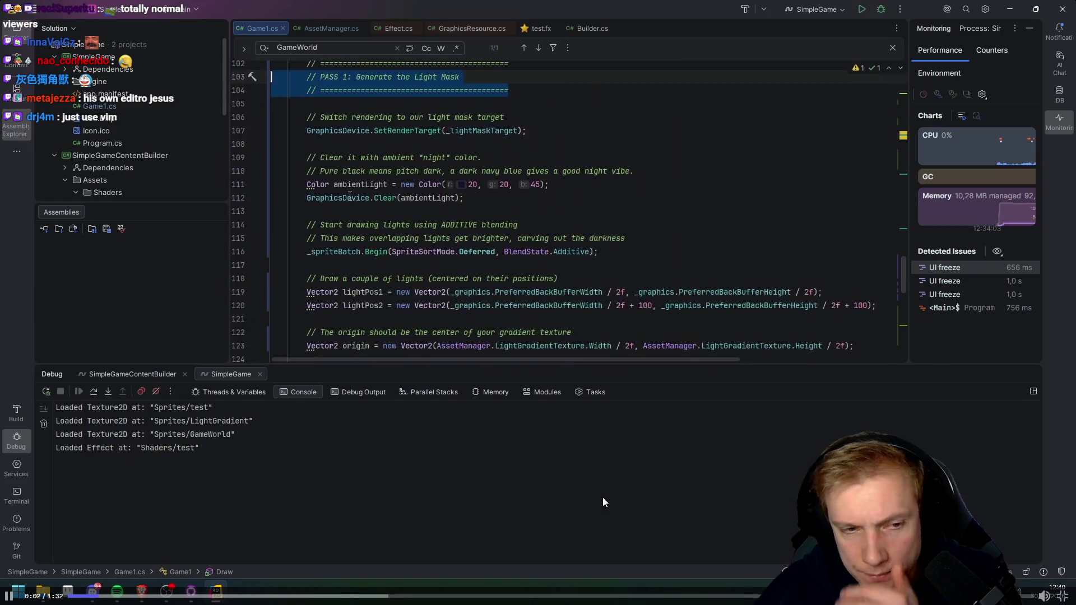
{"action": "left_click", "coordinate": [575, 231]}
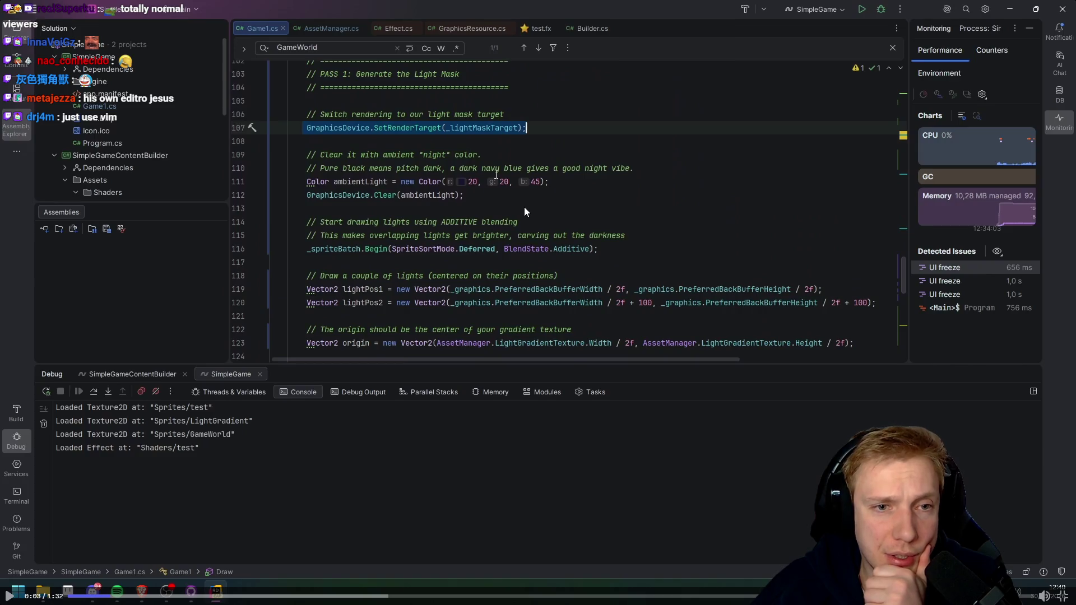
{"action": "left_click", "coordinate": [522, 210]}
{"action": "left_click", "coordinate": [457, 184]}
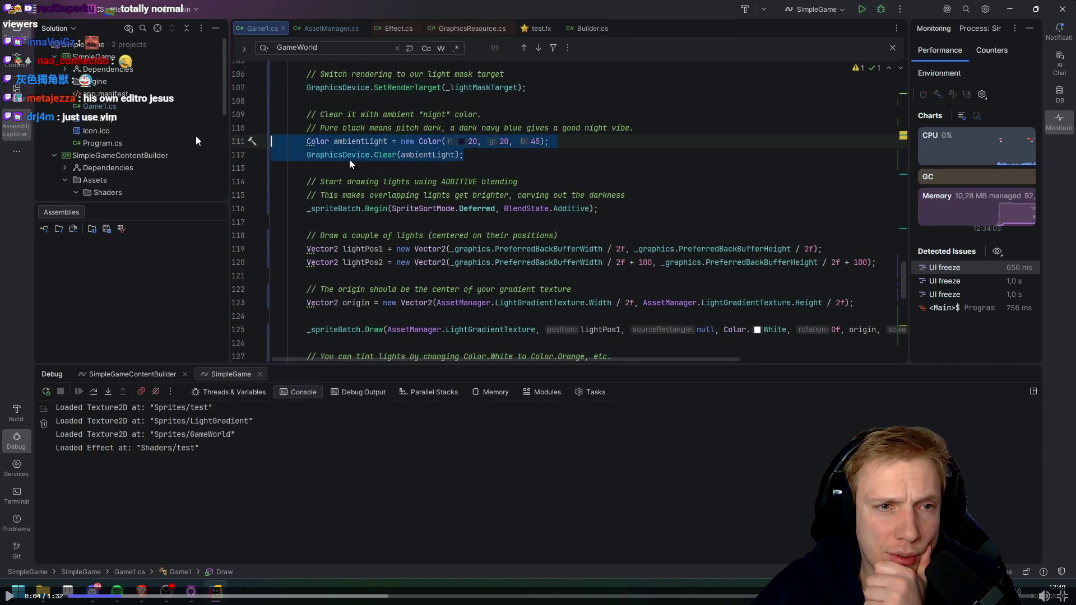
{"action": "left_click", "coordinate": [490, 231]}
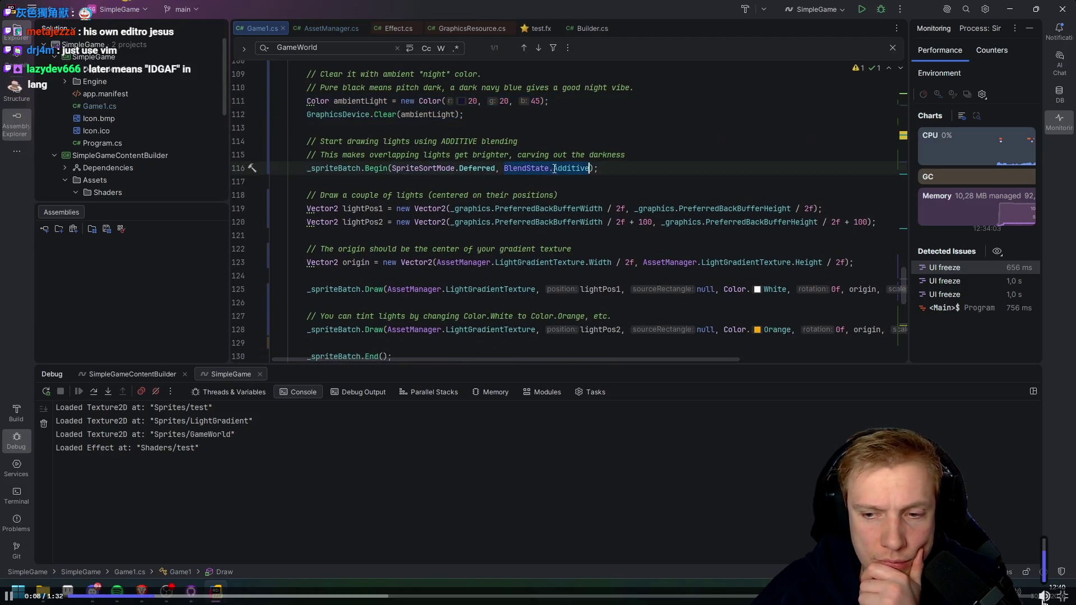
{"action": "left_click", "coordinate": [321, 126]}
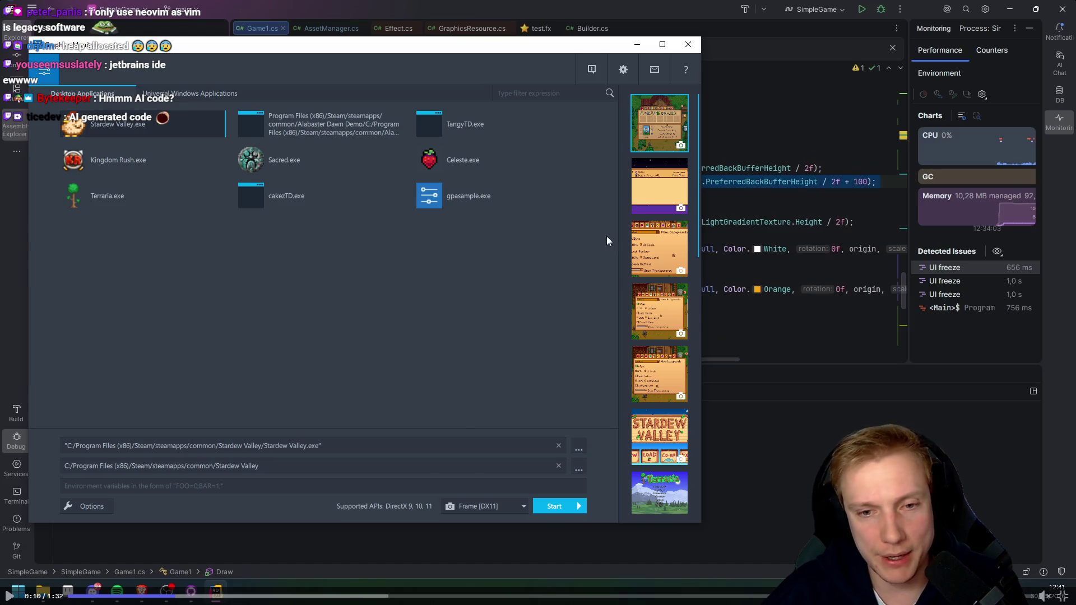
Let the video continue past the Graphics Monitor launcher to the Game1.cs light-mask code
{"action": "scroll", "coordinate": [658, 291], "scroll_direction": "down", "scroll_amount": 10}
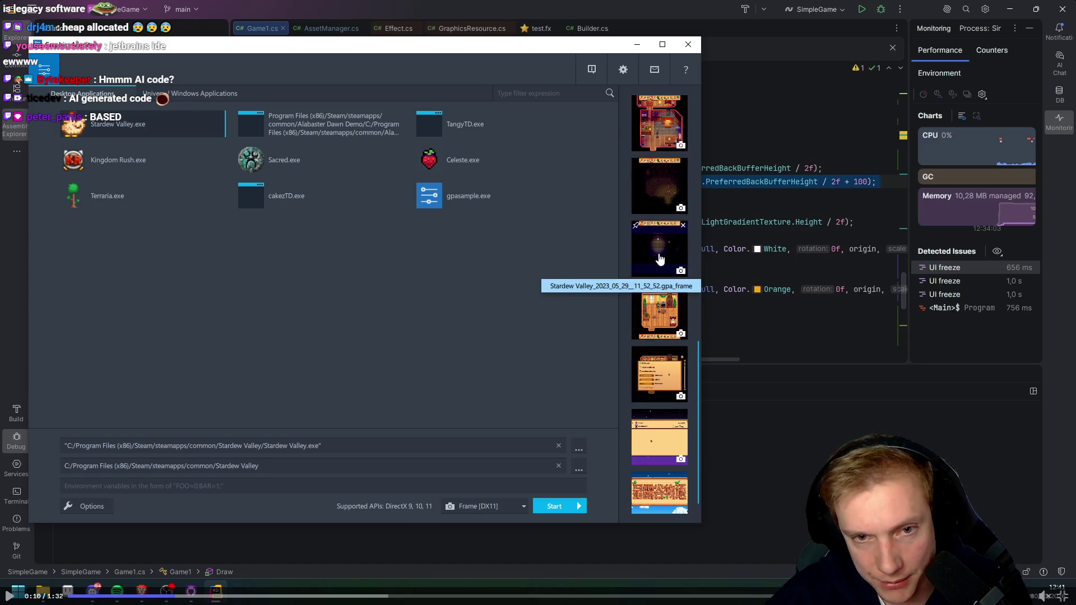
{"action": "scroll", "coordinate": [652, 287], "scroll_direction": "down", "scroll_amount": 1}
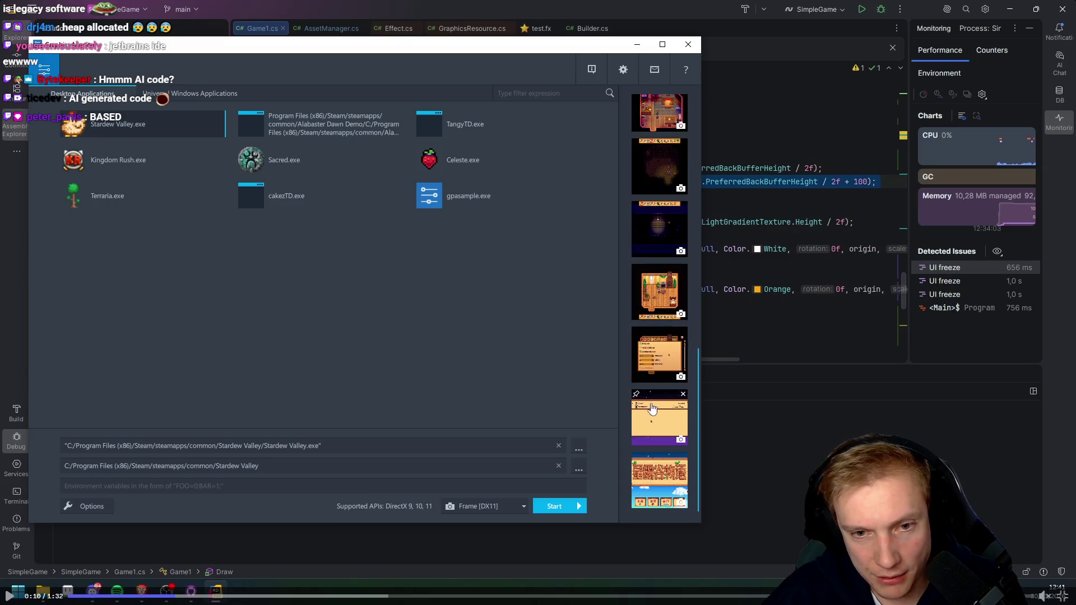
{"action": "scroll", "coordinate": [653, 325], "scroll_direction": "up", "scroll_amount": 2}
{"action": "scroll", "coordinate": [643, 194], "scroll_direction": "up", "scroll_amount": 2}
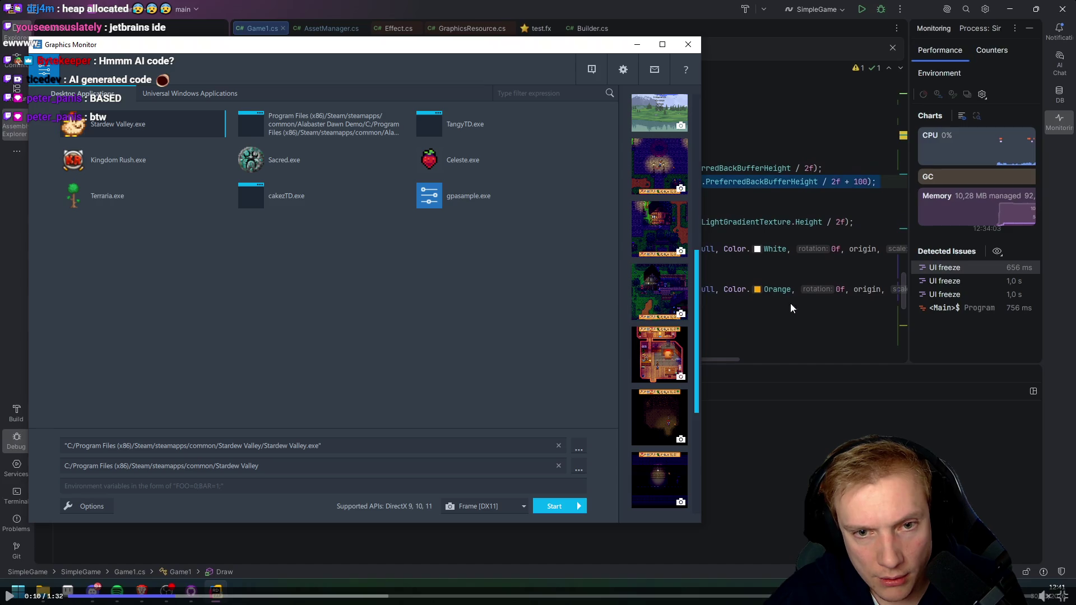
{"action": "left_click", "coordinate": [657, 230]}
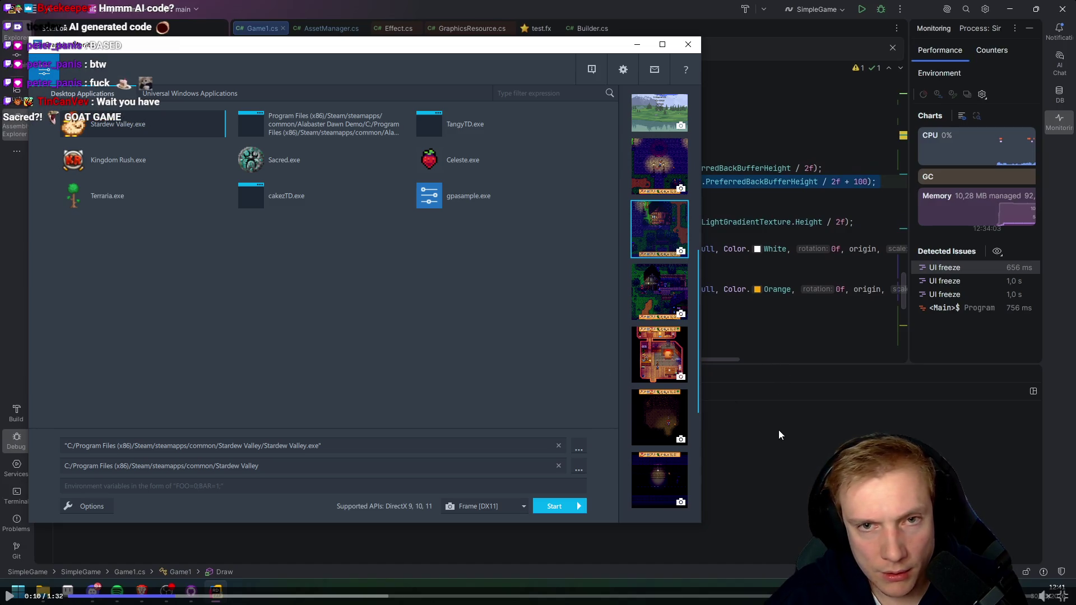
{"action": "left_click", "coordinate": [704, 361]}
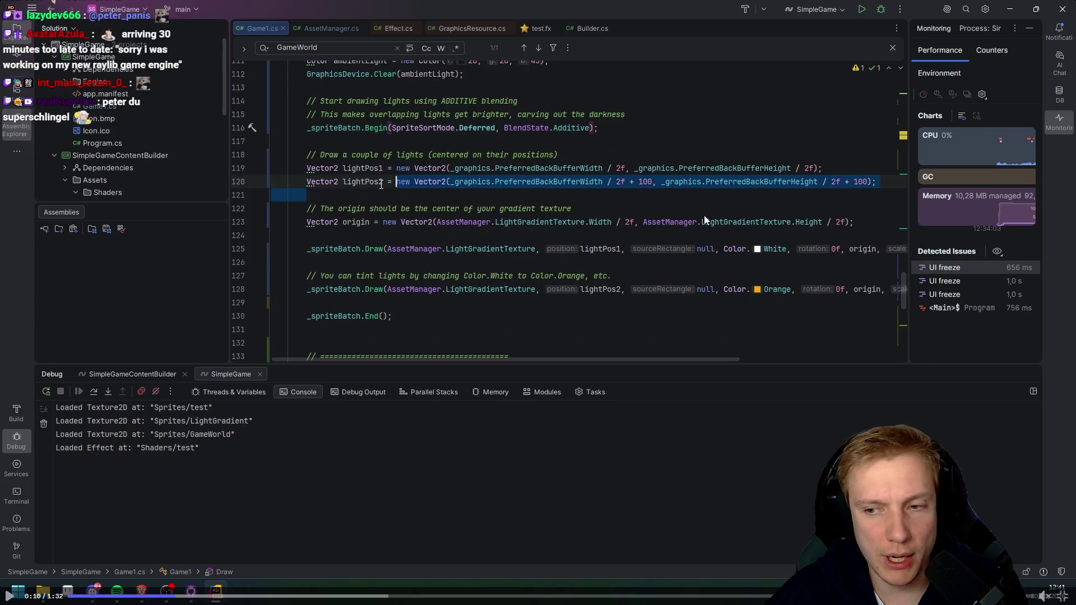
Resume and pause the video through the additive light code up to PASS 2 at 0:30
{"action": "key", "text": "ctrl+w"}
{"action": "key", "text": "ctrl+w"}
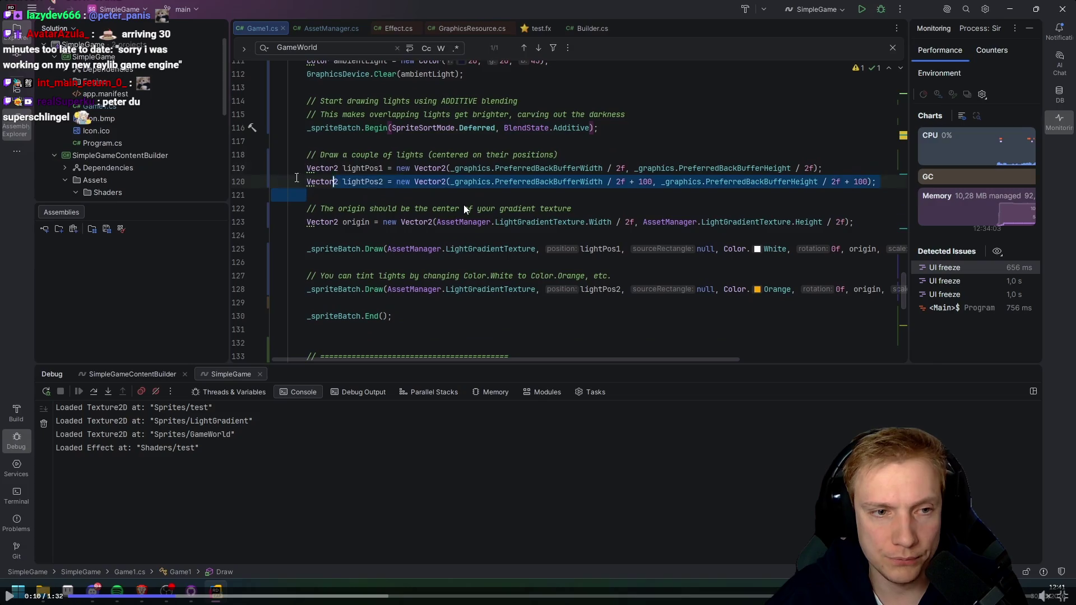
{"action": "left_click", "coordinate": [352, 182]}
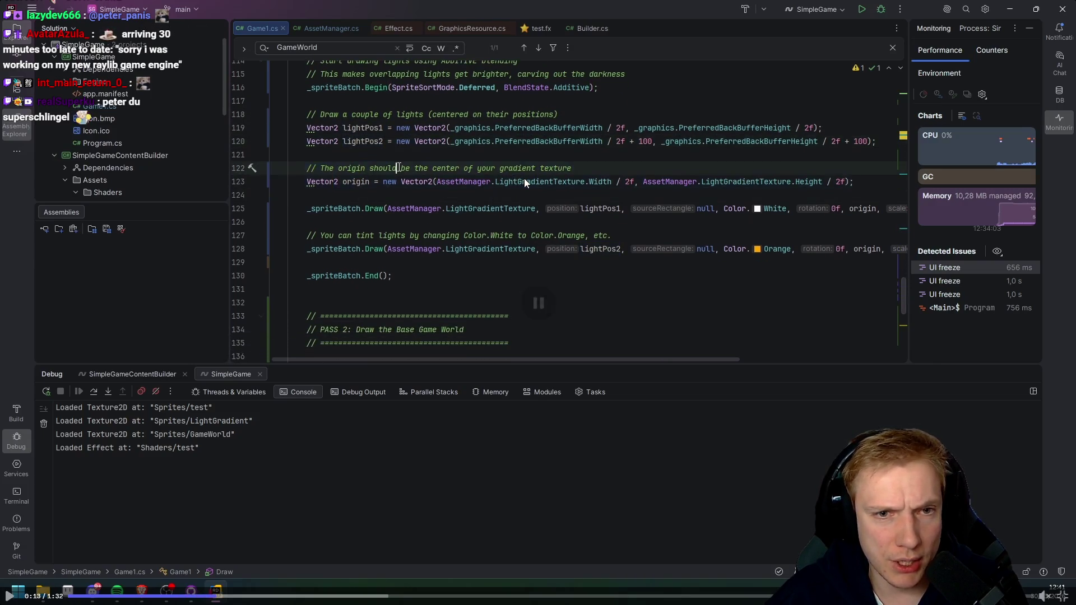
{"action": "key", "text": "space"}
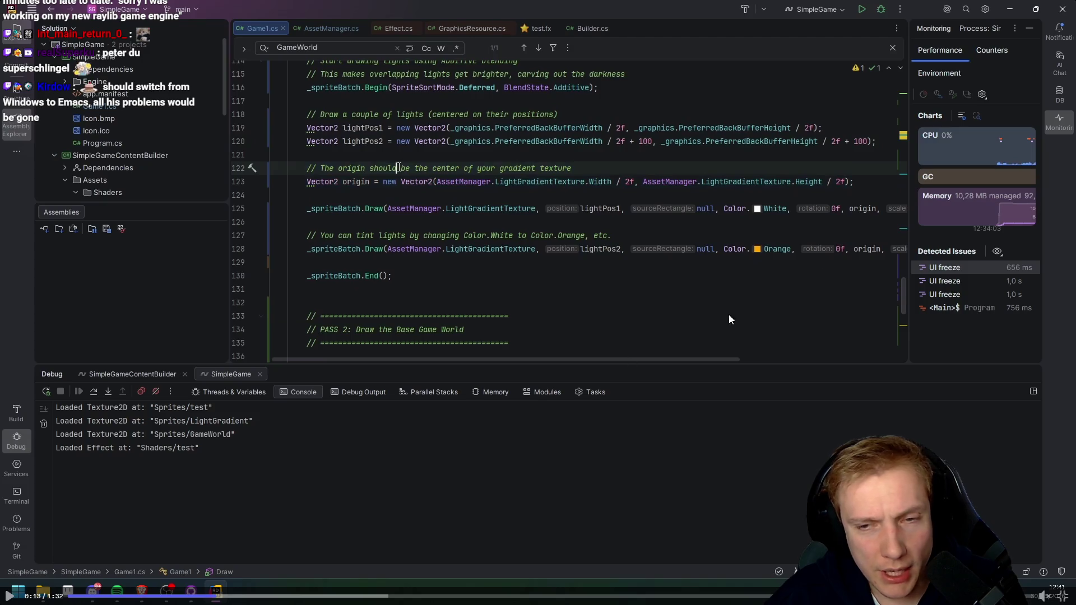
{"action": "left_click", "coordinate": [614, 287]}
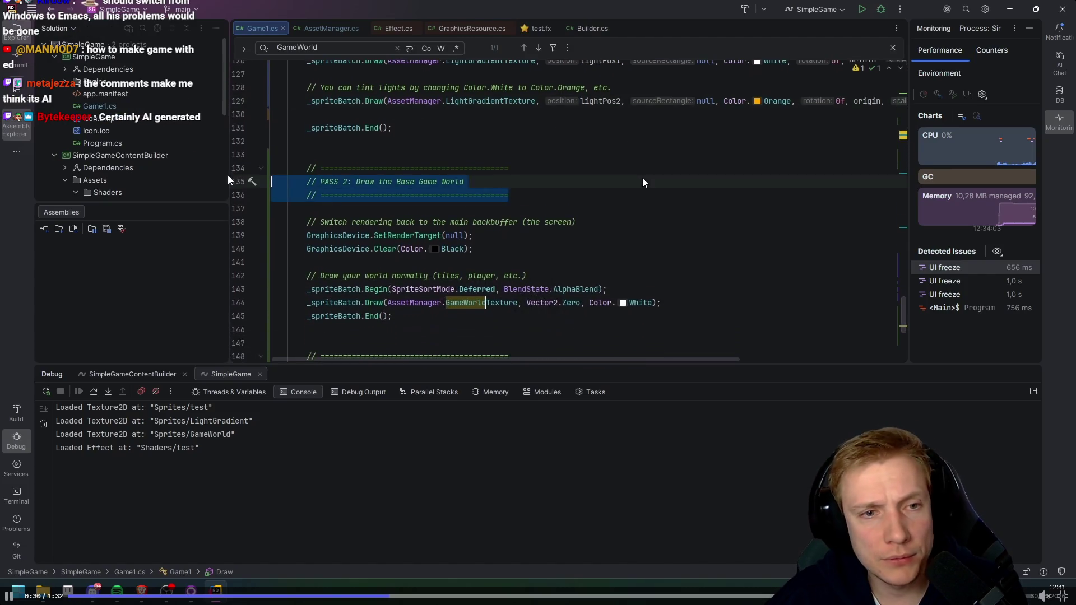
Resume the fullscreen Discord lighting video and let it play to the PASS 3 light-mask multiply stage
{"action": "key", "text": "space"}
{"action": "key", "text": "space"}
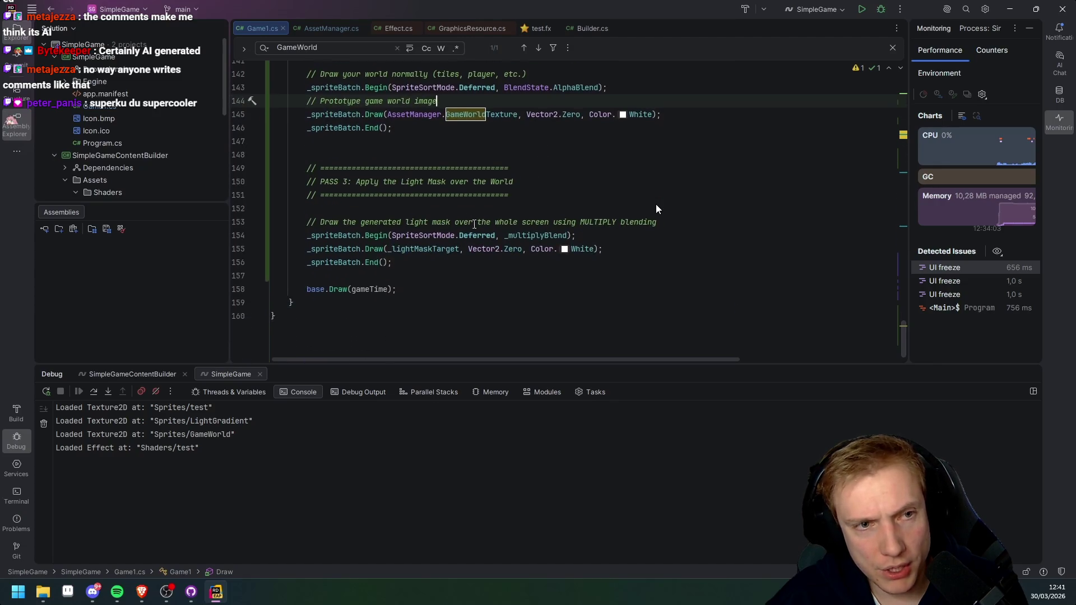
{"action": "left_click", "coordinate": [658, 201]}
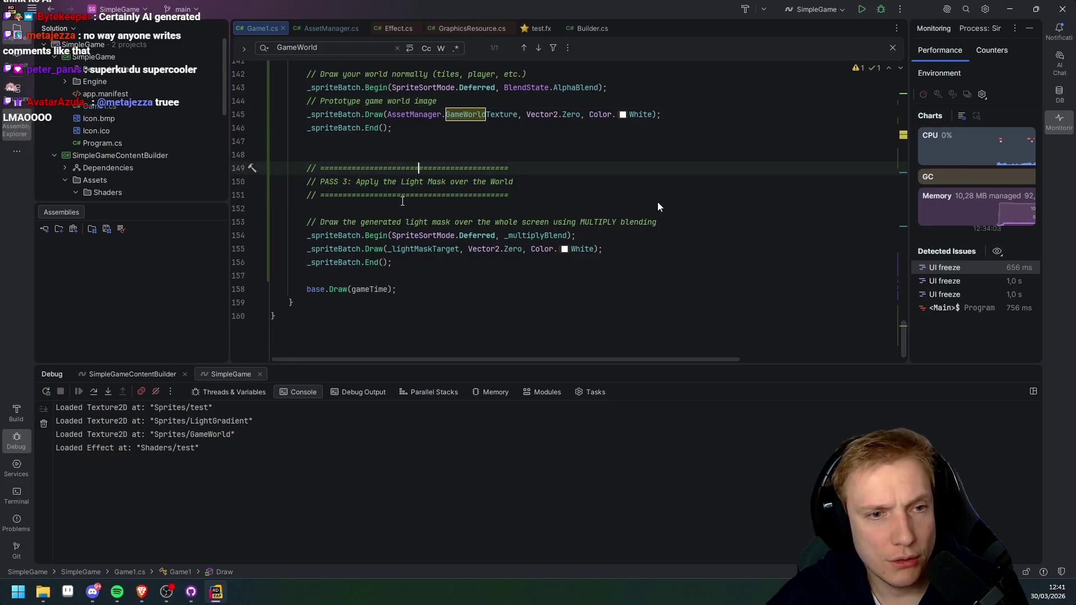
{"action": "mouse_move", "coordinate": [657, 201]}
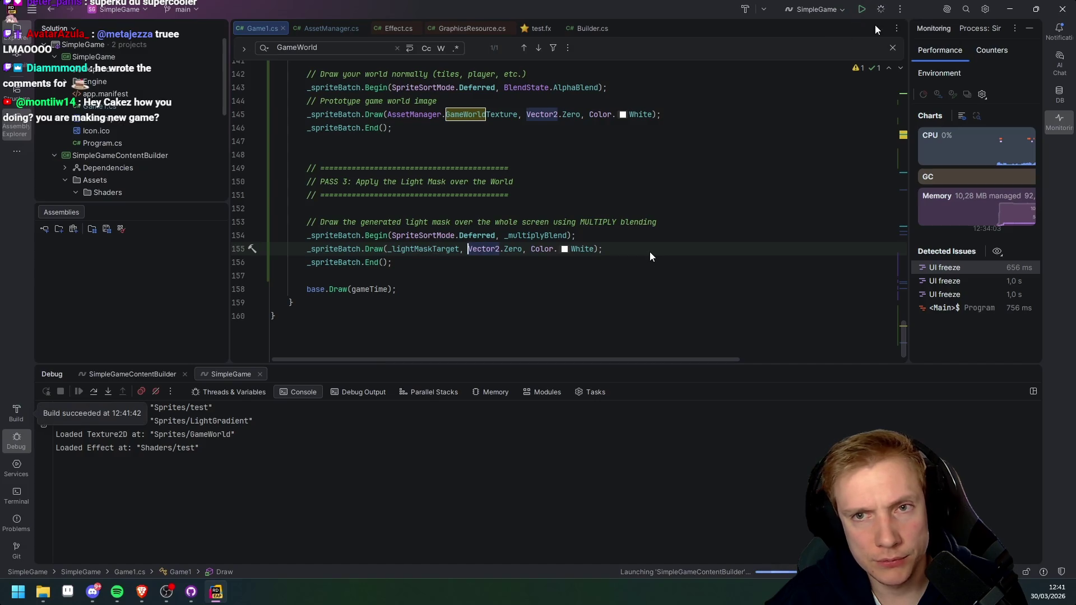
{"action": "mouse_move", "coordinate": [218, 460]}
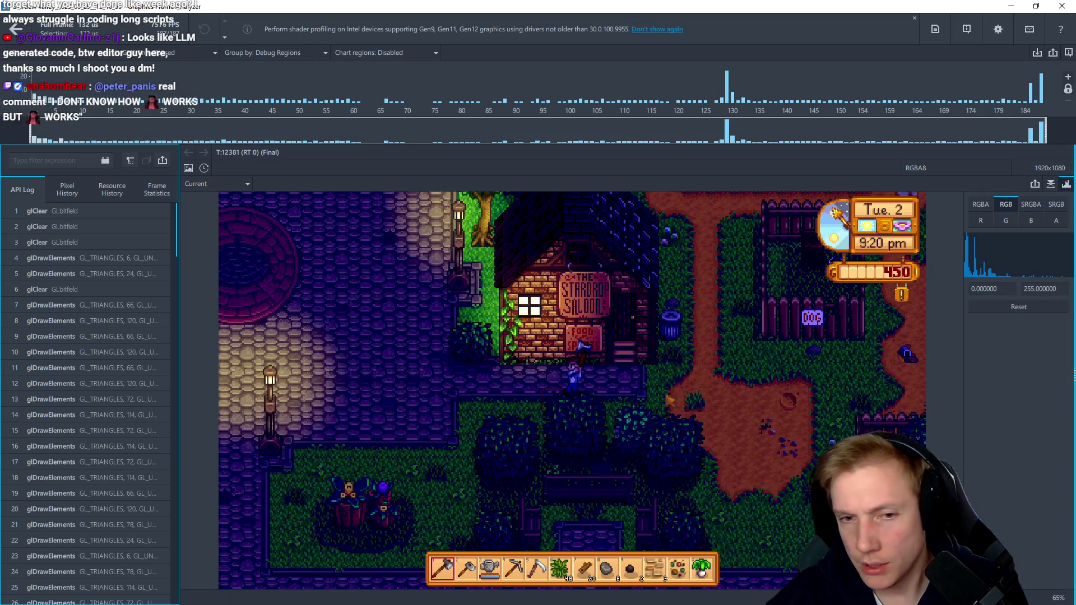
Zoom into the garden planters of the night-lit Stardew frame to about 814%, then back out to about 135%
{"action": "scroll", "coordinate": [638, 457], "scroll_direction": "up", "scroll_amount": 4}
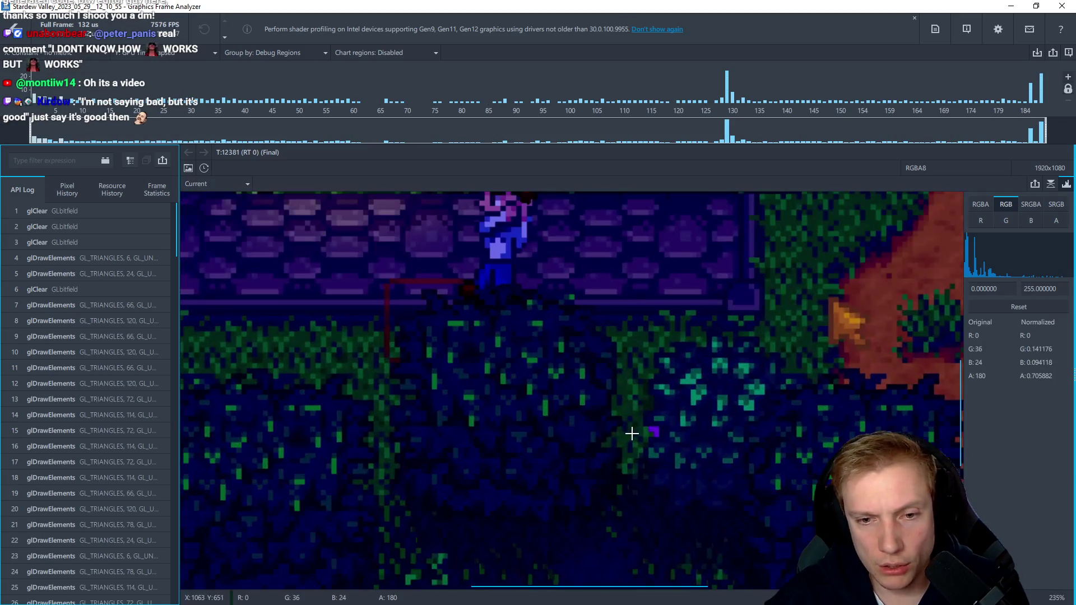
{"action": "scroll", "coordinate": [632, 432], "scroll_direction": "down", "scroll_amount": 3}
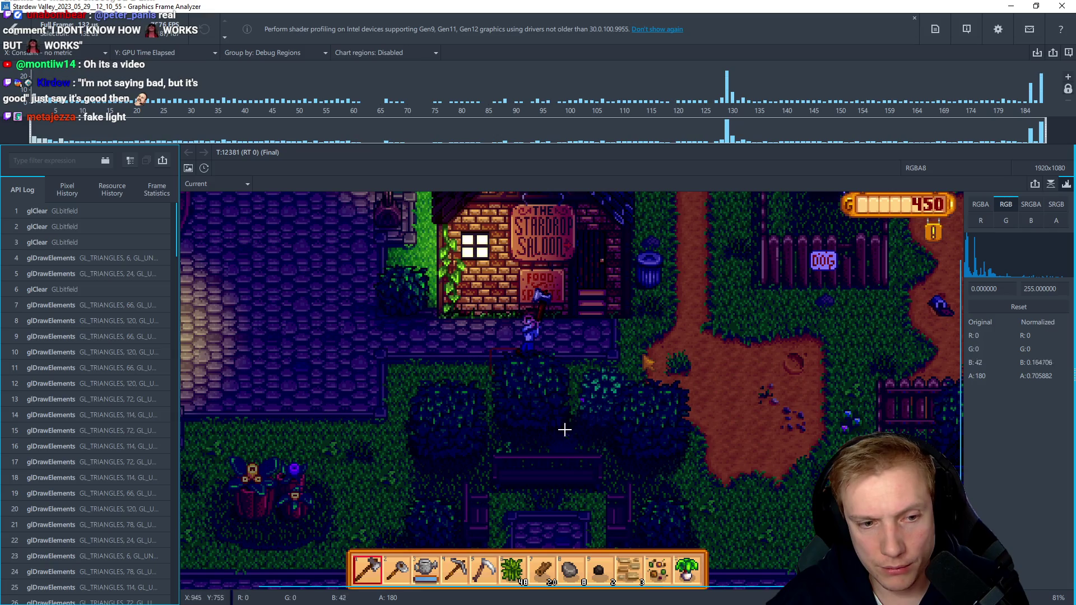
{"action": "scroll", "coordinate": [306, 488], "scroll_direction": "up", "scroll_amount": 1}
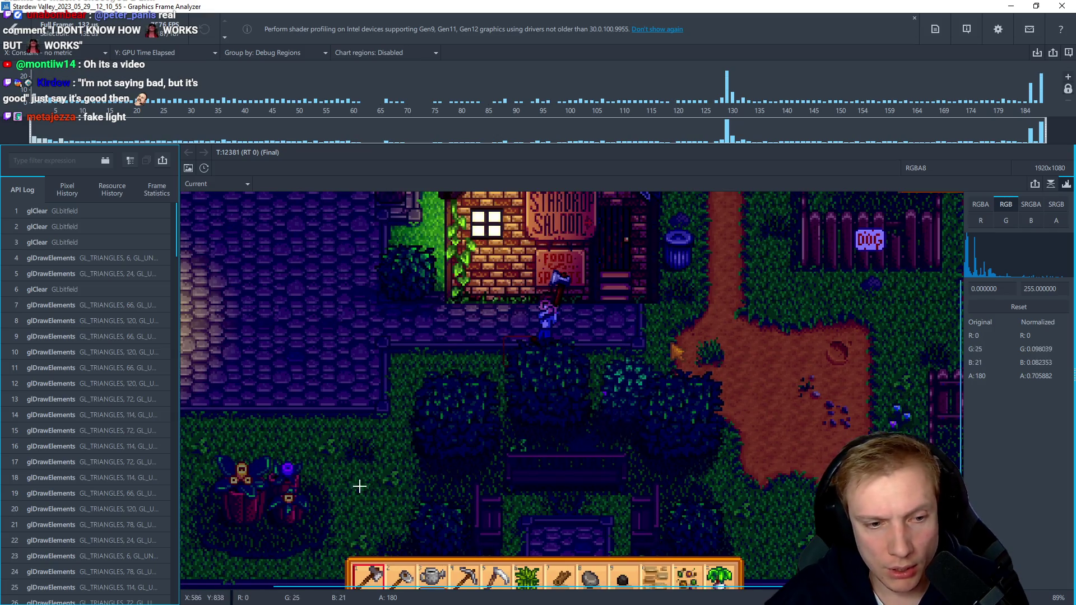
{"action": "scroll", "coordinate": [350, 444], "scroll_direction": "down", "scroll_amount": 3}
{"action": "scroll", "coordinate": [366, 459], "scroll_direction": "up", "scroll_amount": 1}
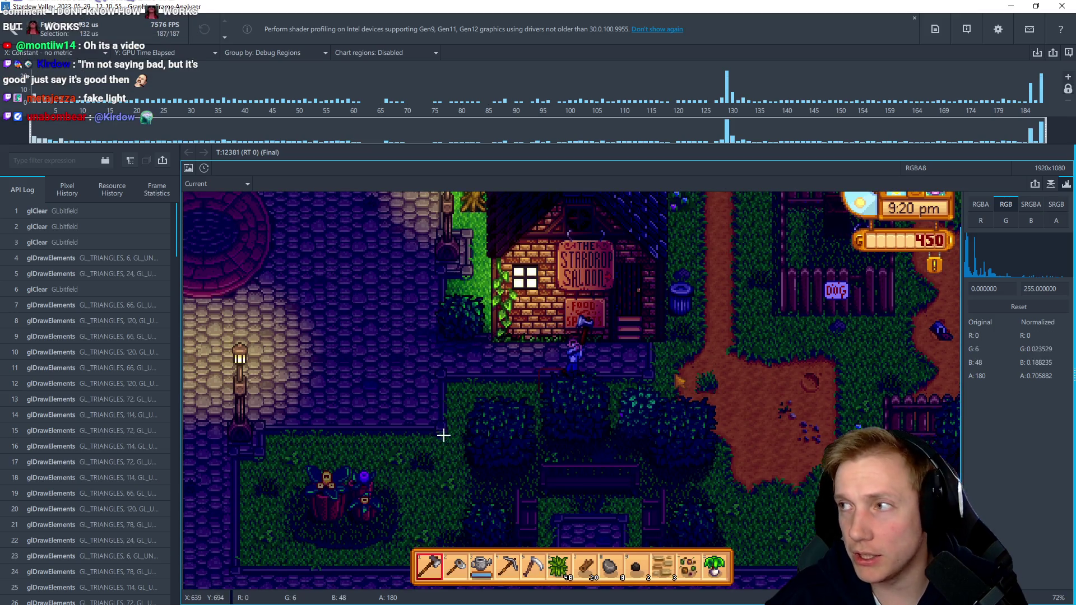
{"action": "scroll", "coordinate": [432, 426], "scroll_direction": "up", "scroll_amount": 15}
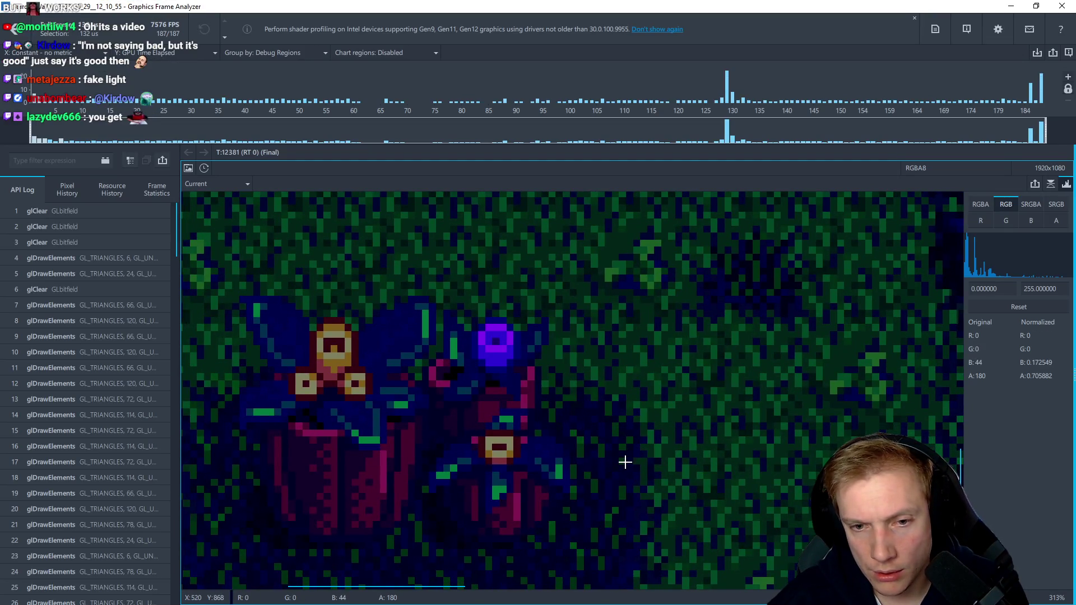
{"action": "scroll", "coordinate": [644, 426], "scroll_direction": "up", "scroll_amount": 5}
{"action": "scroll", "coordinate": [675, 410], "scroll_direction": "up", "scroll_amount": 3}
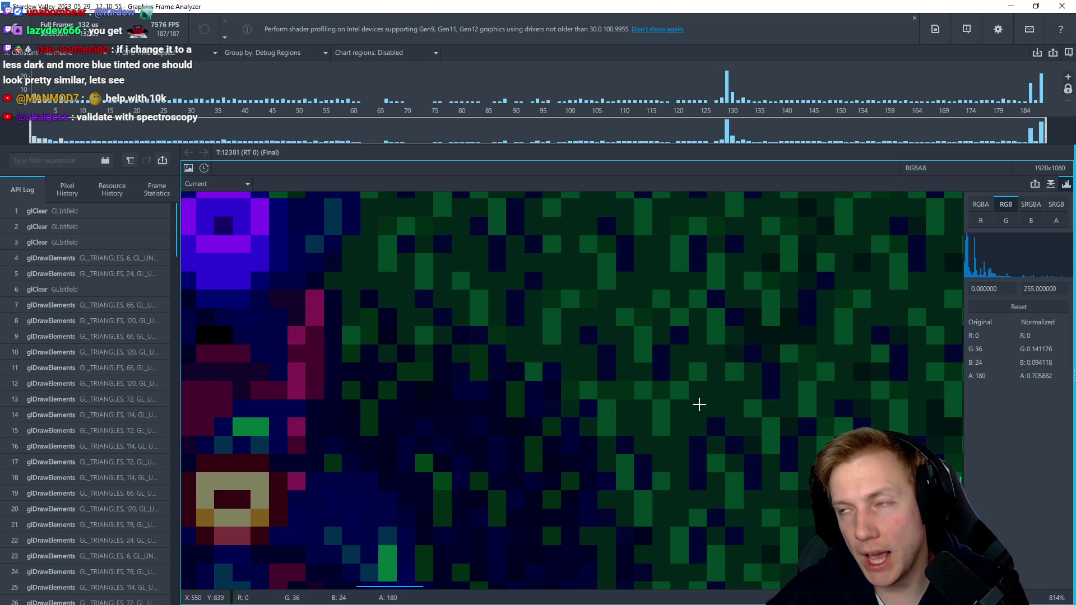
{"action": "scroll", "coordinate": [678, 399], "scroll_direction": "down", "scroll_amount": 2}
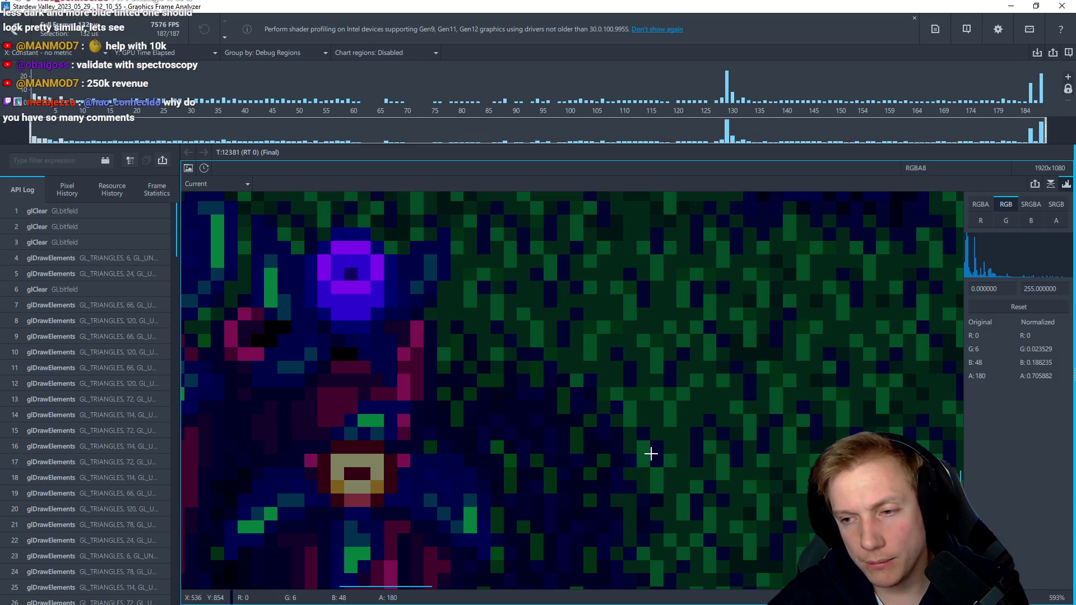
{"action": "scroll", "coordinate": [641, 410], "scroll_direction": "down", "scroll_amount": 8}
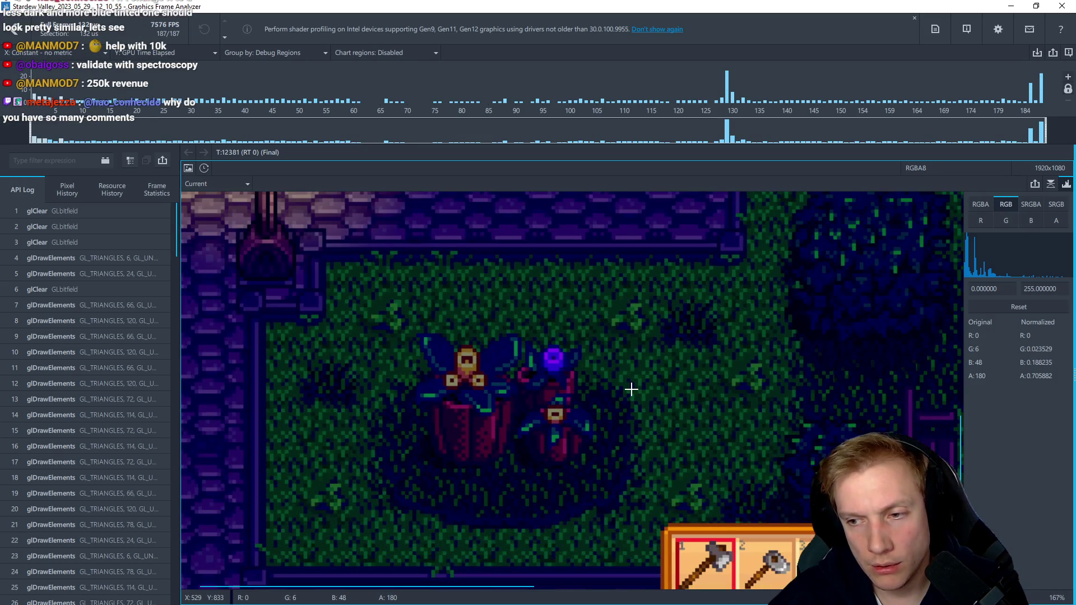
{"action": "scroll", "coordinate": [633, 337], "scroll_direction": "down", "scroll_amount": 1}
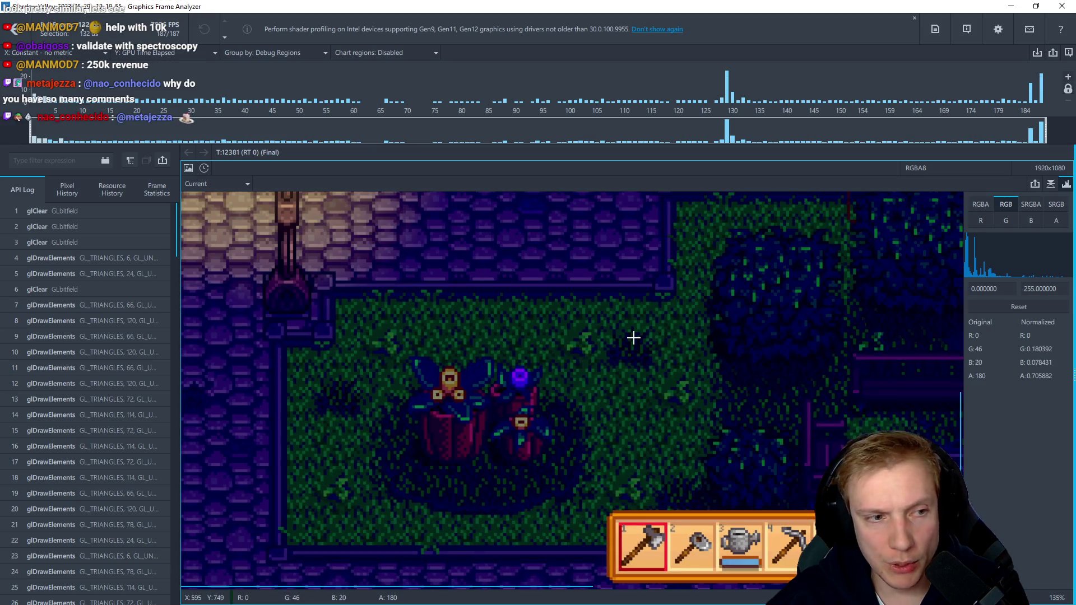
Step forward from draw call 4 through the ground tile and saloon draws to call 136
{"action": "left_click", "coordinate": [72, 258]}
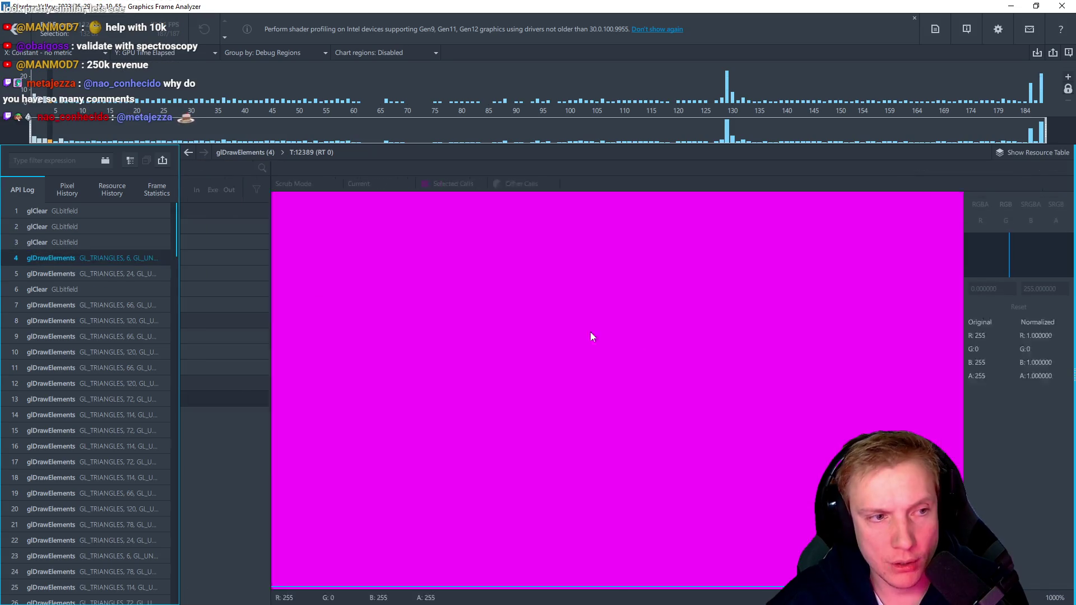
{"action": "left_click", "coordinate": [87, 305]}
{"action": "key", "text": "Down"}
{"action": "key", "text": "Down"}
{"action": "key", "text": "Down"}
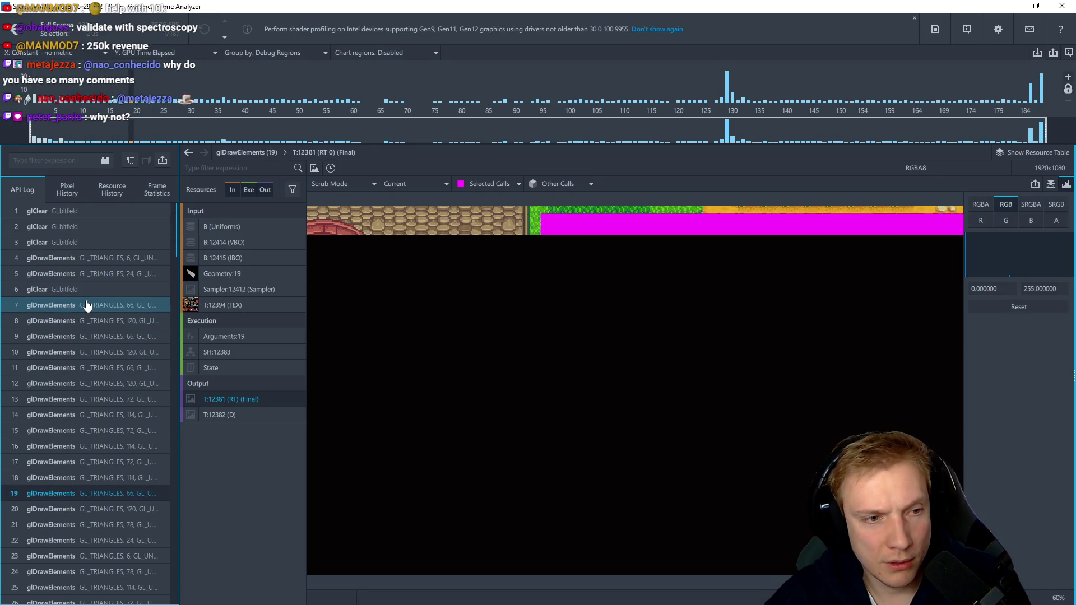
{"action": "key", "text": "Down"}
{"action": "key", "text": "Down"}
{"action": "key", "text": "Down"}
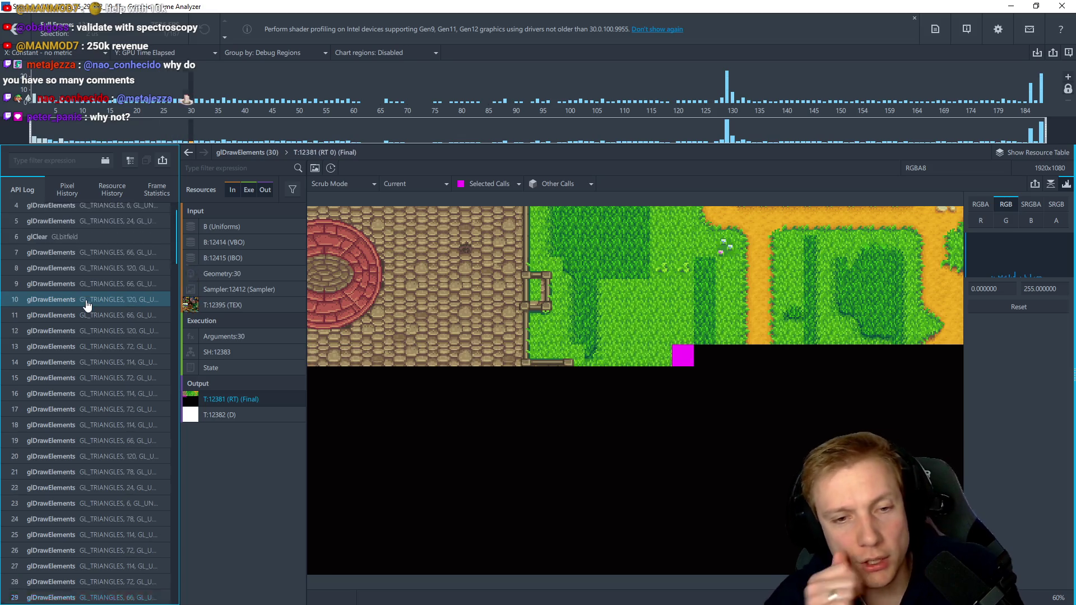
{"action": "key", "text": "Down"}
{"action": "key", "text": "Down"}
{"action": "key", "text": "Down"}
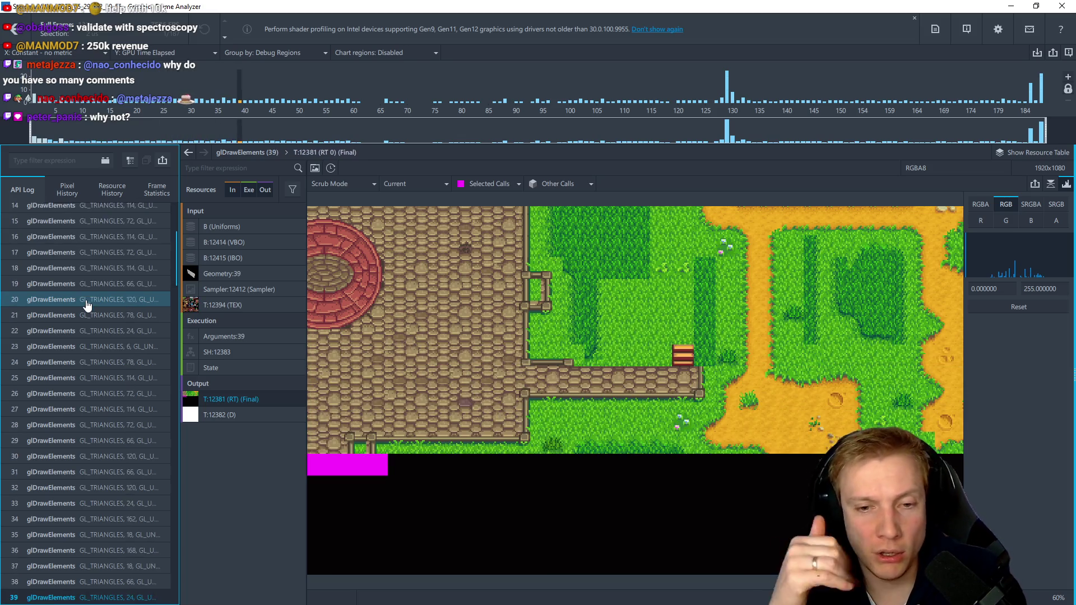
{"action": "key", "text": "Down"}
{"action": "key", "text": "Down"}
{"action": "key", "text": "Down"}
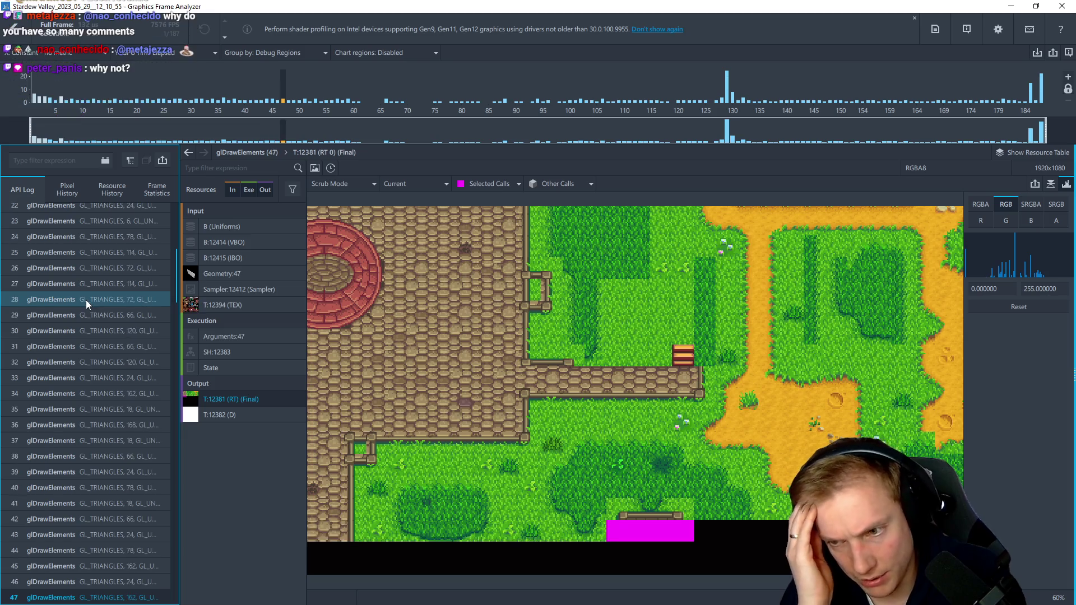
{"action": "key", "text": "Down"}
{"action": "key", "text": "Down"}
{"action": "key", "text": "Down"}
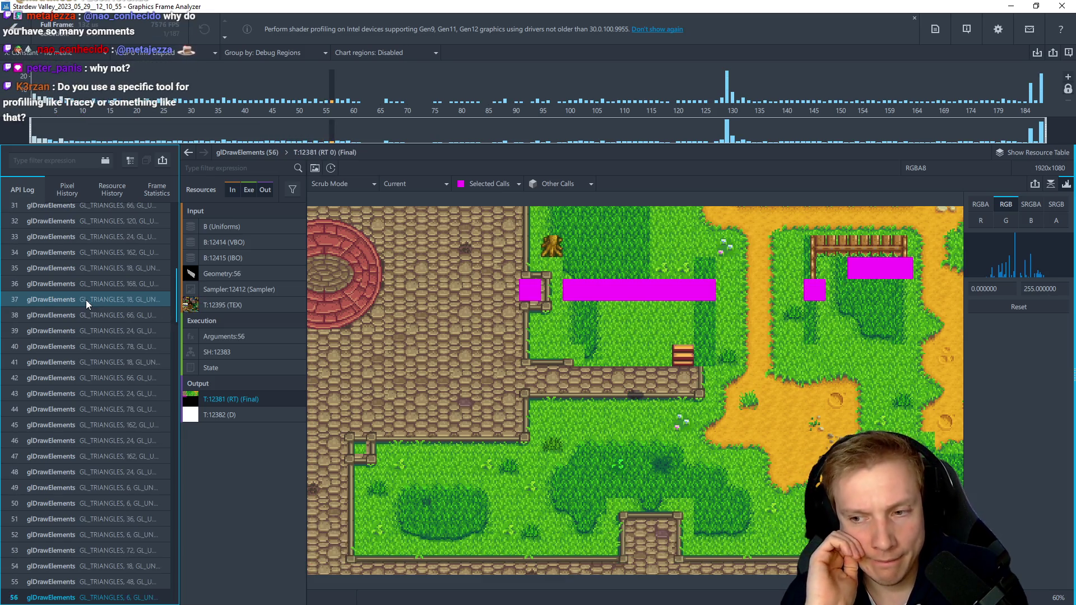
{"action": "key", "text": "Down"}
{"action": "key", "text": "Down"}
{"action": "key", "text": "Down"}
{"action": "key", "text": "Down"}
{"action": "key", "text": "Down"}
{"action": "key", "text": "Down"}
{"action": "key", "text": "Down"}
{"action": "key", "text": "Down"}
{"action": "key", "text": "Down"}
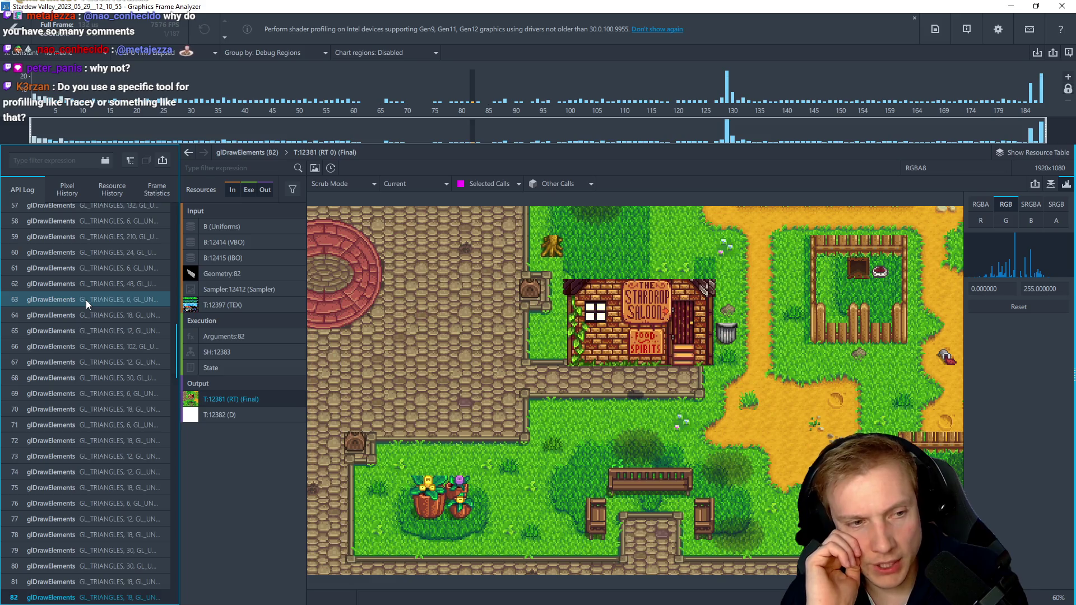
{"action": "key", "text": "Down"}
{"action": "key", "text": "Down"}
{"action": "key", "text": "Down"}
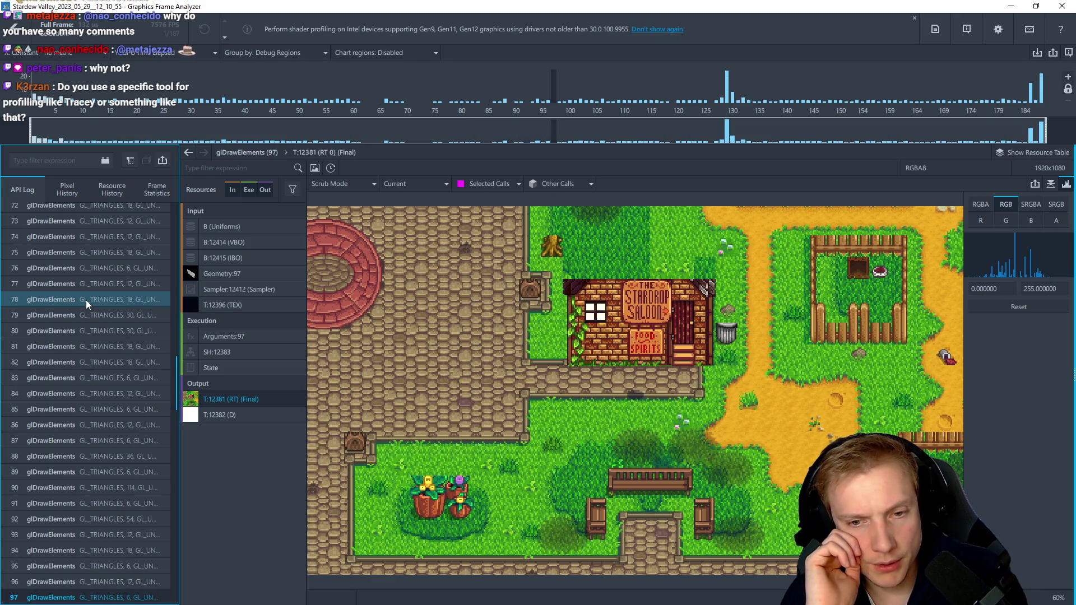
{"action": "key", "text": "Down"}
{"action": "key", "text": "Down"}
{"action": "key", "text": "Down"}
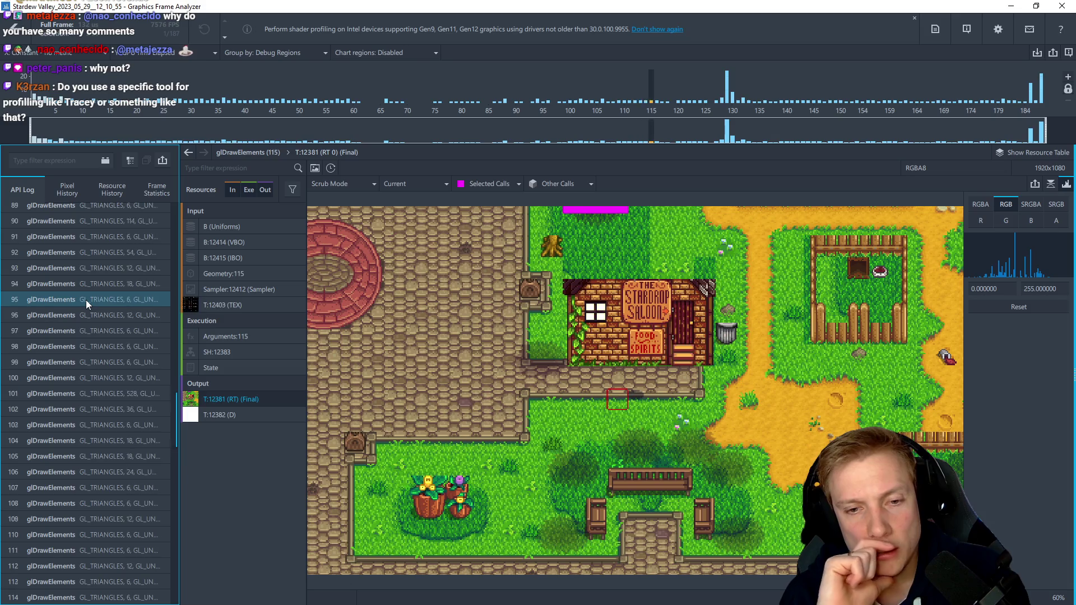
{"action": "key", "text": "Down"}
{"action": "key", "text": "Down"}
{"action": "key", "text": "Down"}
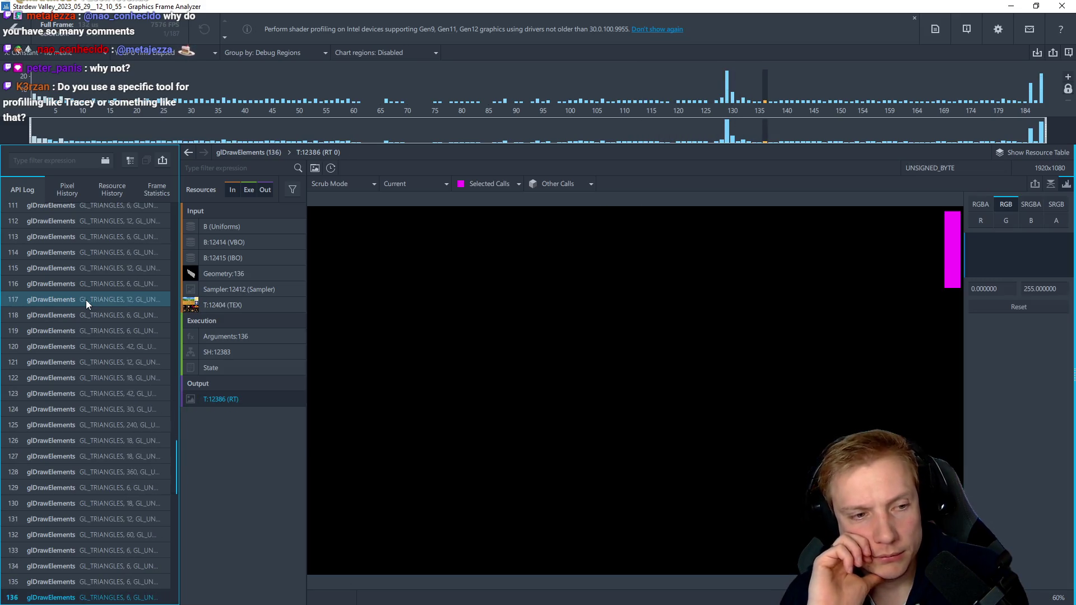
Compare draw calls 127–132 and view call 130's texture atlas alongside its output render target
{"action": "key", "text": "Up"}
{"action": "key", "text": "Up"}
{"action": "key", "text": "Up"}
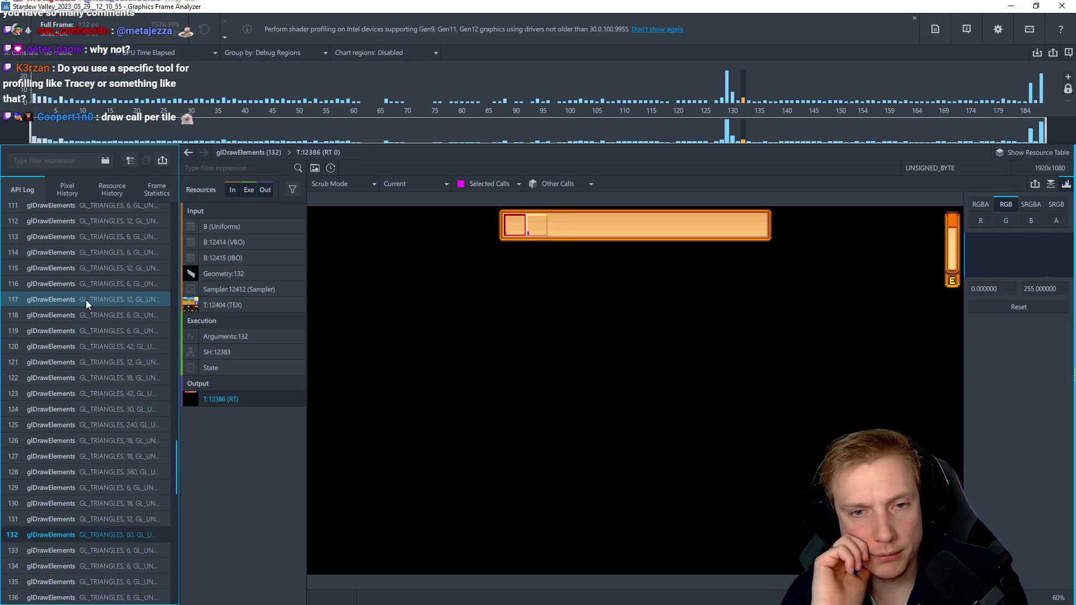
{"action": "key", "text": "Up"}
{"action": "key", "text": "Up"}
{"action": "key", "text": "Up"}
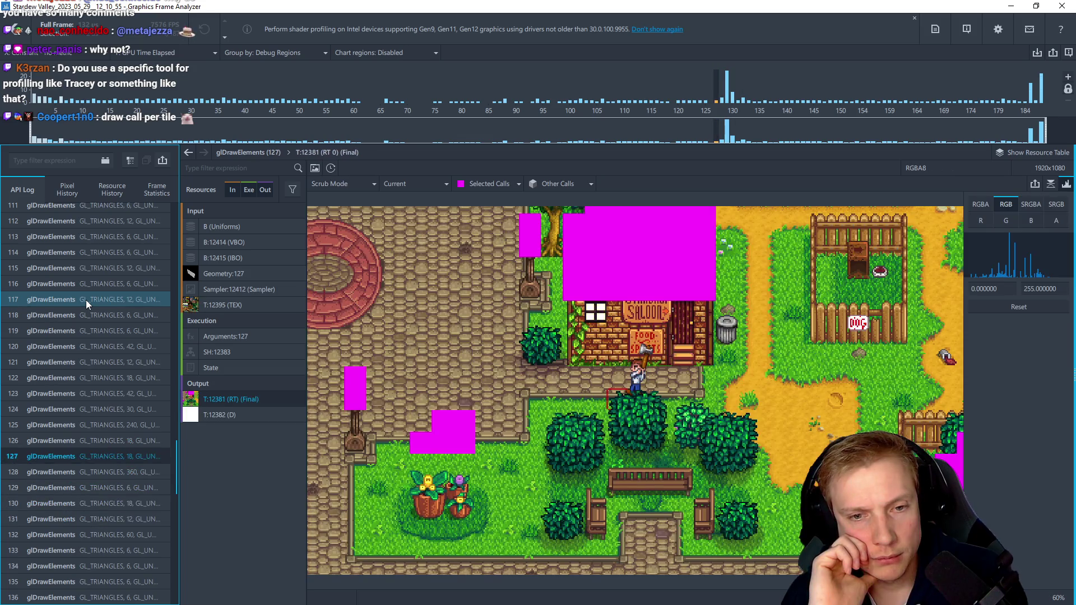
{"action": "key", "text": "Down"}
{"action": "key", "text": "Down"}
{"action": "key", "text": "Down"}
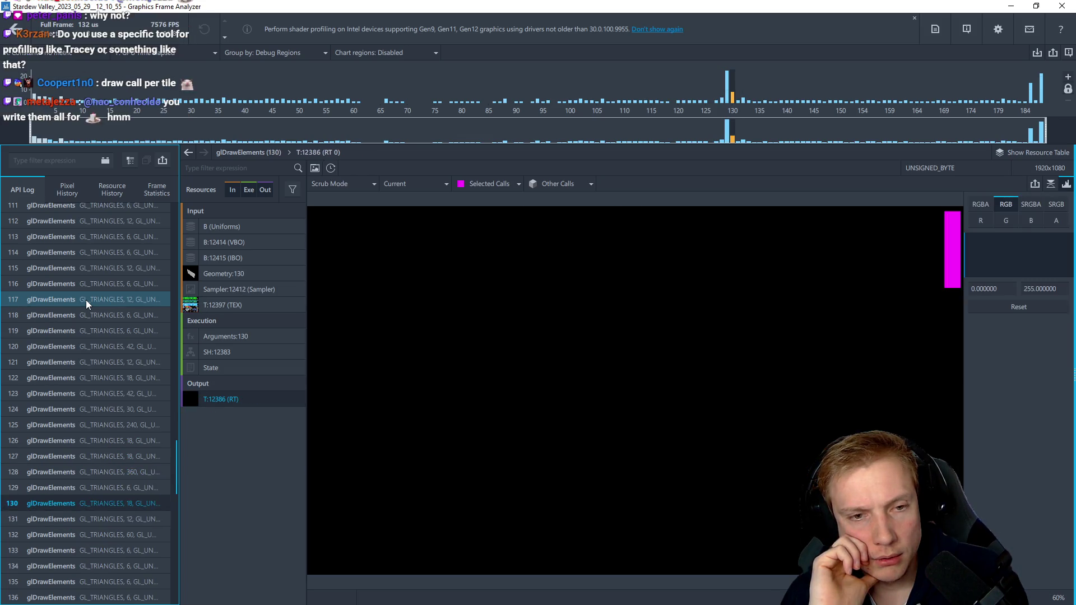
{"action": "key", "text": "Down"}
{"action": "key", "text": "Up"}
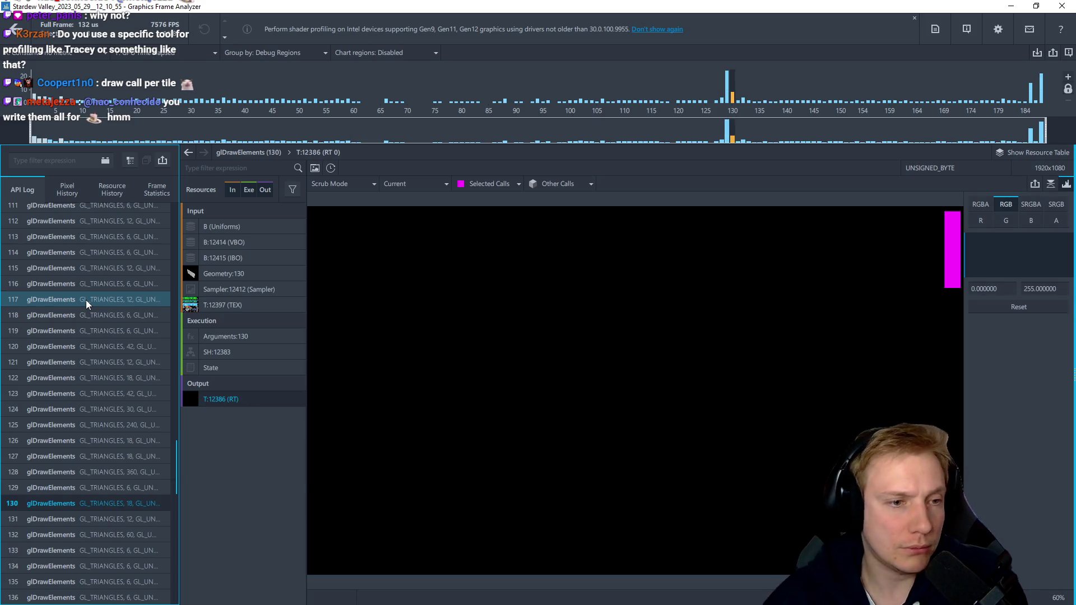
{"action": "left_click", "coordinate": [225, 305]}
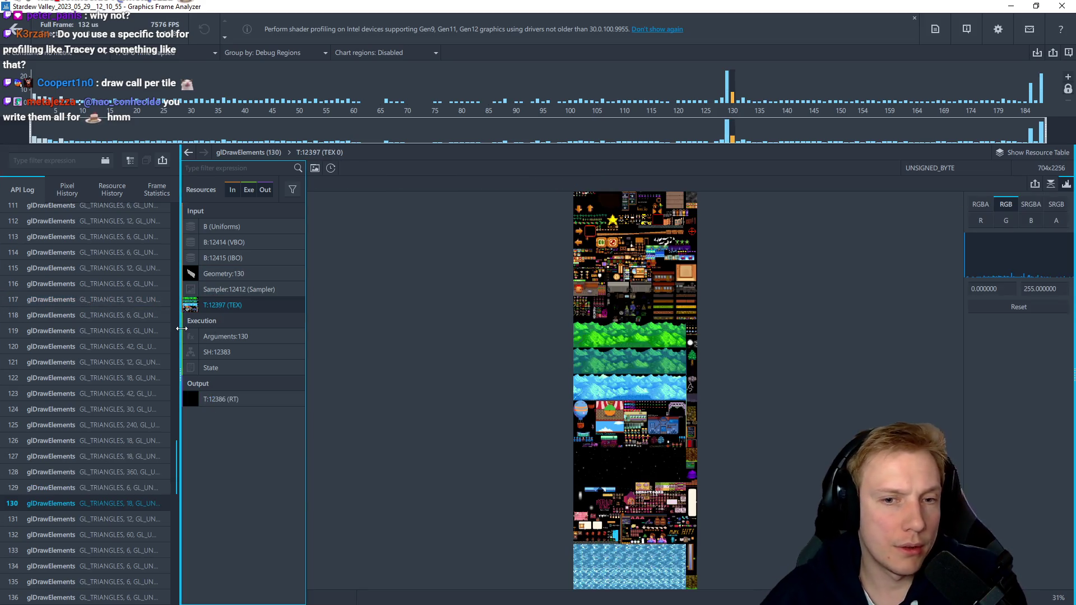
{"action": "left_click", "coordinate": [264, 401]}
Advance through the hotbar item draws to the frame's final calls, then back to calls 186 and 185
{"action": "key", "text": "Down"}
{"action": "key", "text": "Down"}
{"action": "key", "text": "Down"}
{"action": "key", "text": "Down"}
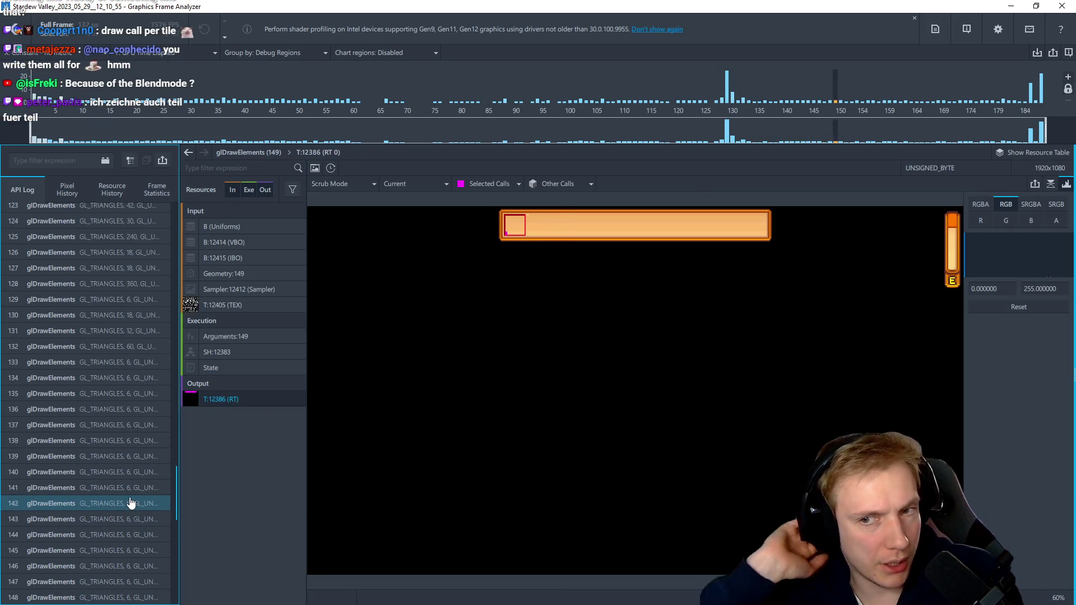
{"action": "key", "text": "Down"}
{"action": "key", "text": "Down"}
{"action": "key", "text": "Down"}
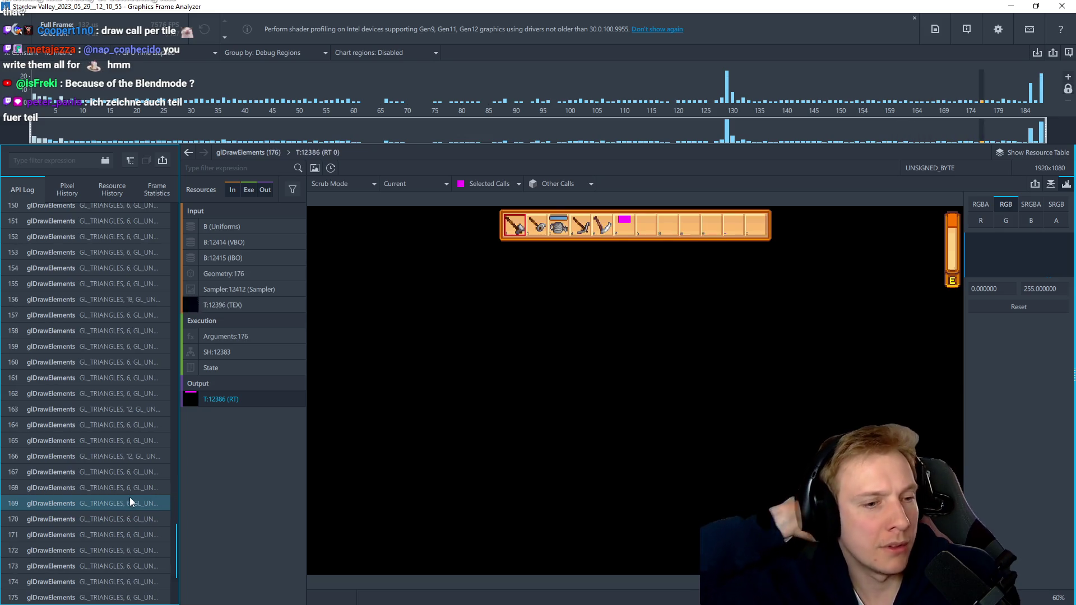
{"action": "key", "text": "Down"}
{"action": "key", "text": "Down"}
{"action": "key", "text": "Down"}
{"action": "key", "text": "Down"}
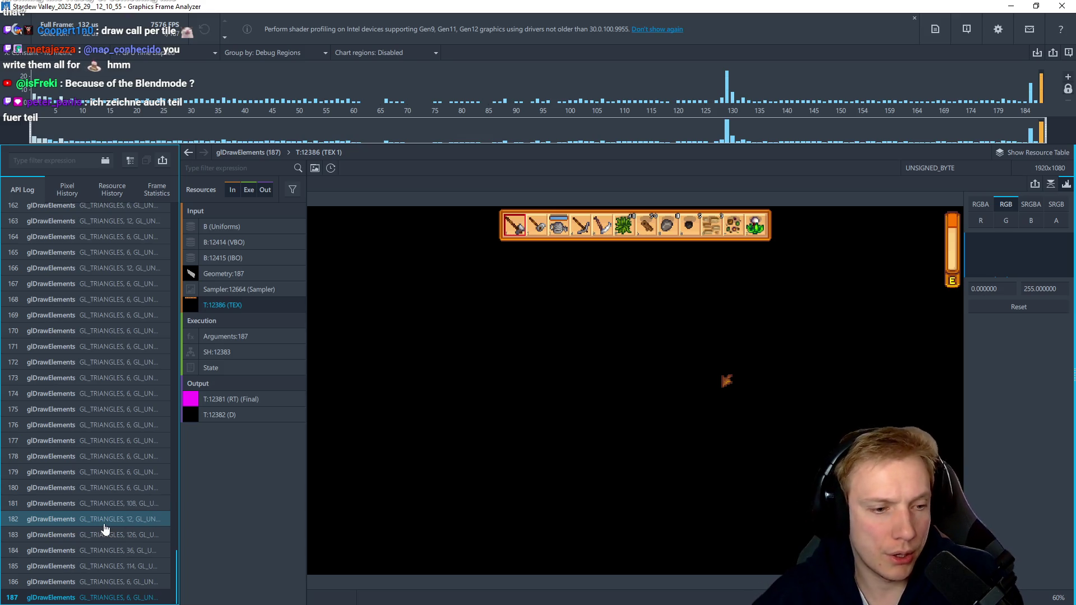
{"action": "left_click", "coordinate": [86, 582]}
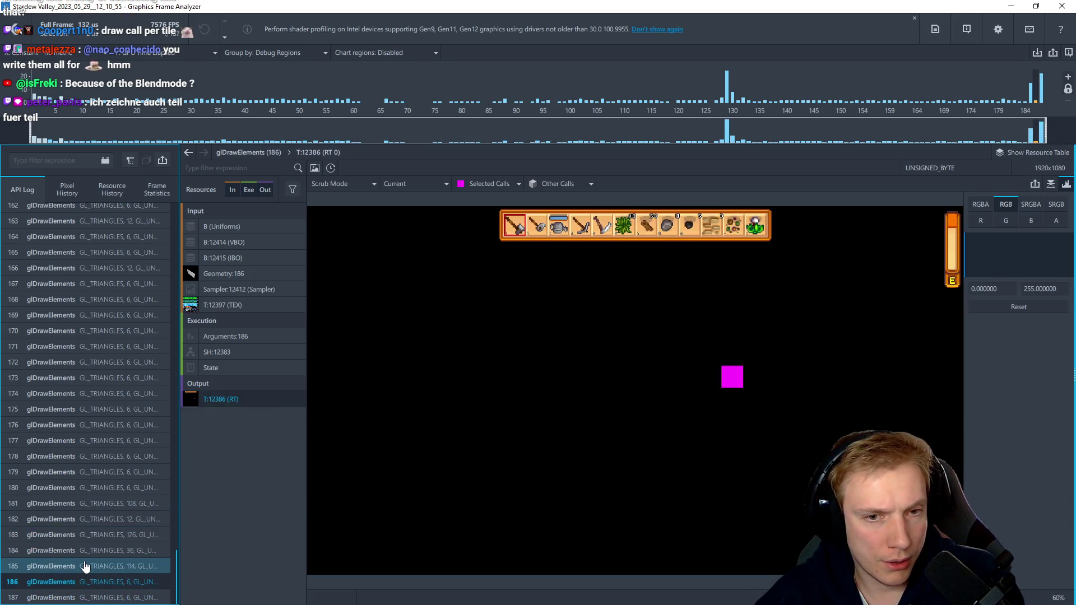
{"action": "left_click", "coordinate": [85, 567]}
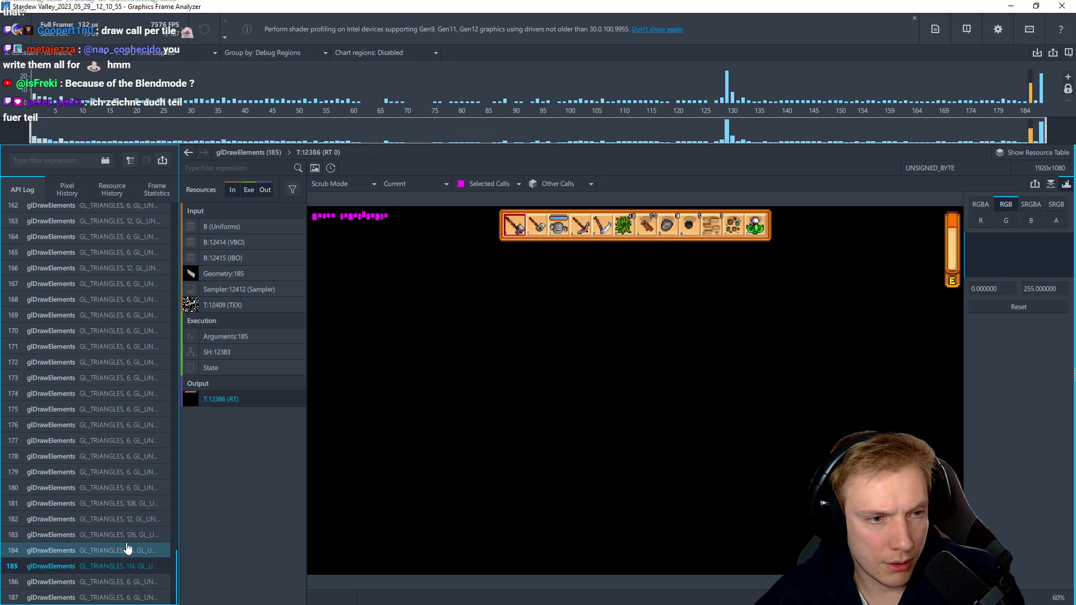
{"action": "scroll", "coordinate": [102, 519], "scroll_direction": "up", "scroll_amount": 1}
{"action": "scroll", "coordinate": [102, 519], "scroll_direction": "down", "scroll_amount": 1}
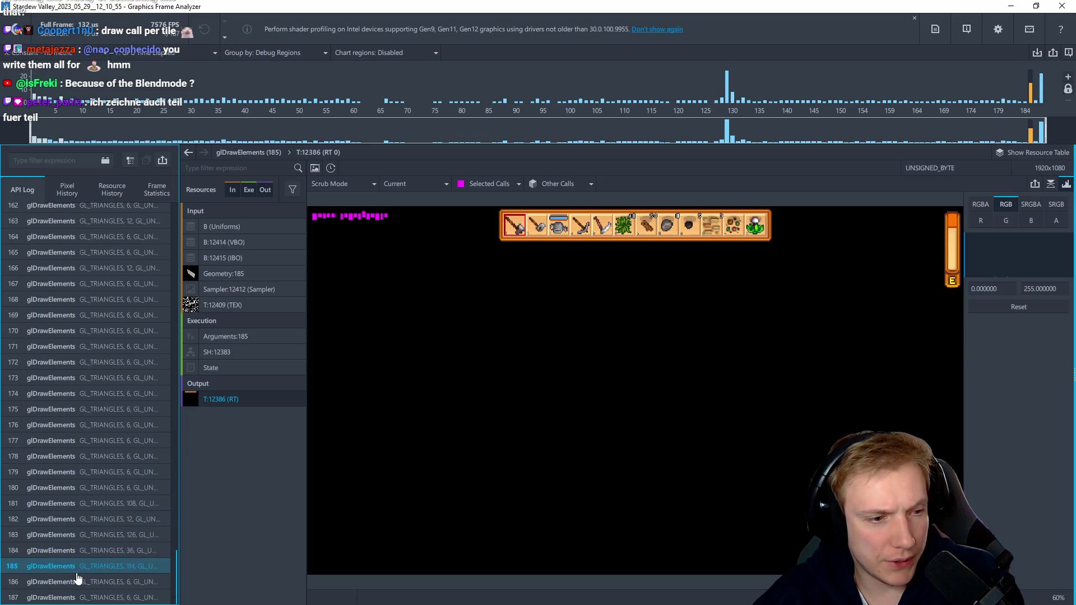
Restore and re-maximize the window, compare calls 186 and 187, and preview call 186's input texture T:12397
{"action": "left_click", "coordinate": [1037, 6]}
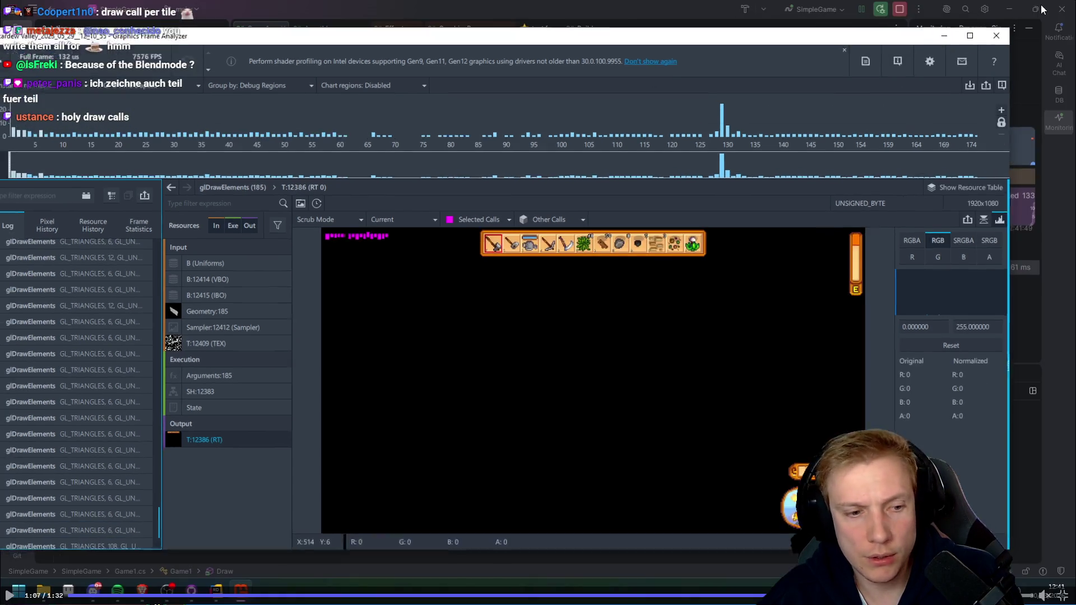
{"action": "scroll", "coordinate": [99, 443], "scroll_direction": "down", "scroll_amount": 2}
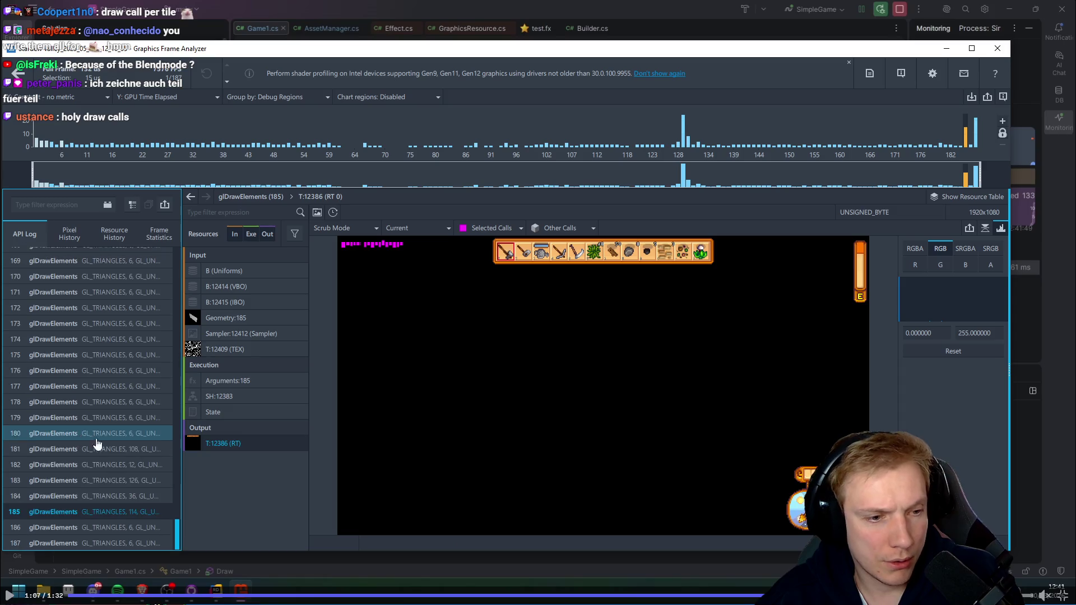
{"action": "left_click", "coordinate": [102, 543]}
{"action": "left_click", "coordinate": [102, 543]}
{"action": "left_click", "coordinate": [102, 530]}
{"action": "left_click", "coordinate": [972, 47]}
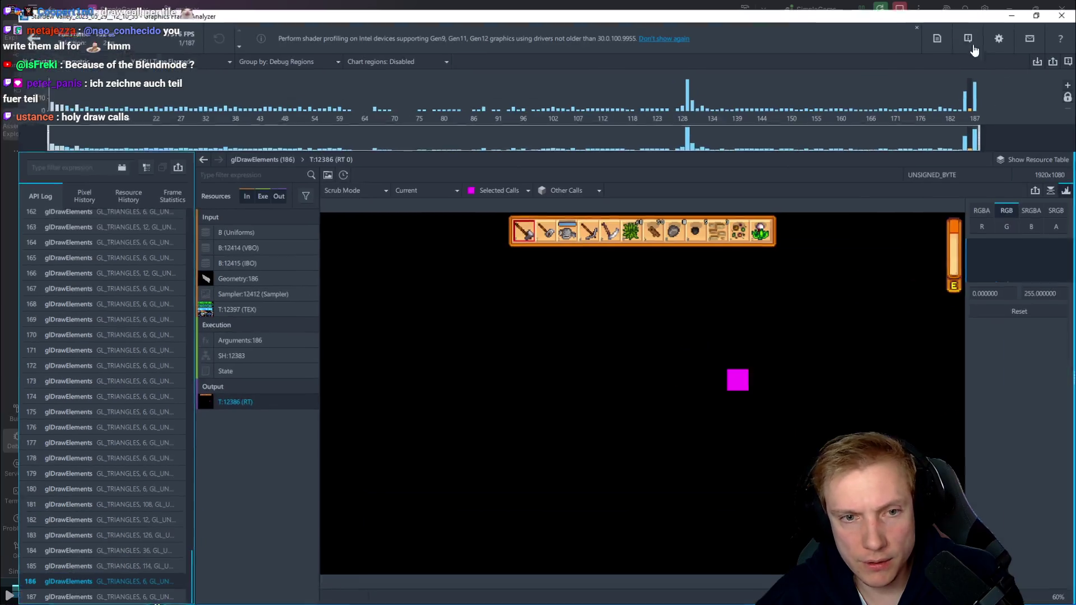
{"action": "left_click", "coordinate": [224, 305]}
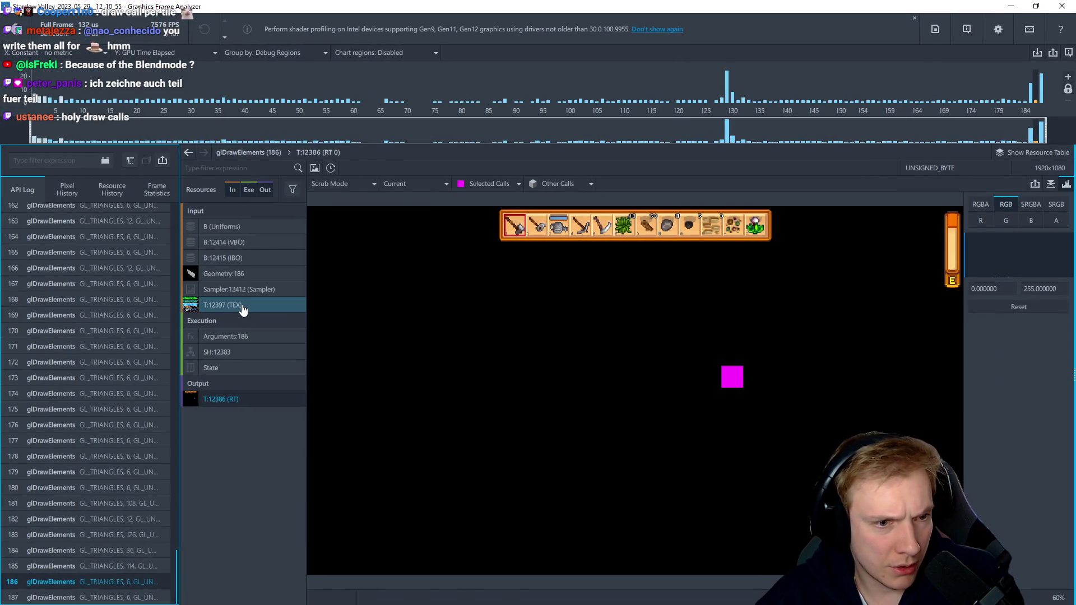
{"action": "left_click", "coordinate": [227, 400]}
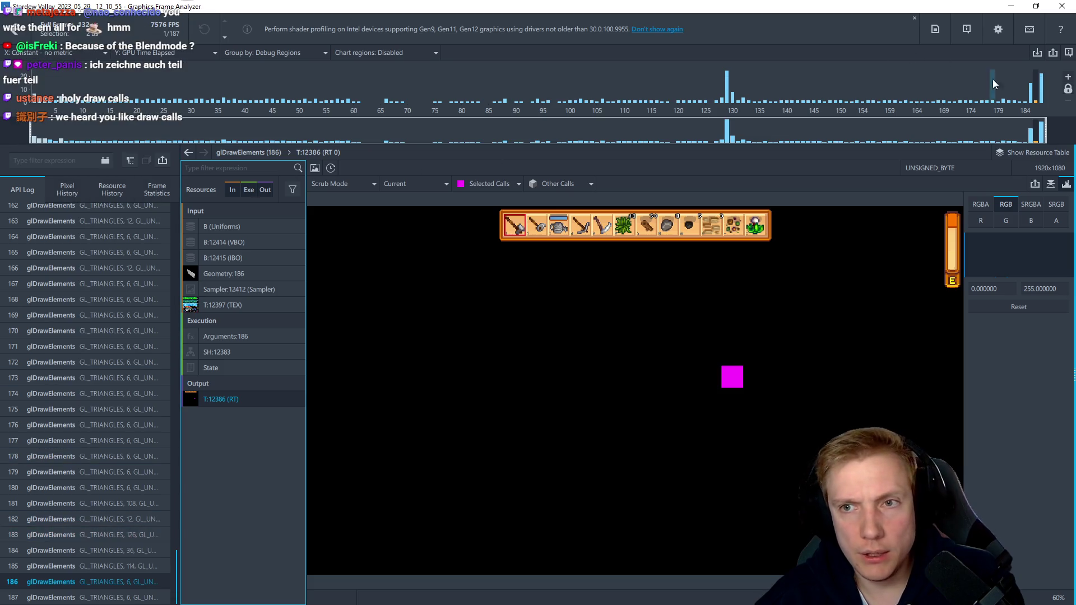
{"action": "left_click", "coordinate": [1042, 85]}
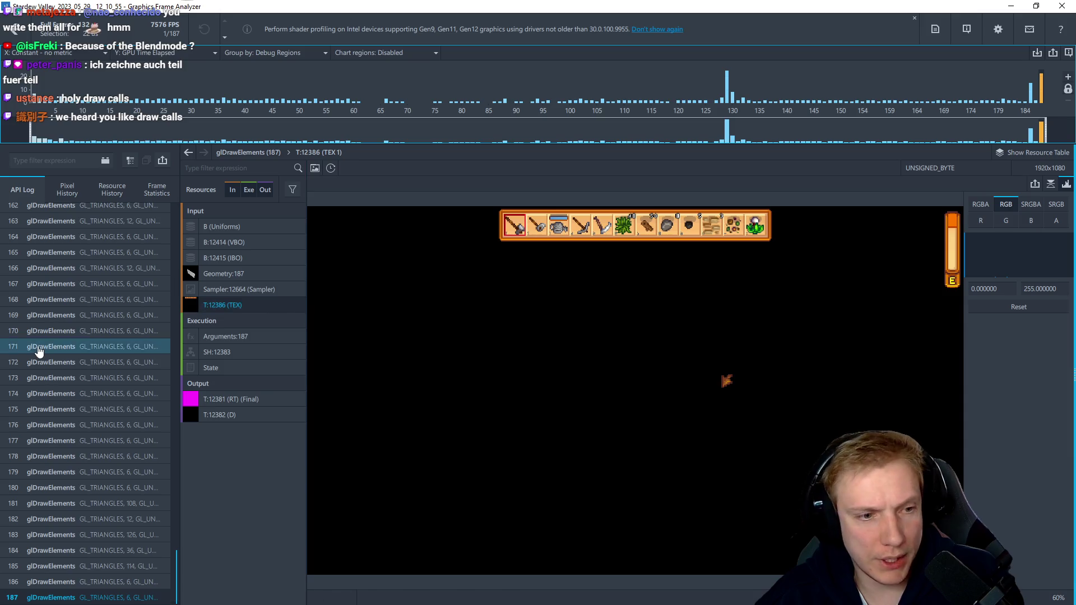
View the tile atlases of draw calls 57 and 60 and the rendered frame, then step down toward call 79
{"action": "scroll", "coordinate": [97, 428], "scroll_direction": "up", "scroll_amount": 20}
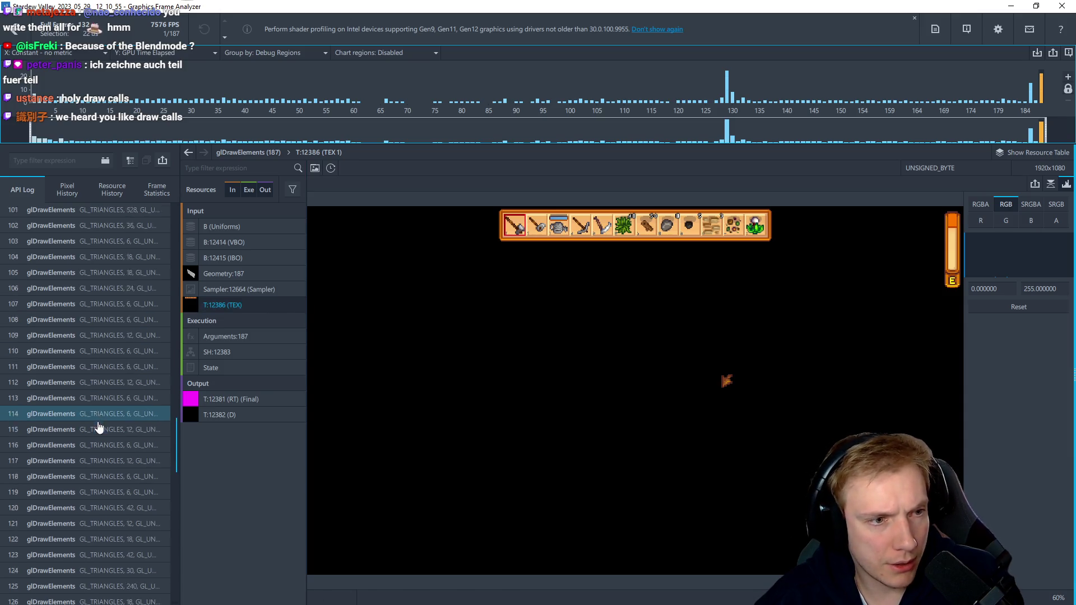
{"action": "scroll", "coordinate": [97, 421], "scroll_direction": "up", "scroll_amount": 8}
{"action": "left_click", "coordinate": [81, 306]}
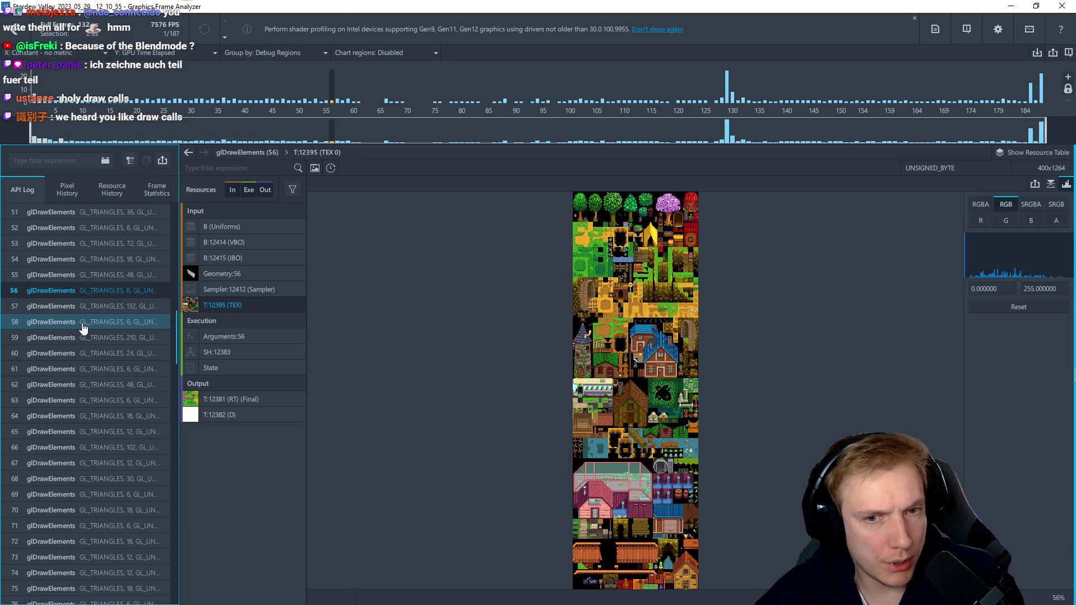
{"action": "left_click", "coordinate": [96, 353]}
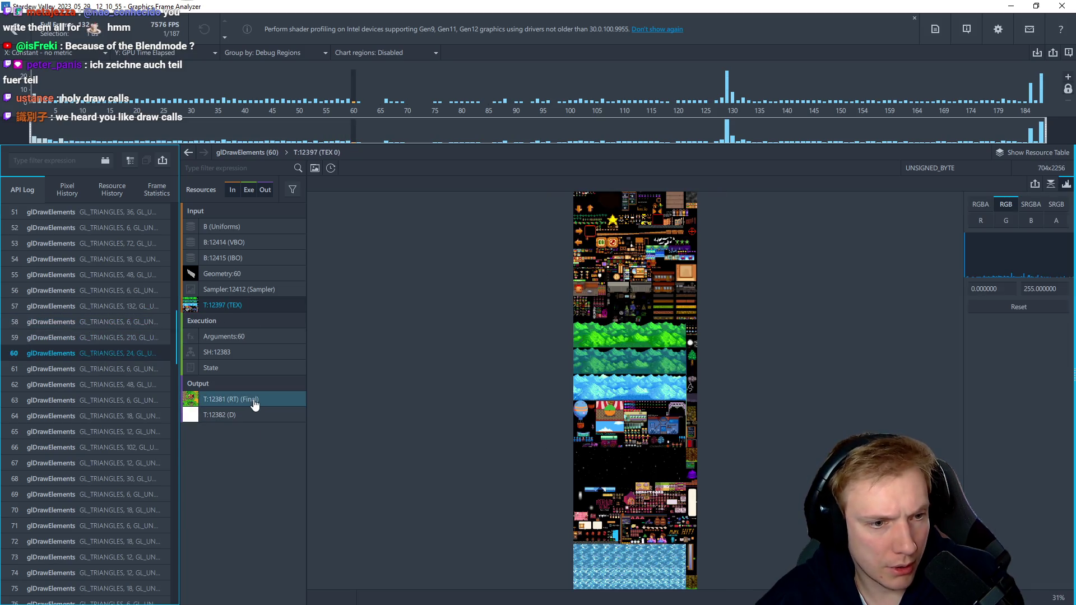
{"action": "left_click", "coordinate": [254, 401]}
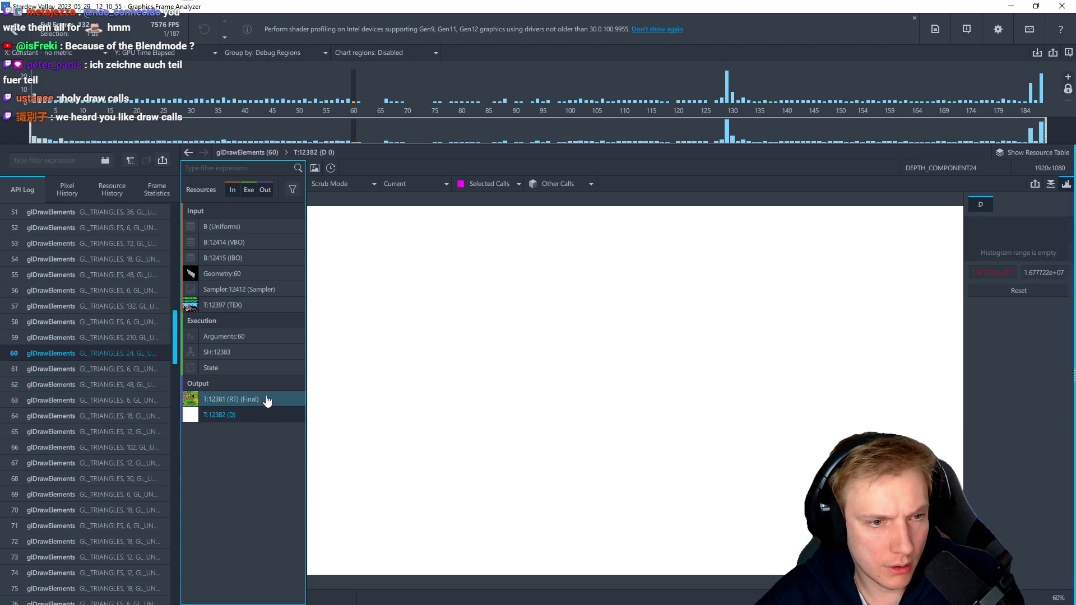
{"action": "left_click", "coordinate": [264, 401]}
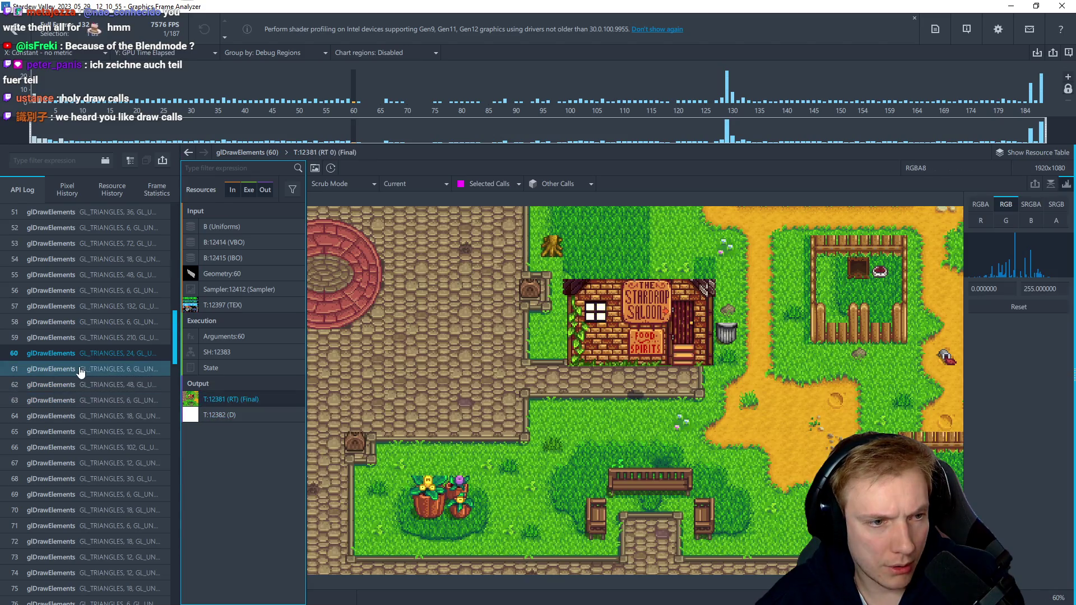
{"action": "key", "text": "Down"}
{"action": "key", "text": "Down"}
{"action": "key", "text": "Down"}
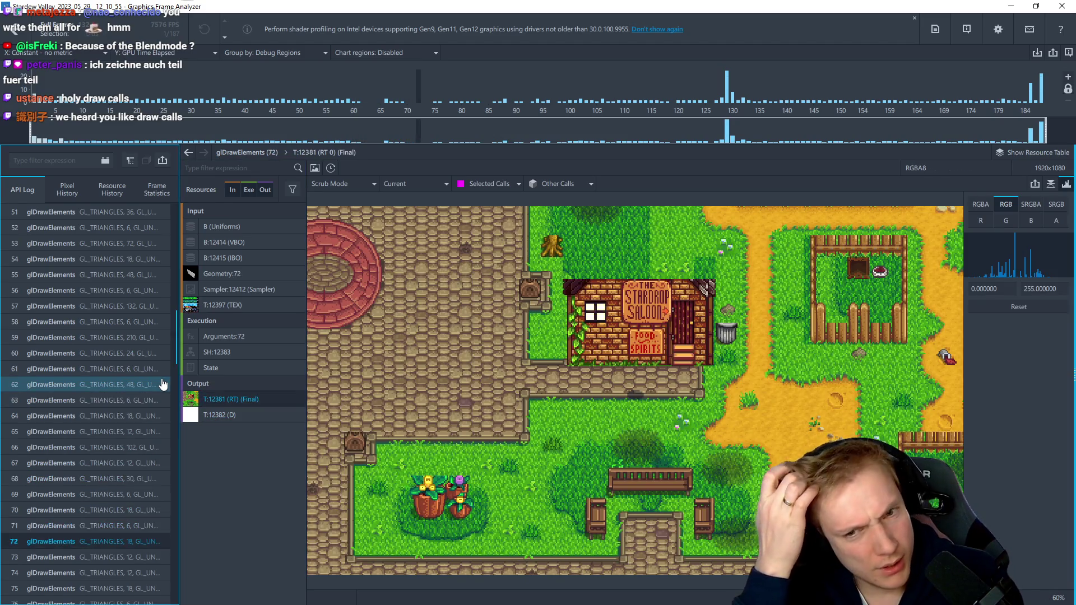
{"action": "key", "text": "Down"}
{"action": "key", "text": "Down"}
{"action": "key", "text": "Down"}
{"action": "key", "text": "Down"}
{"action": "key", "text": "Down"}
{"action": "key", "text": "Down"}
{"action": "key", "text": "Down"}
{"action": "key", "text": "Down"}
{"action": "key", "text": "Down"}
{"action": "key", "text": "Down"}
{"action": "key", "text": "Down"}
{"action": "key", "text": "Down"}
{"action": "key", "text": "Down"}
{"action": "key", "text": "Down"}
{"action": "key", "text": "Down"}
{"action": "key", "text": "Down"}
{"action": "key", "text": "Down"}
{"action": "key", "text": "Down"}
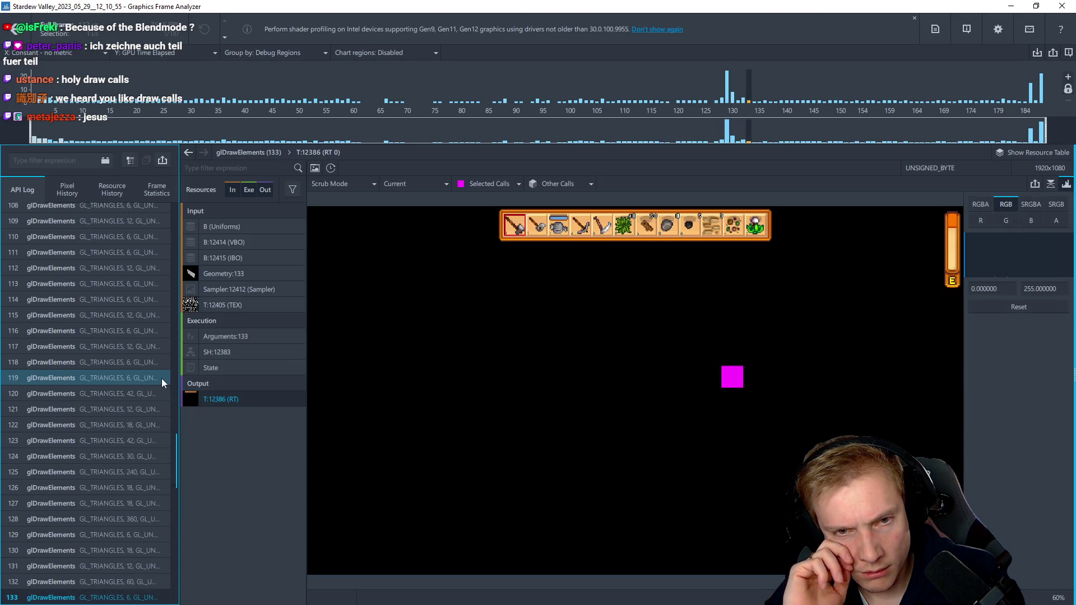
Step back and forth between draw calls 126 and 130, stopping on call 129, which covers the whole frame
{"action": "key", "text": "Up"}
{"action": "key", "text": "Up"}
{"action": "key", "text": "Up"}
{"action": "key", "text": "Down"}
{"action": "key", "text": "Up"}
{"action": "key", "text": "Down"}
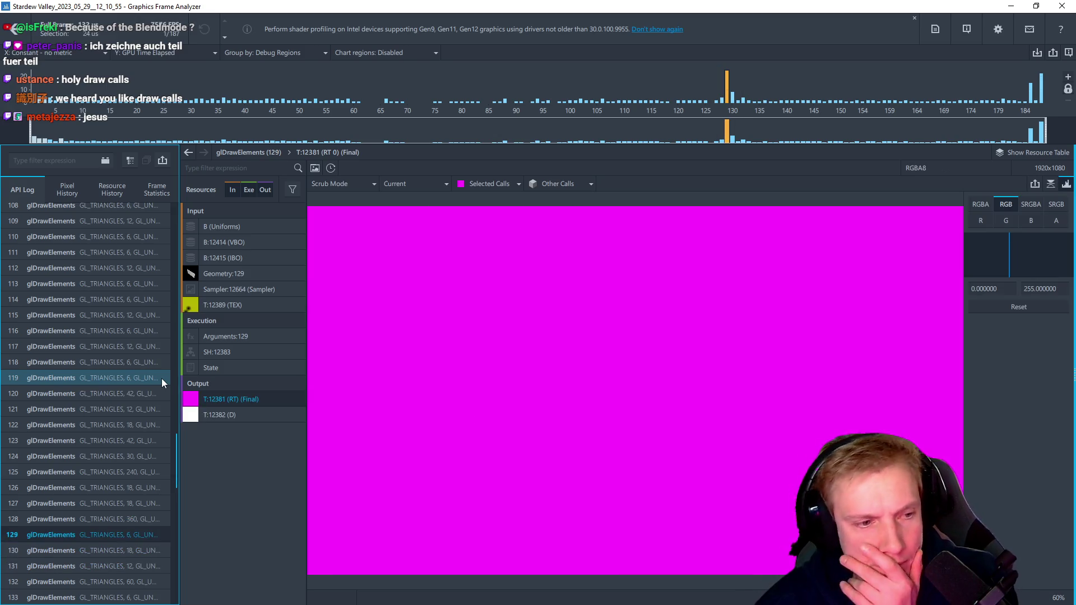
{"action": "key", "text": "Up"}
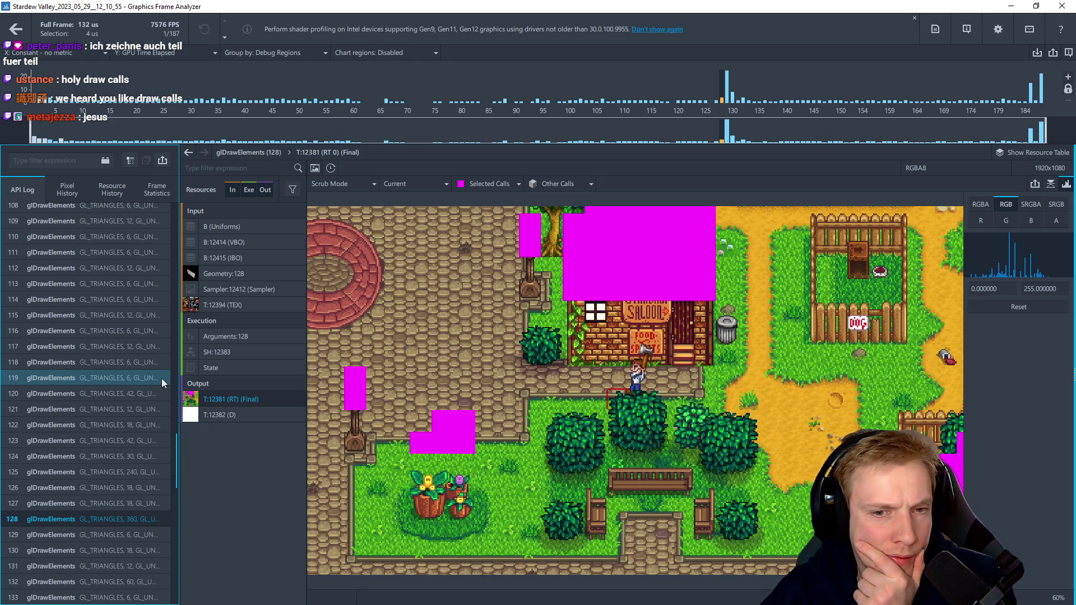
{"action": "key", "text": "Up"}
{"action": "key", "text": "Up"}
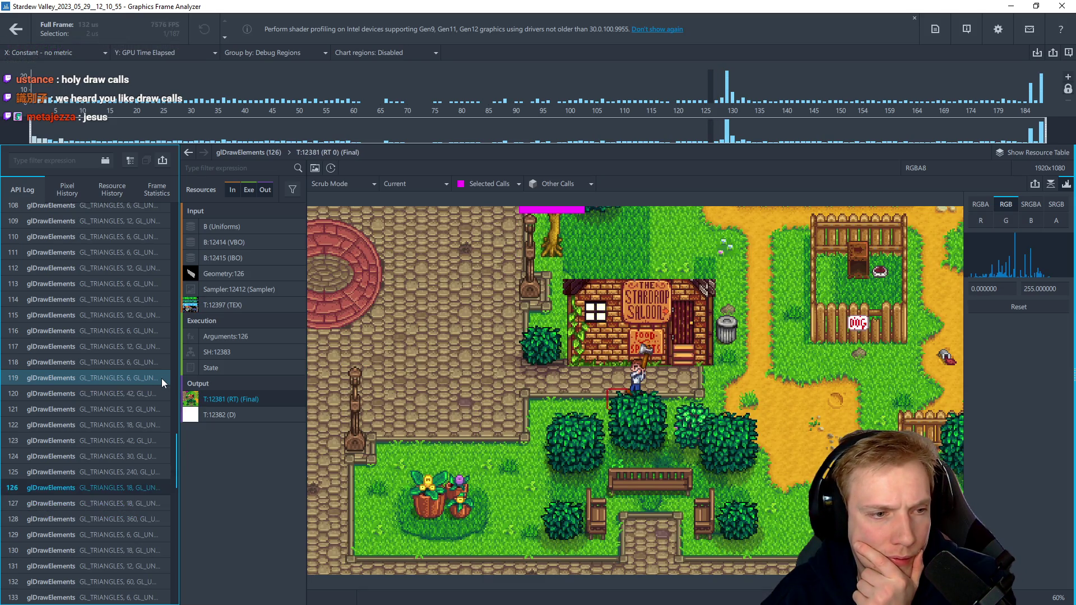
{"action": "key", "text": "Up"}
{"action": "key", "text": "Down"}
{"action": "key", "text": "Down"}
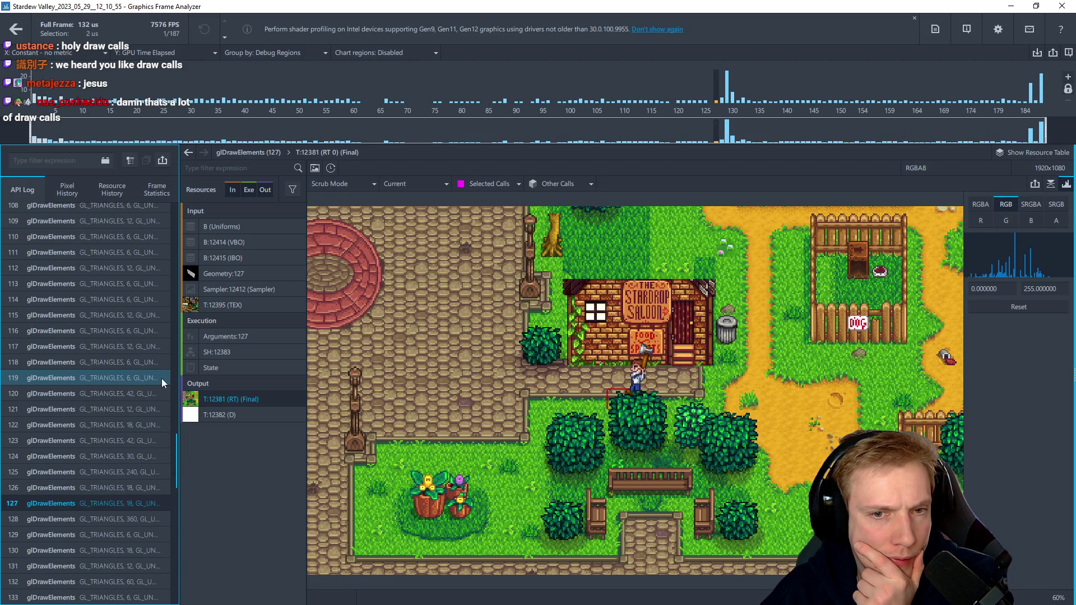
{"action": "key", "text": "Down"}
{"action": "key", "text": "Down"}
{"action": "key", "text": "Down"}
{"action": "key", "text": "Up"}
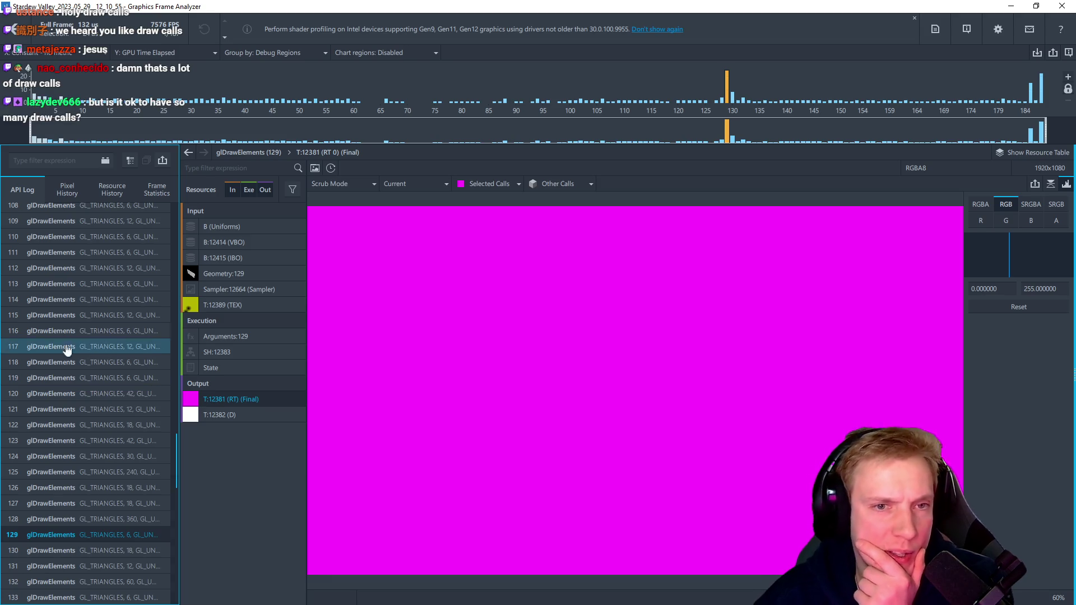
{"action": "left_click", "coordinate": [518, 185]}
Show selected calls in Original colours, compare calls 128 and 129's darkening, then open light-map texture T:12389
{"action": "left_click", "coordinate": [489, 198]}
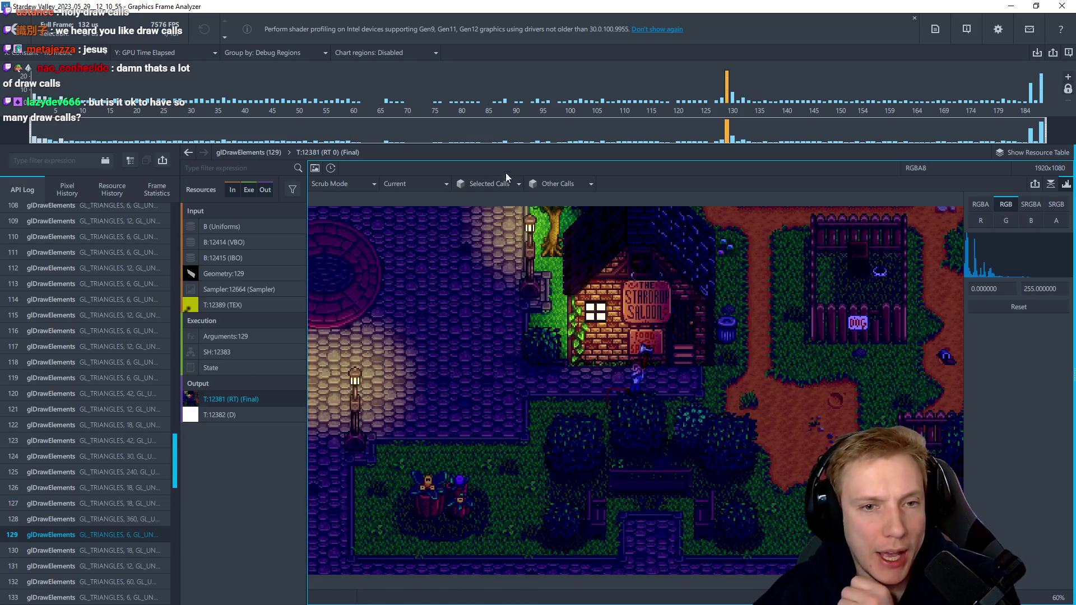
{"action": "left_click", "coordinate": [88, 525]}
{"action": "left_click", "coordinate": [90, 535]}
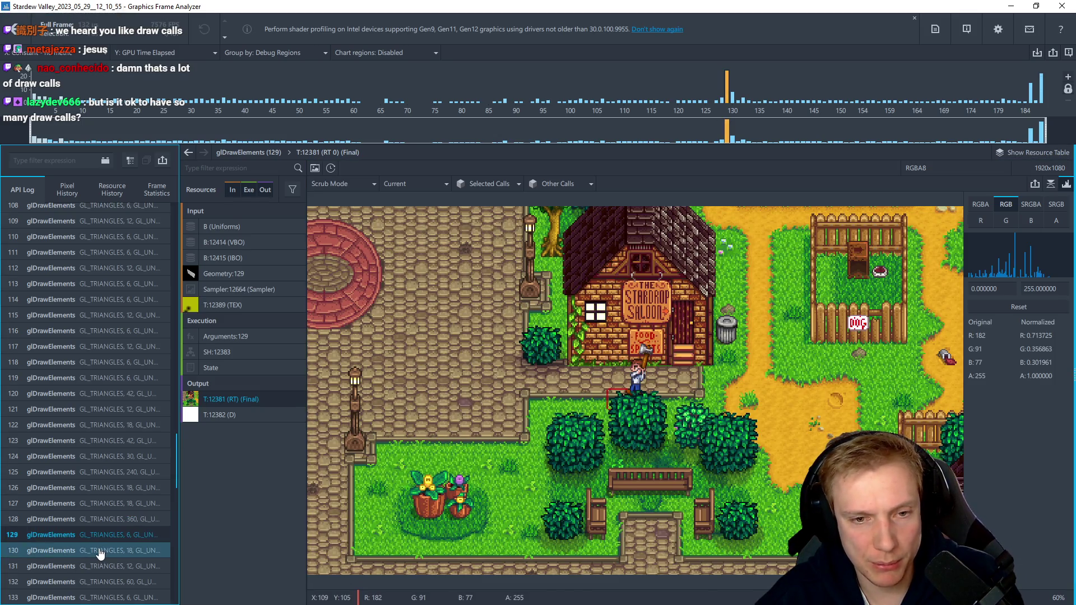
{"action": "key", "text": "Up"}
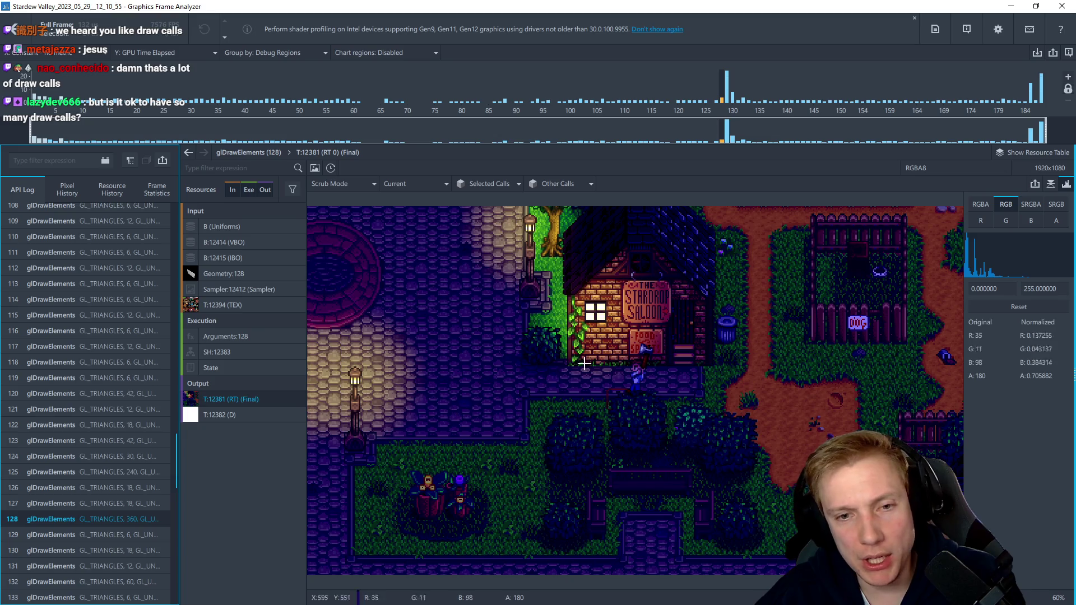
{"action": "scroll", "coordinate": [612, 340], "scroll_direction": "up", "scroll_amount": 3}
{"action": "scroll", "coordinate": [612, 340], "scroll_direction": "up", "scroll_amount": 2}
{"action": "key", "text": "Down"}
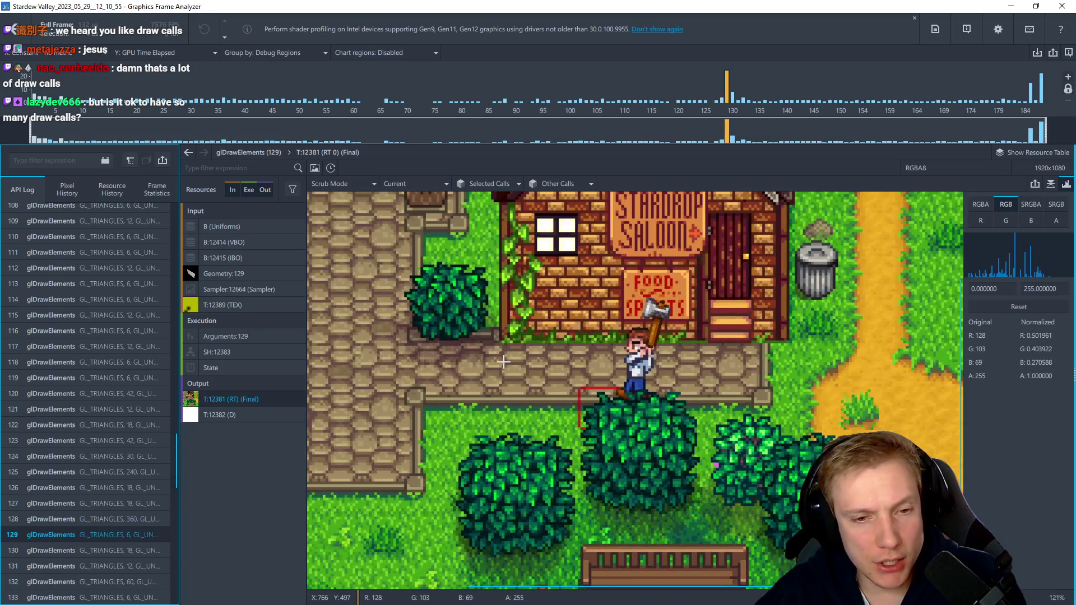
{"action": "scroll", "coordinate": [449, 351], "scroll_direction": "down", "scroll_amount": 5}
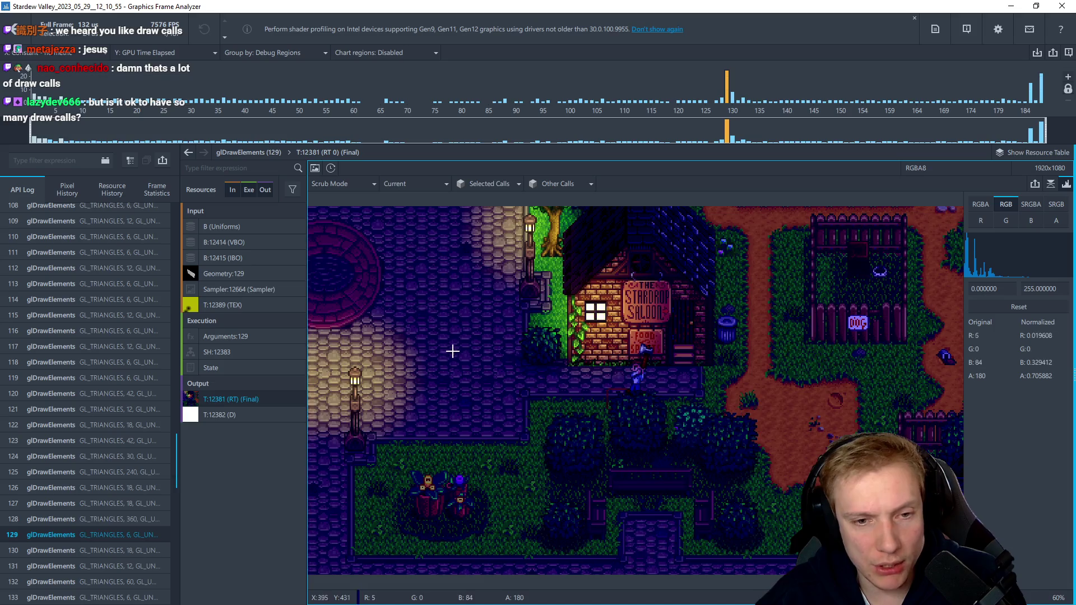
{"action": "scroll", "coordinate": [550, 374], "scroll_direction": "up", "scroll_amount": 5}
{"action": "scroll", "coordinate": [452, 373], "scroll_direction": "down", "scroll_amount": 1}
{"action": "scroll", "coordinate": [529, 361], "scroll_direction": "up", "scroll_amount": 3}
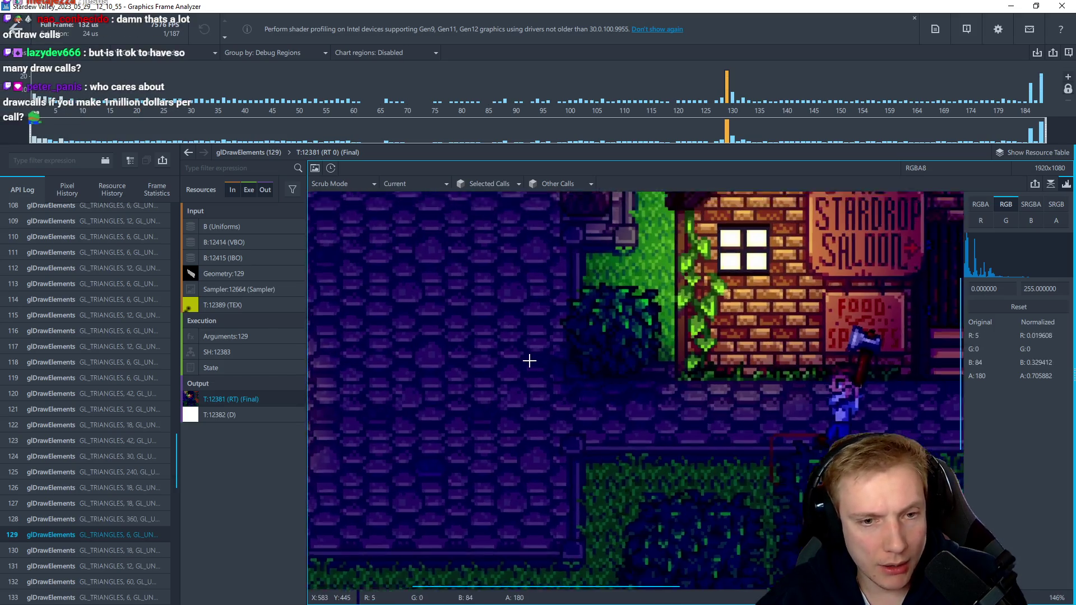
{"action": "left_click", "coordinate": [264, 313]}
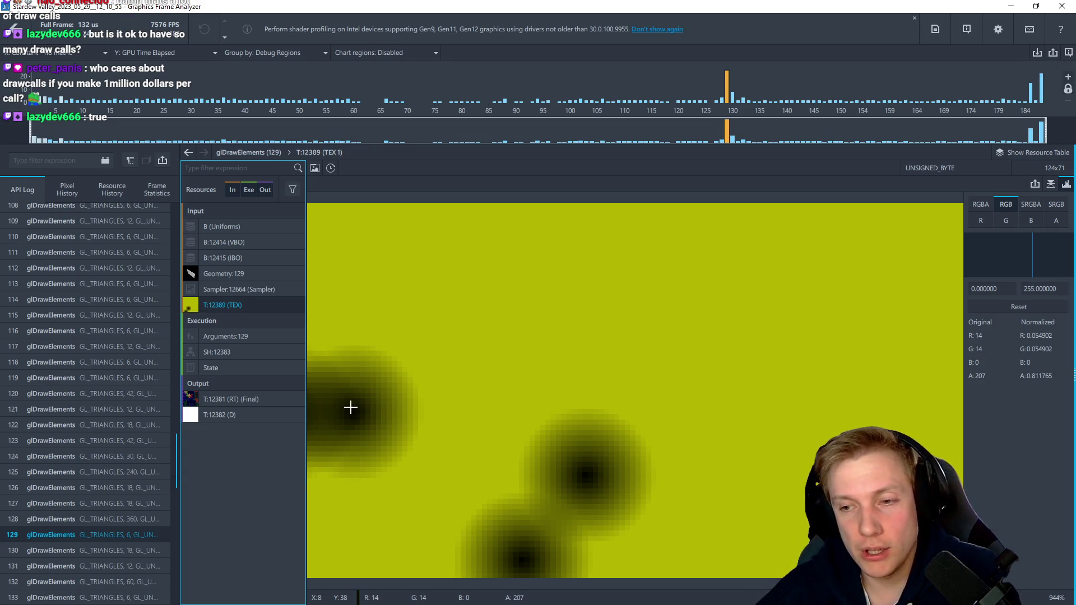
Alternate between light-map T:12389 and final target T:12381, flipping the light map vertically before returning to the frame
{"action": "left_click", "coordinate": [269, 398]}
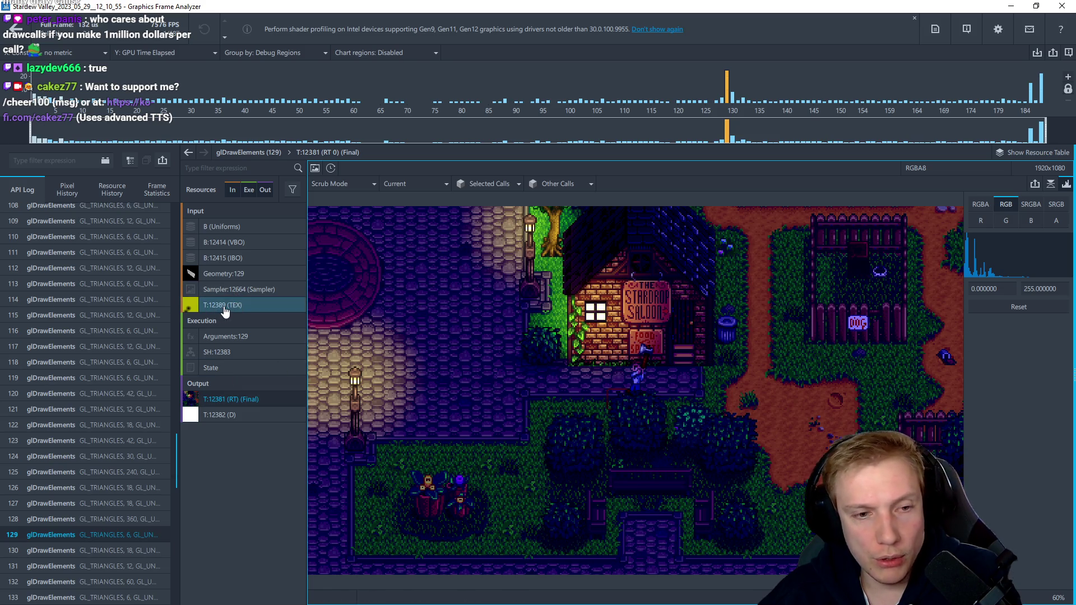
{"action": "left_click", "coordinate": [256, 305]}
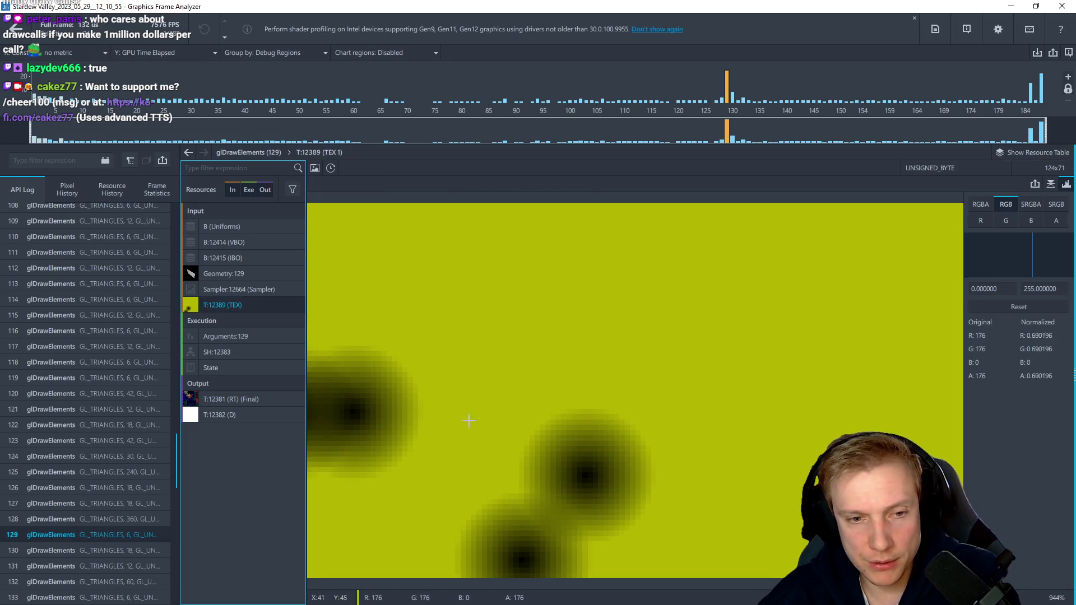
{"action": "left_click", "coordinate": [269, 402]}
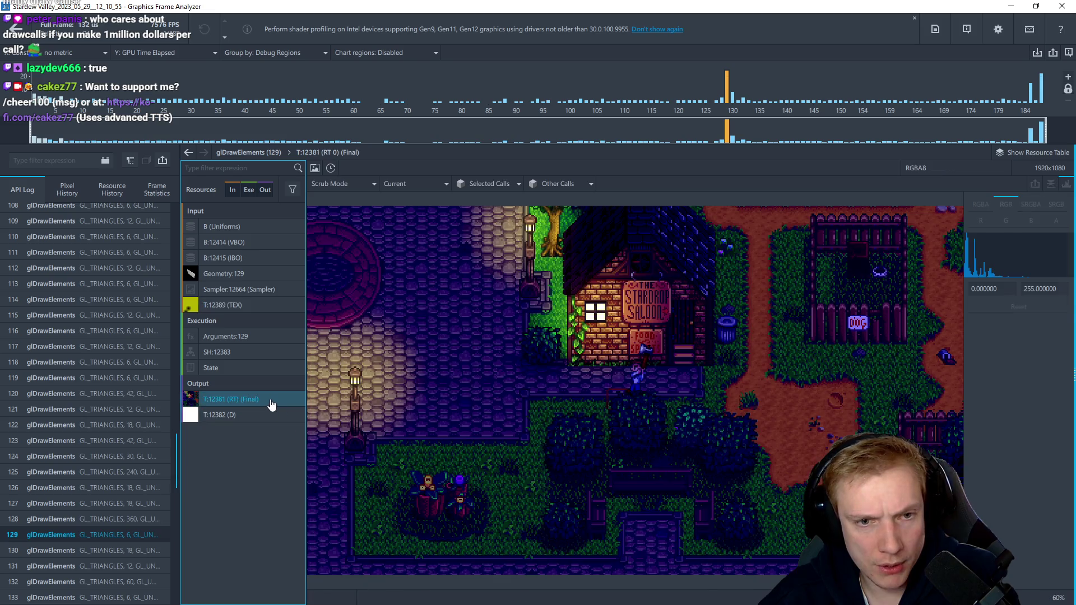
{"action": "left_click", "coordinate": [235, 306]}
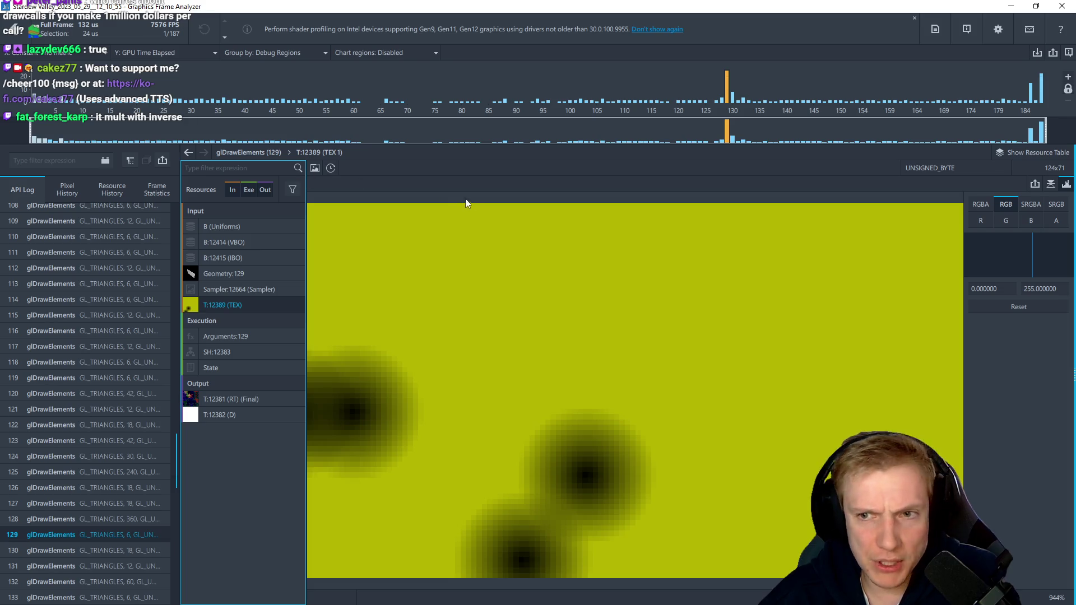
{"action": "left_click", "coordinate": [1051, 184]}
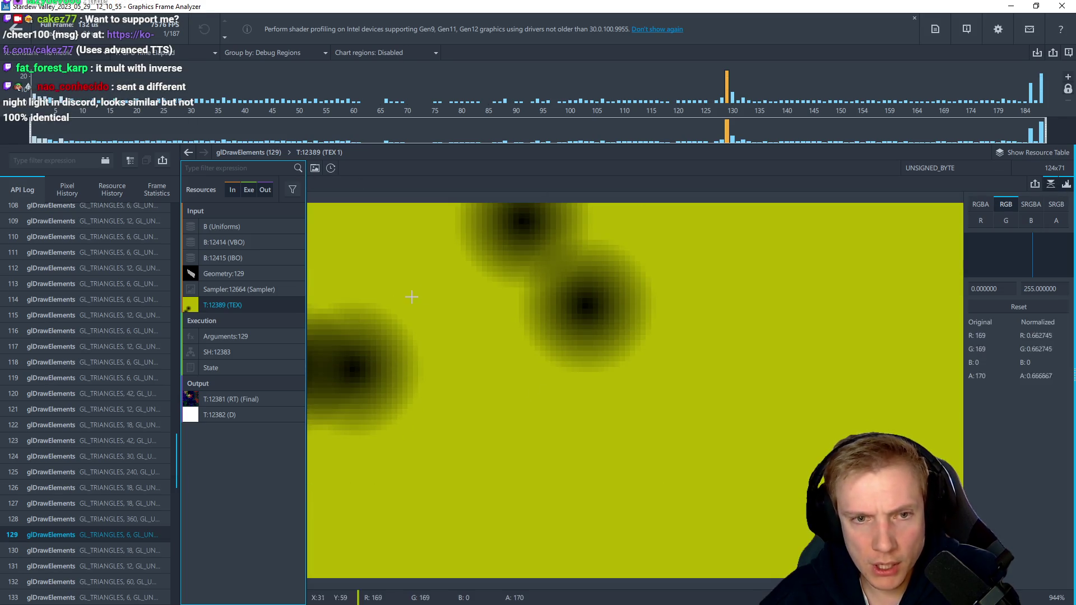
{"action": "left_click", "coordinate": [227, 399]}
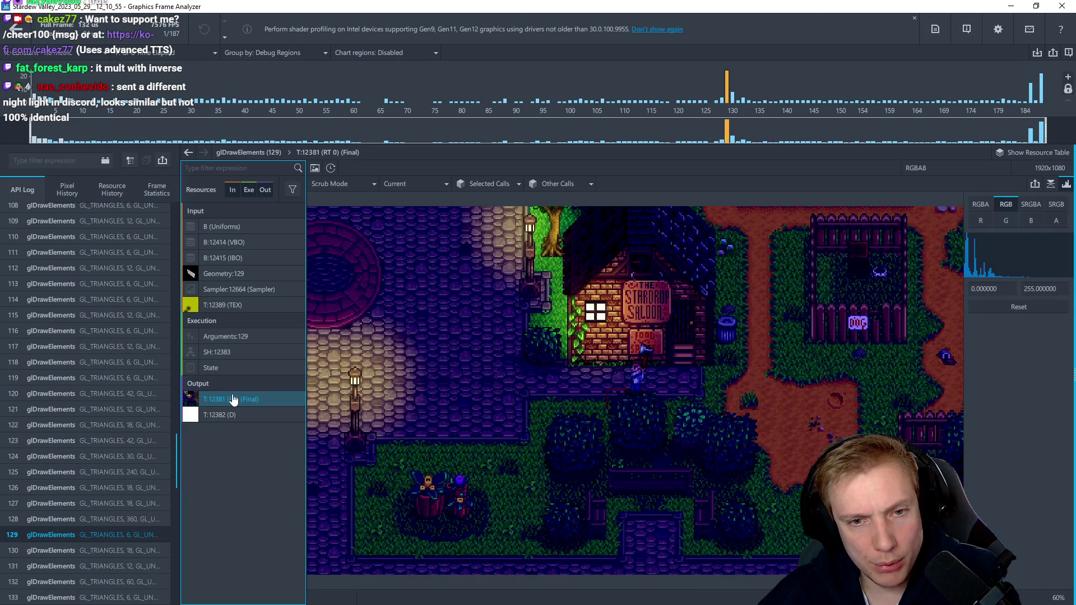
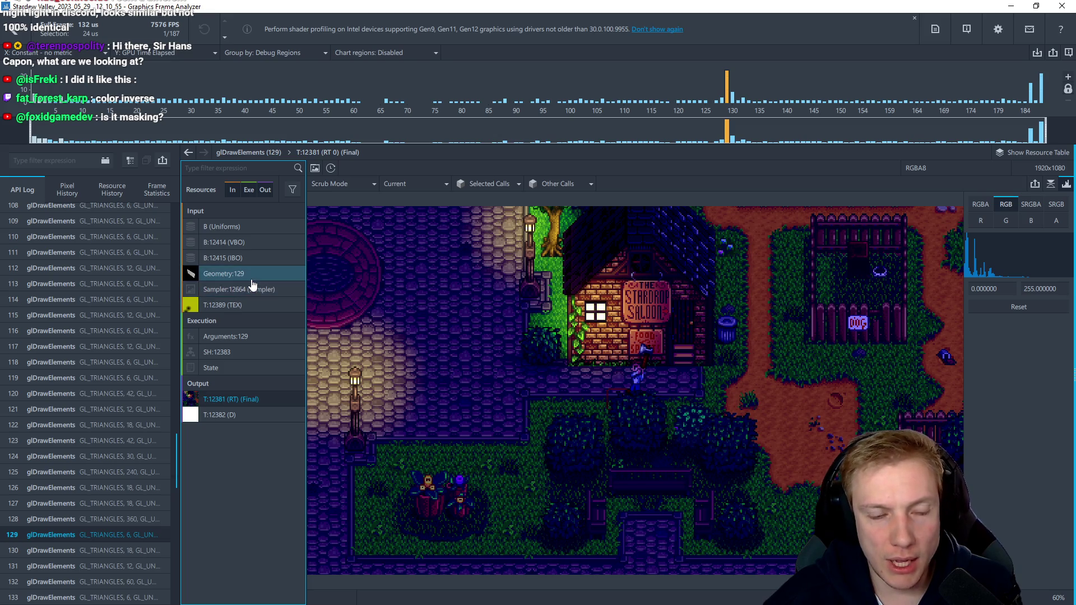
Inspect the draw call's sampler settings, arguments, vertex shader and yellow input texture, then return to the final frame
{"action": "left_click", "coordinate": [224, 289]}
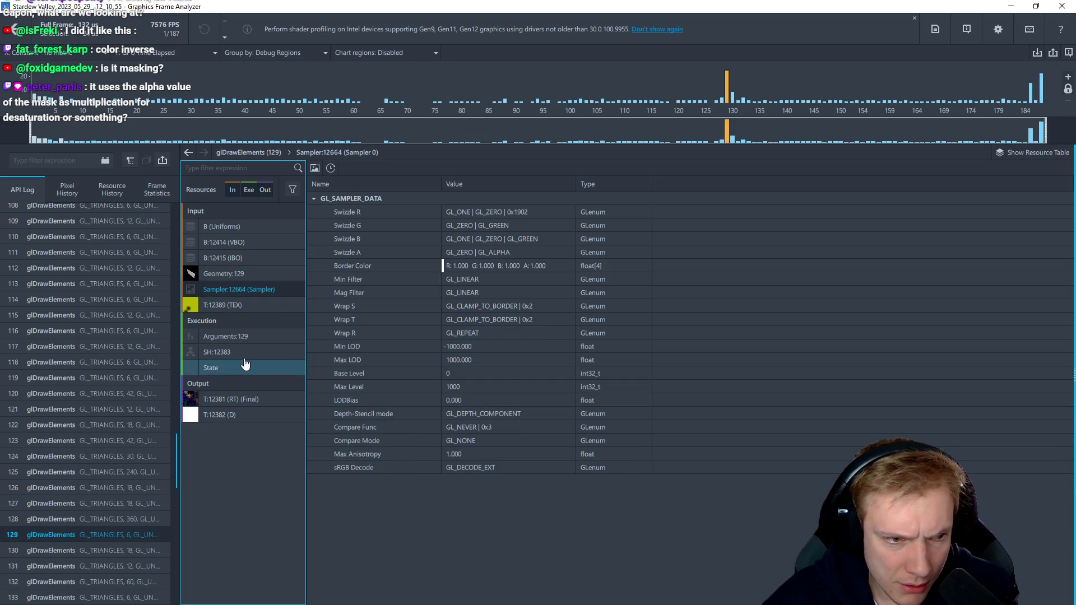
{"action": "left_click", "coordinate": [267, 404]}
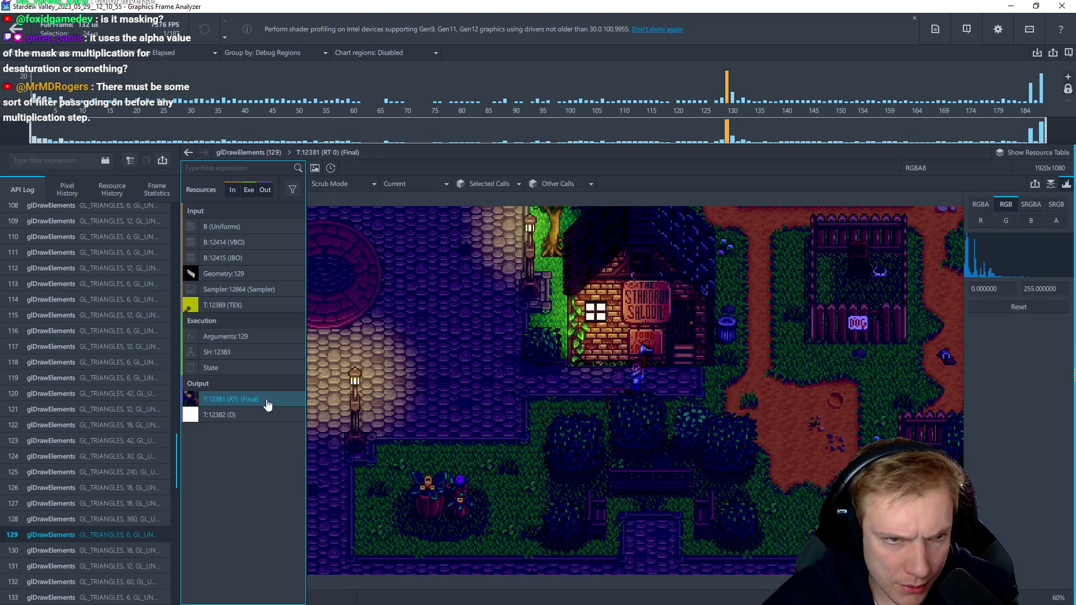
{"action": "left_click", "coordinate": [256, 339]}
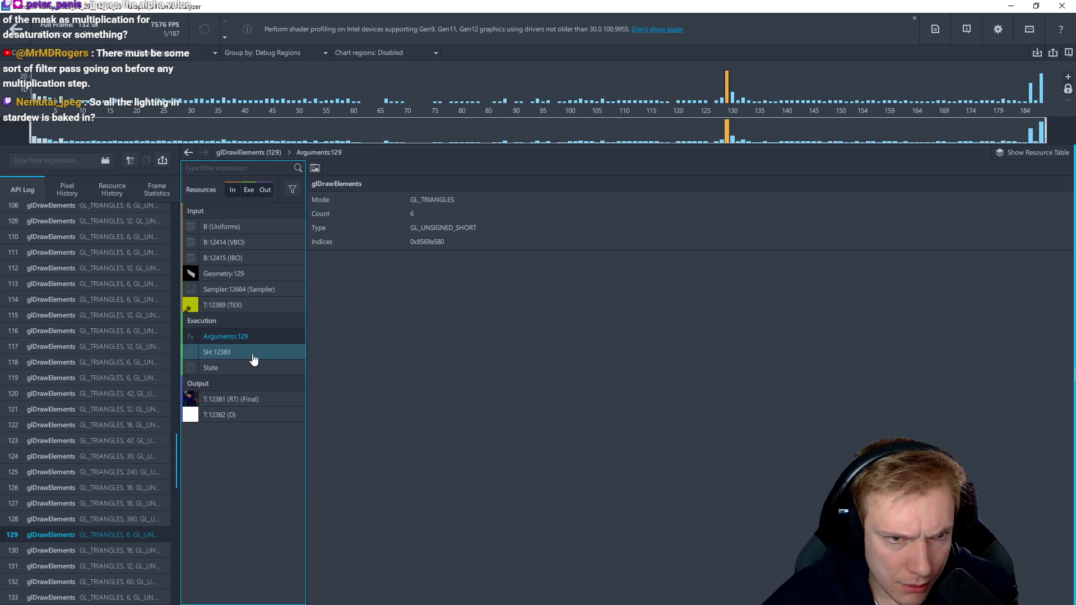
{"action": "left_click", "coordinate": [253, 357]}
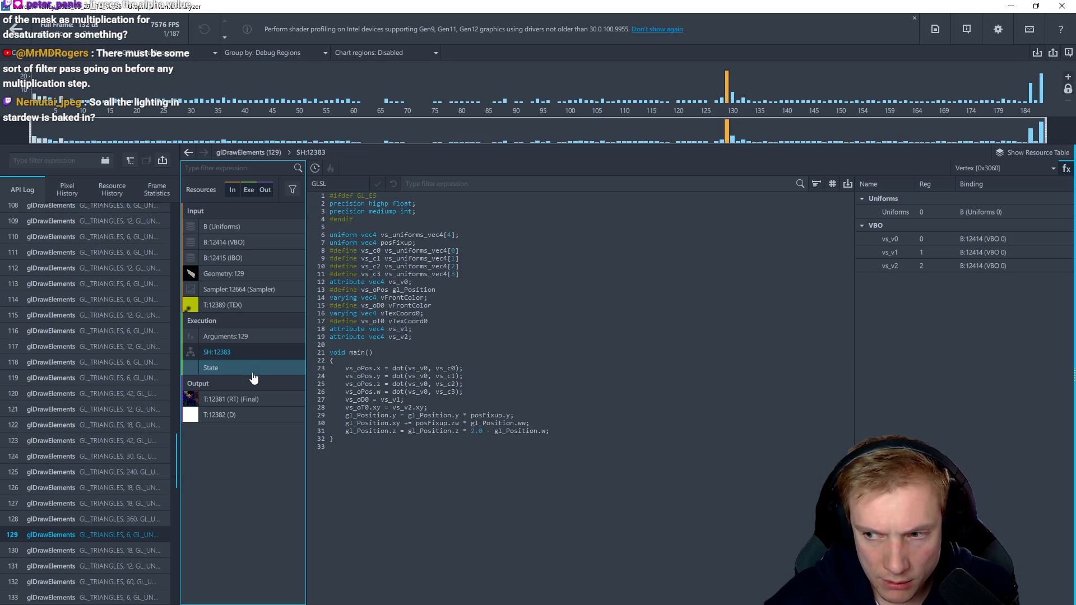
{"action": "left_click", "coordinate": [257, 306]}
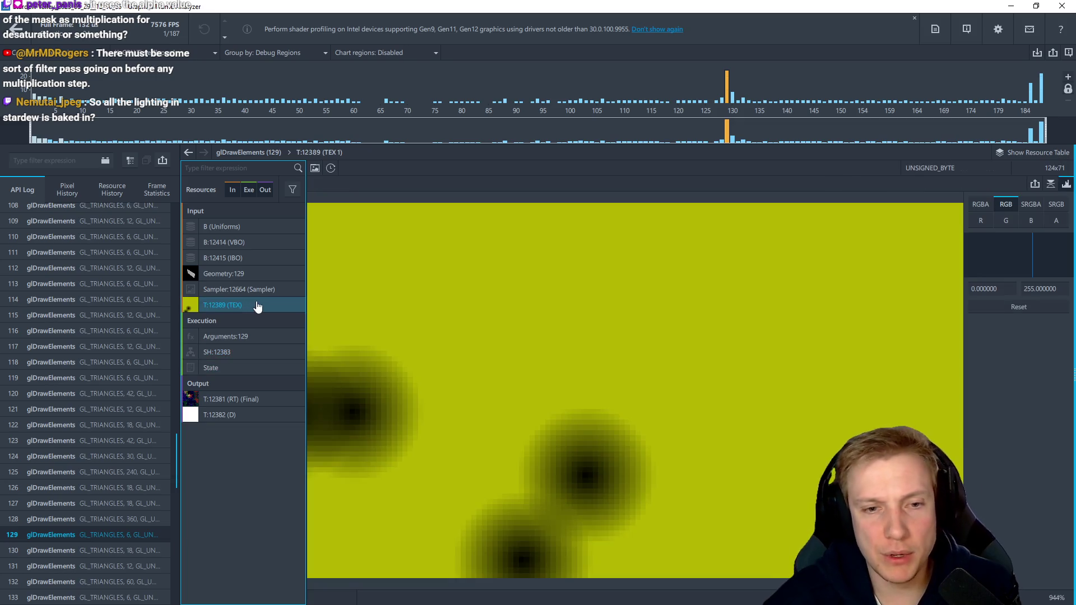
{"action": "left_click", "coordinate": [242, 400]}
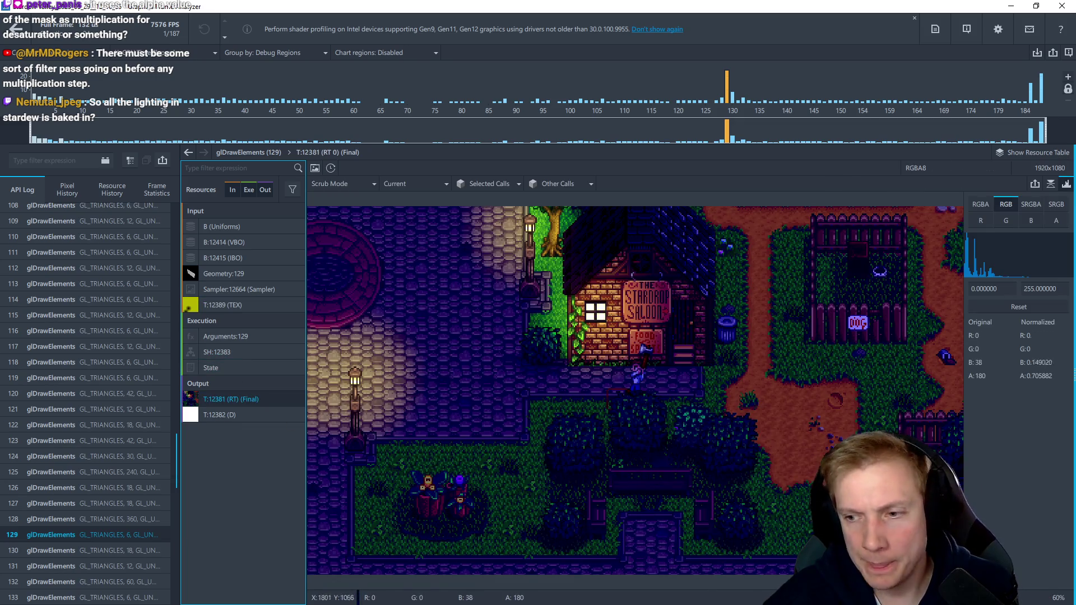
Open the CakezFramework repository's 410-commit history on GitHub and load the next page of older commits
{"action": "key", "text": "alt+Tab"}
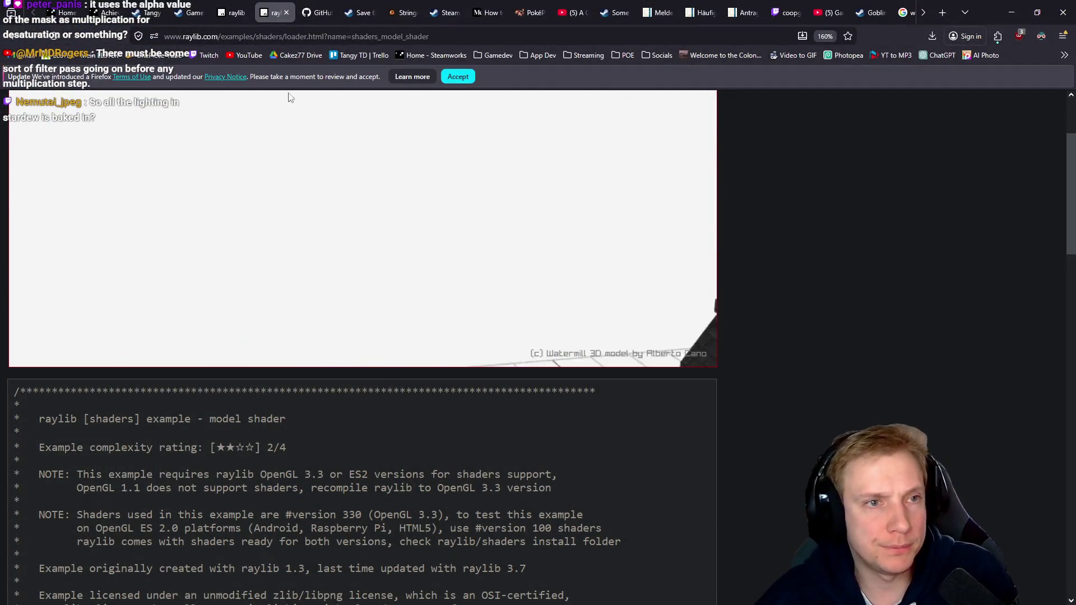
{"action": "left_click", "coordinate": [318, 13]}
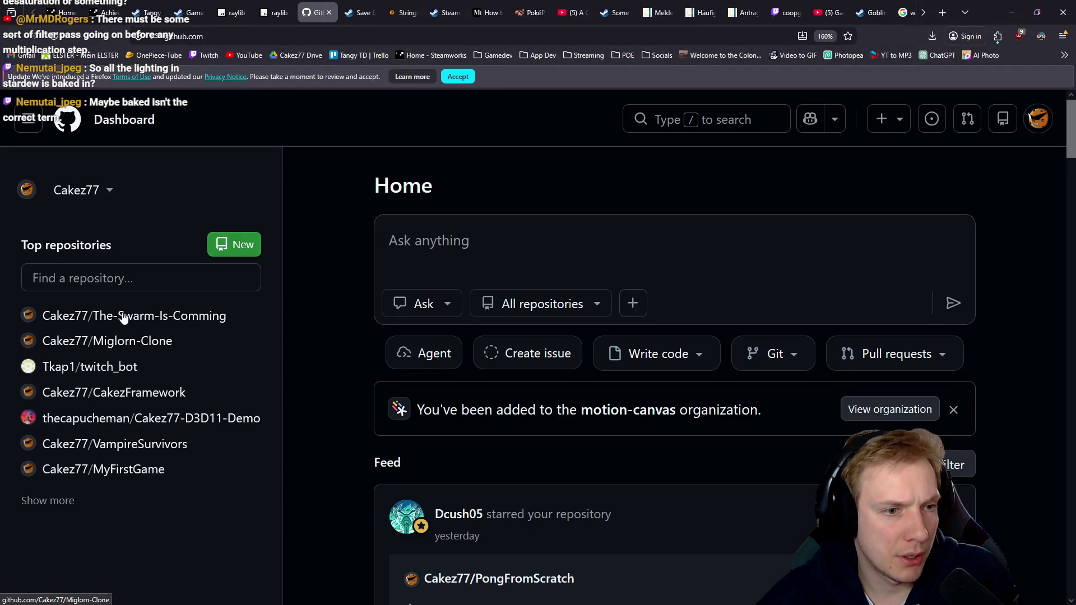
{"action": "left_click", "coordinate": [124, 398]}
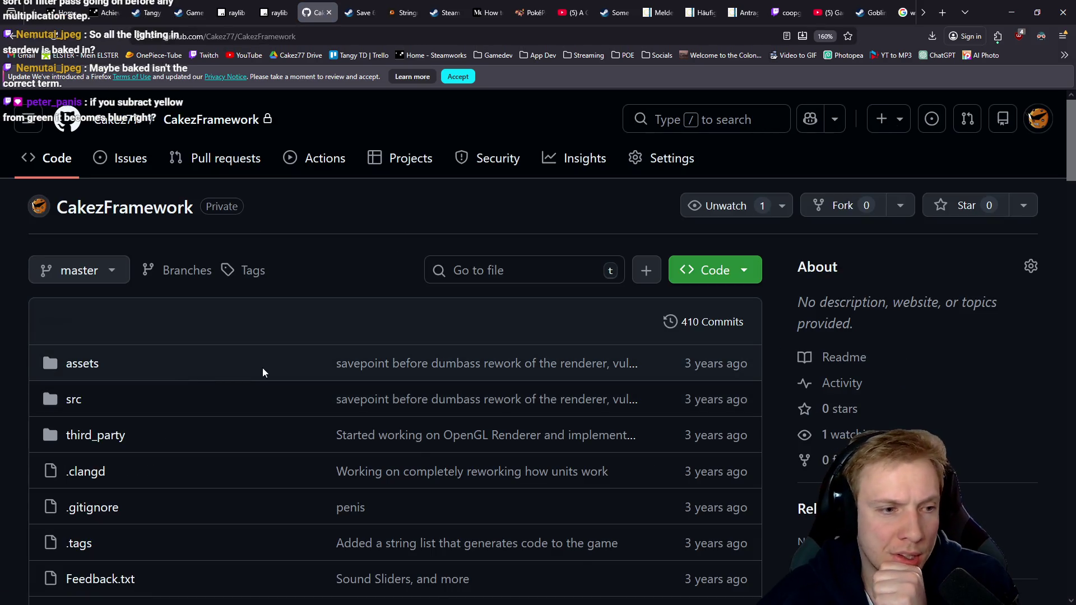
{"action": "scroll", "coordinate": [203, 378], "scroll_direction": "down", "scroll_amount": 3}
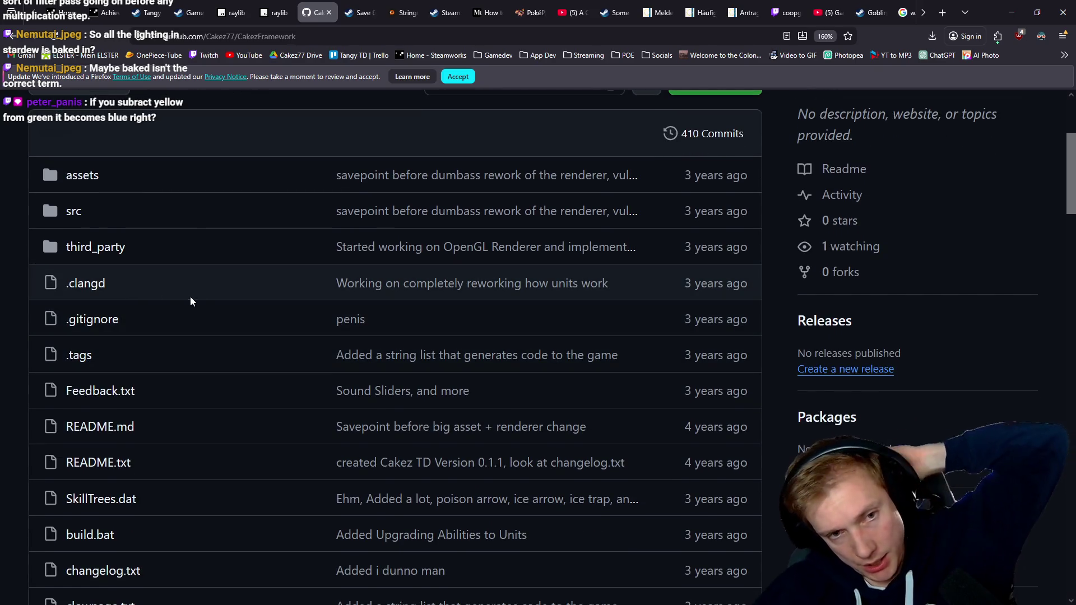
{"action": "scroll", "coordinate": [190, 301], "scroll_direction": "up", "scroll_amount": 2}
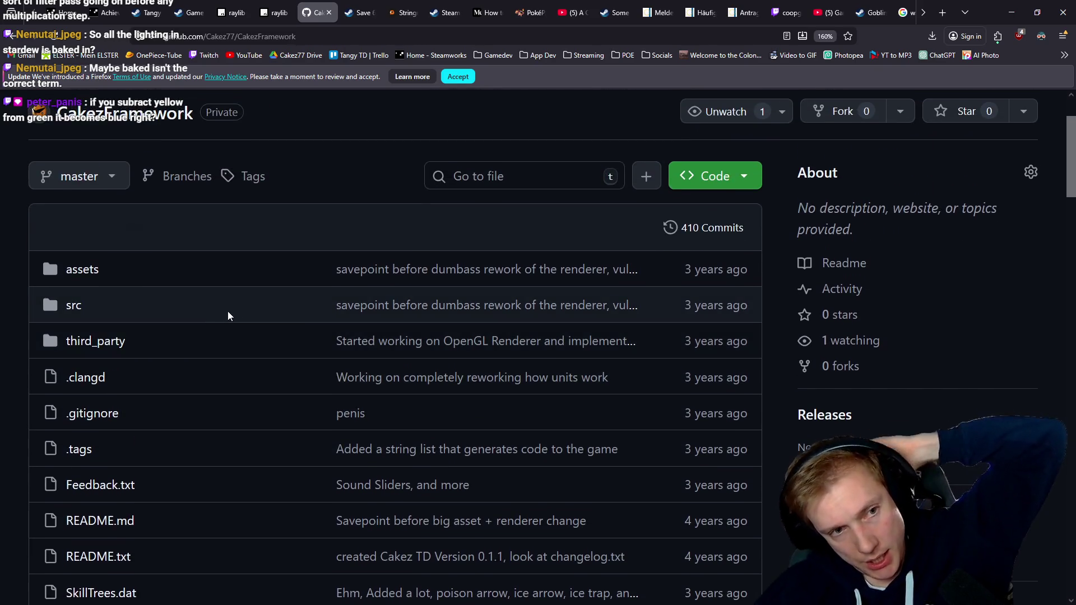
{"action": "left_click", "coordinate": [707, 232]}
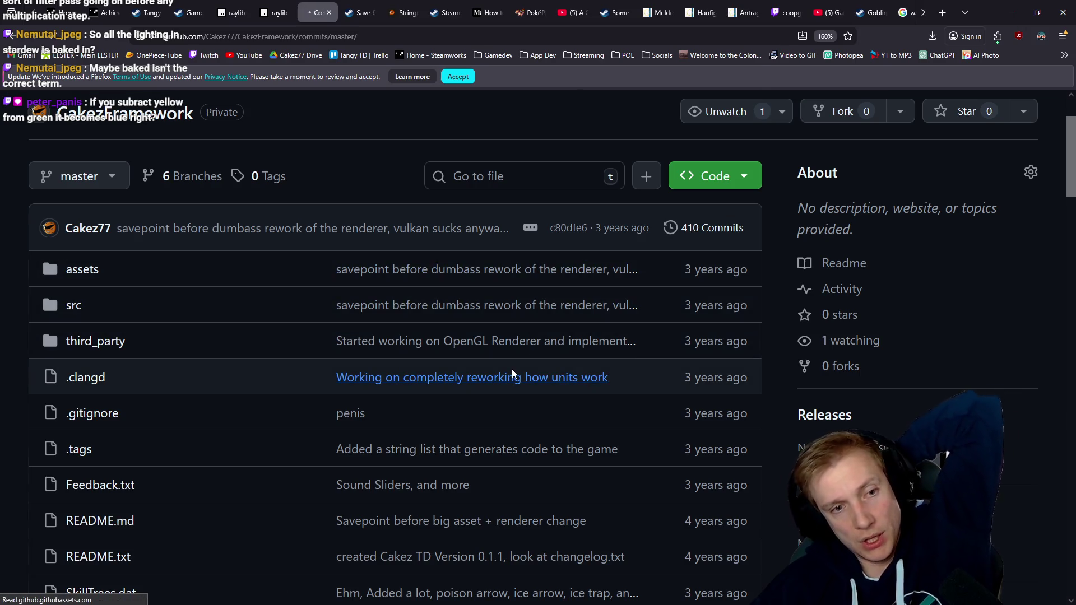
{"action": "scroll", "coordinate": [465, 387], "scroll_direction": "down", "scroll_amount": 20}
{"action": "scroll", "coordinate": [468, 381], "scroll_direction": "down", "scroll_amount": 20}
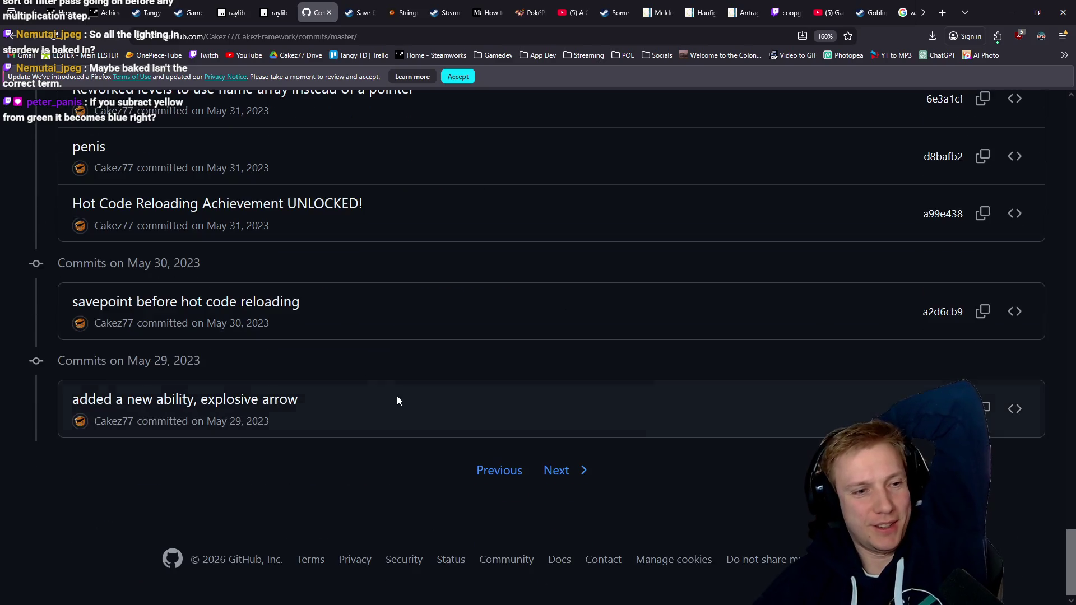
{"action": "left_click", "coordinate": [561, 472]}
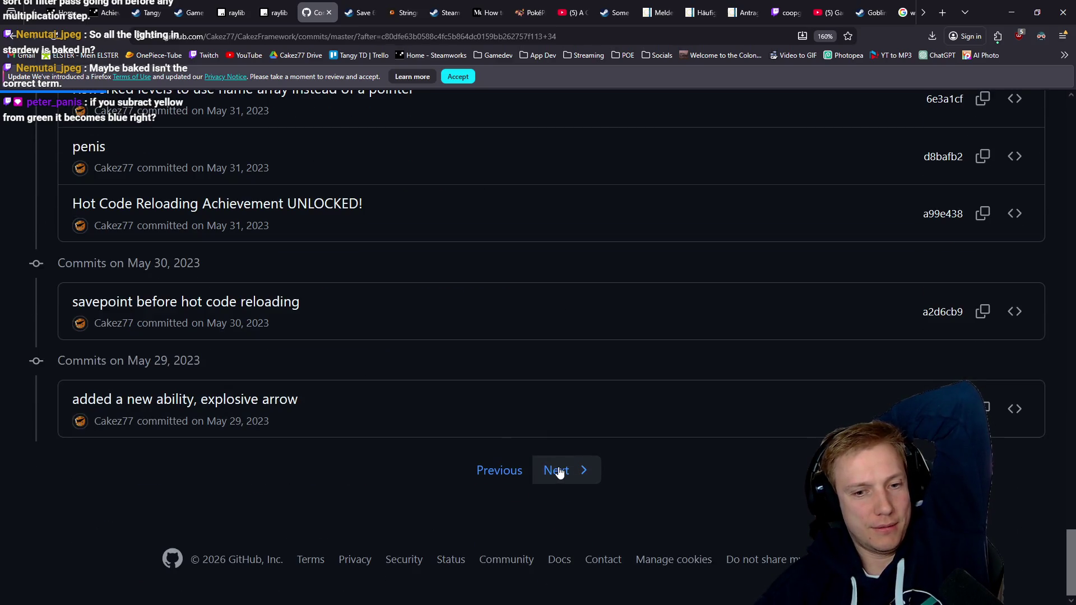
Page back through two more pages of older CakezFramework commits
{"action": "middle_click", "coordinate": [620, 290]}
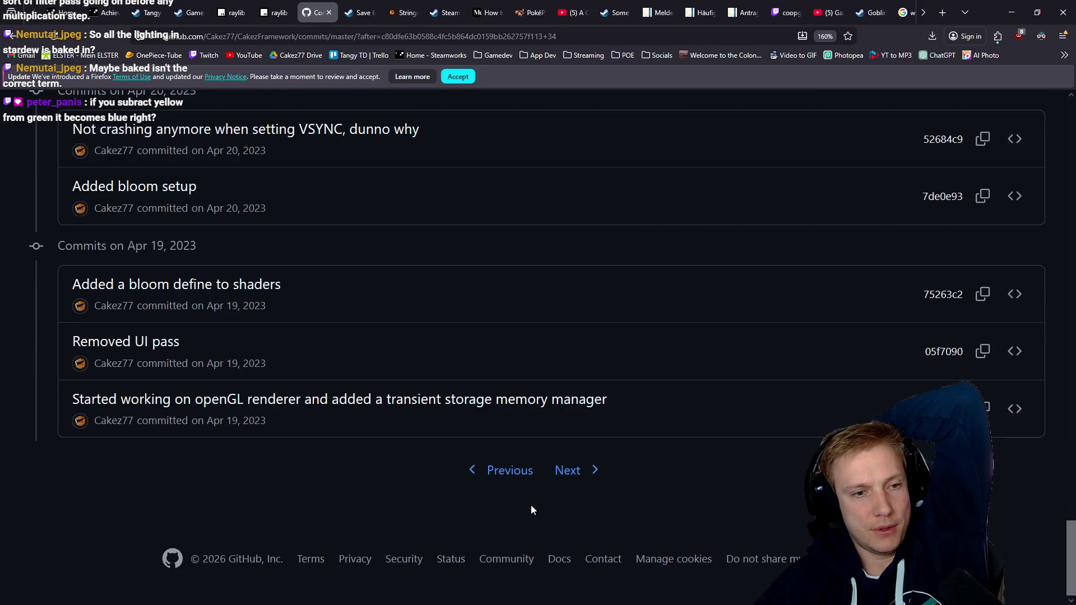
{"action": "left_click", "coordinate": [585, 474]}
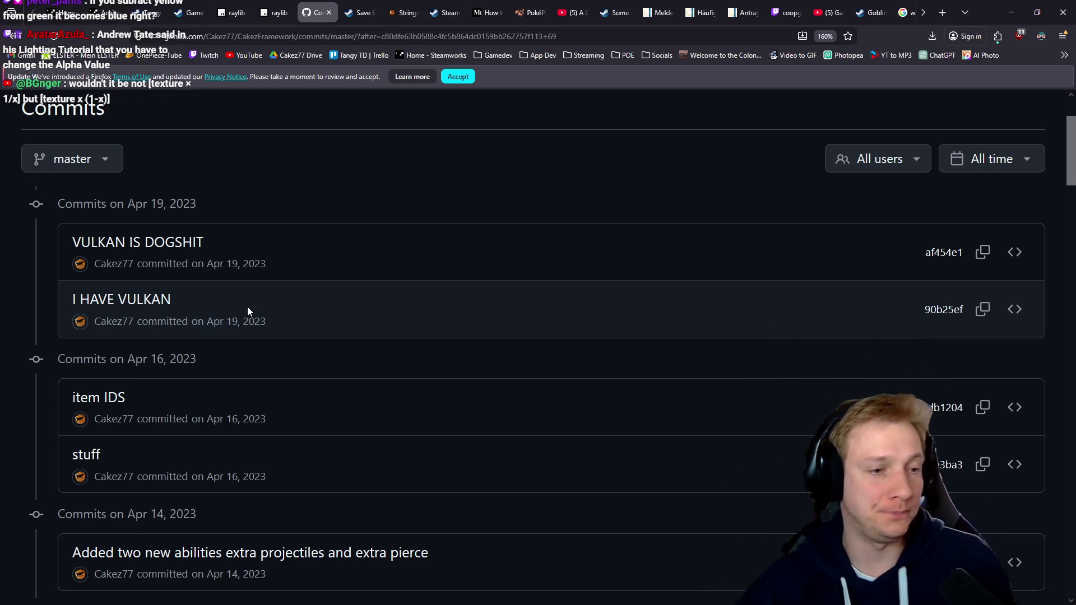
{"action": "scroll", "coordinate": [371, 371], "scroll_direction": "down", "scroll_amount": 10}
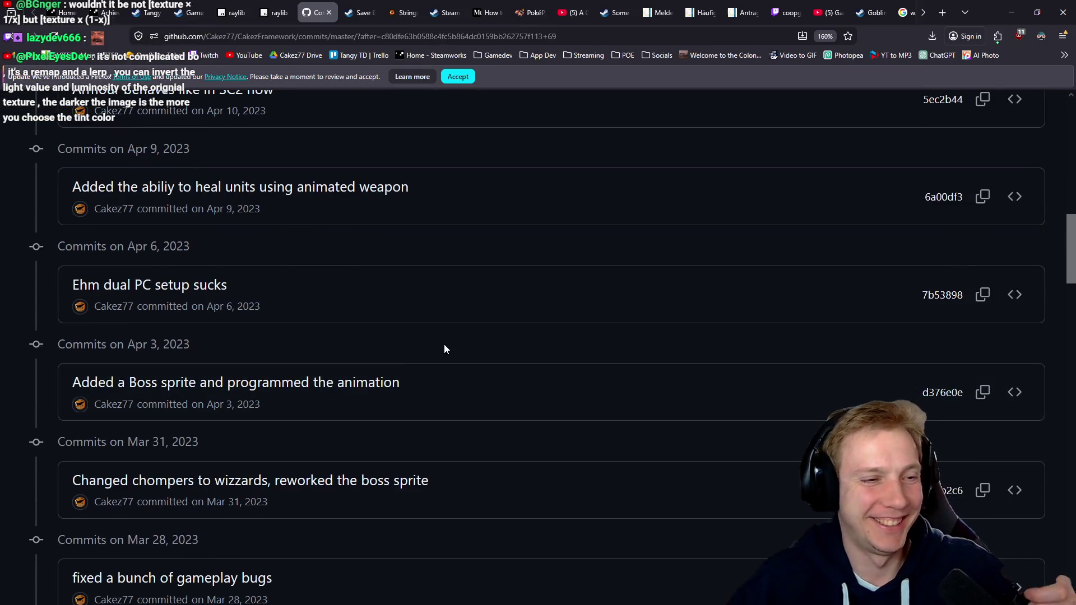
{"action": "scroll", "coordinate": [444, 346], "scroll_direction": "down", "scroll_amount": 20}
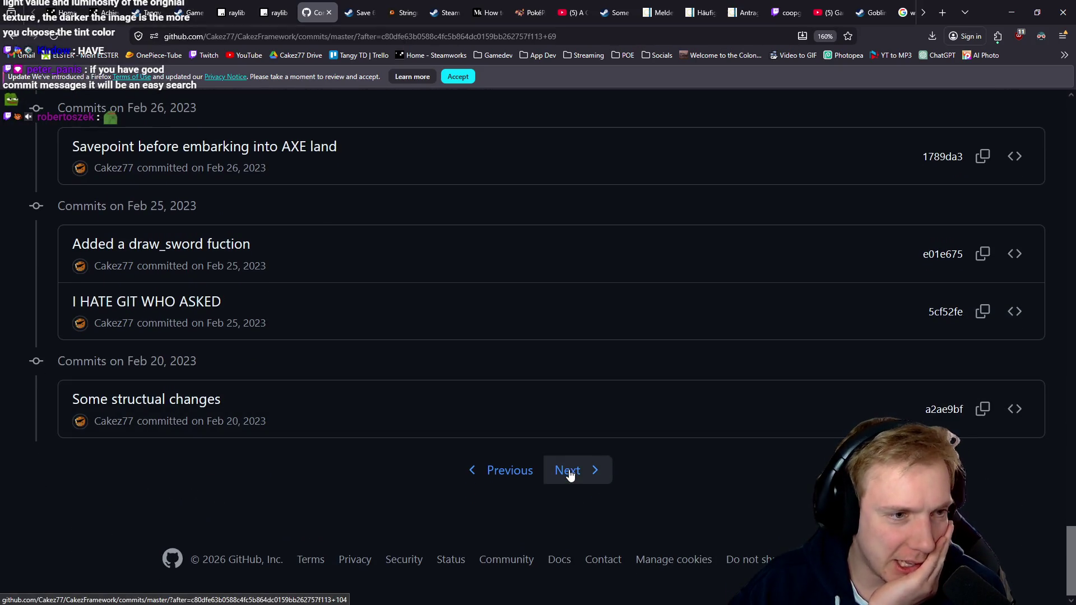
{"action": "left_click", "coordinate": [569, 474]}
{"action": "scroll", "coordinate": [577, 431], "scroll_direction": "down", "scroll_amount": 5}
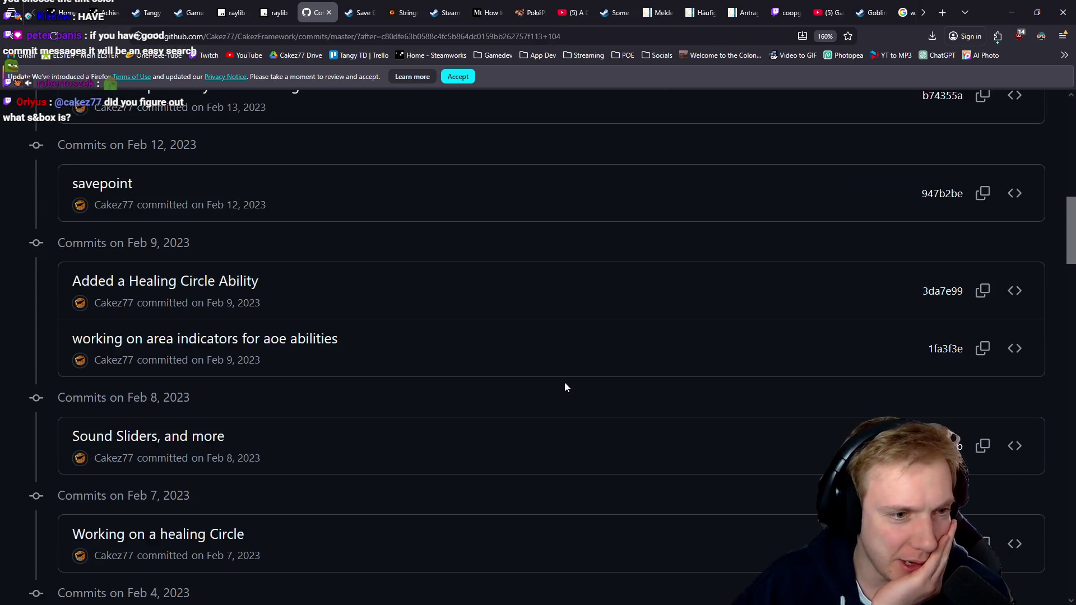
{"action": "scroll", "coordinate": [565, 387], "scroll_direction": "down", "scroll_amount": 15}
{"action": "scroll", "coordinate": [564, 349], "scroll_direction": "down", "scroll_amount": 15}
{"action": "scroll", "coordinate": [563, 347], "scroll_direction": "up", "scroll_amount": 5}
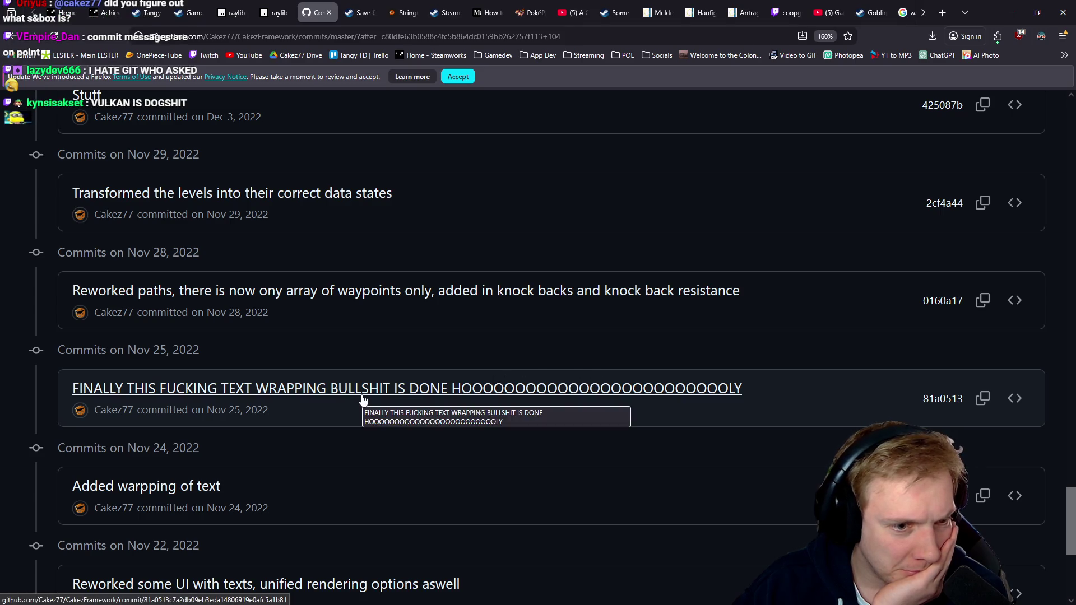
{"action": "scroll", "coordinate": [469, 379], "scroll_direction": "down", "scroll_amount": 5}
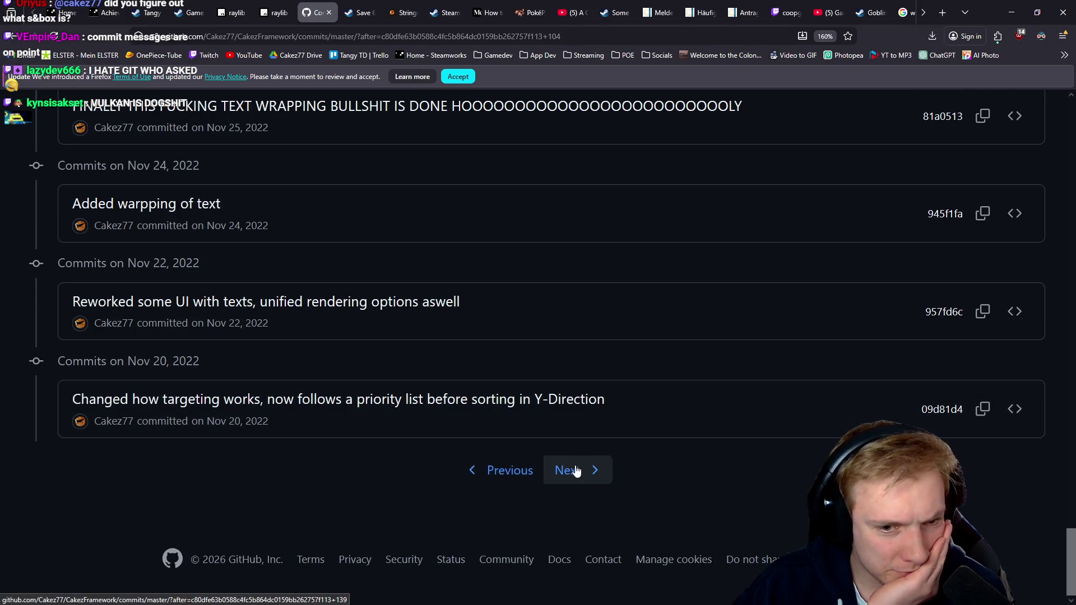
Load another older page and scroll down to the September 2022 commits
{"action": "left_click", "coordinate": [572, 469]}
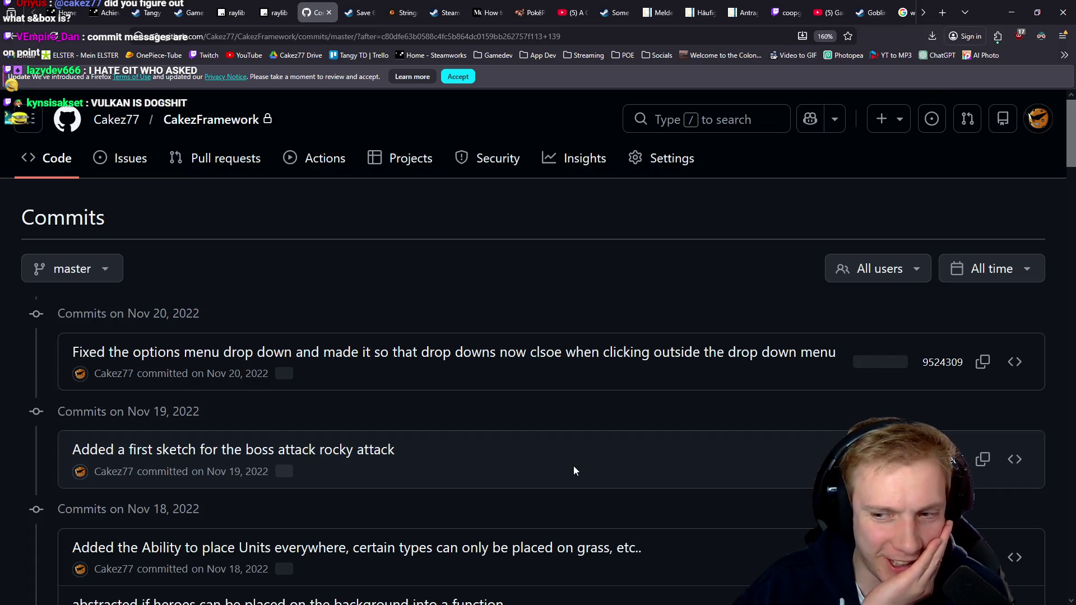
{"action": "scroll", "coordinate": [566, 393], "scroll_direction": "down", "scroll_amount": 5}
{"action": "scroll", "coordinate": [585, 375], "scroll_direction": "down", "scroll_amount": 12}
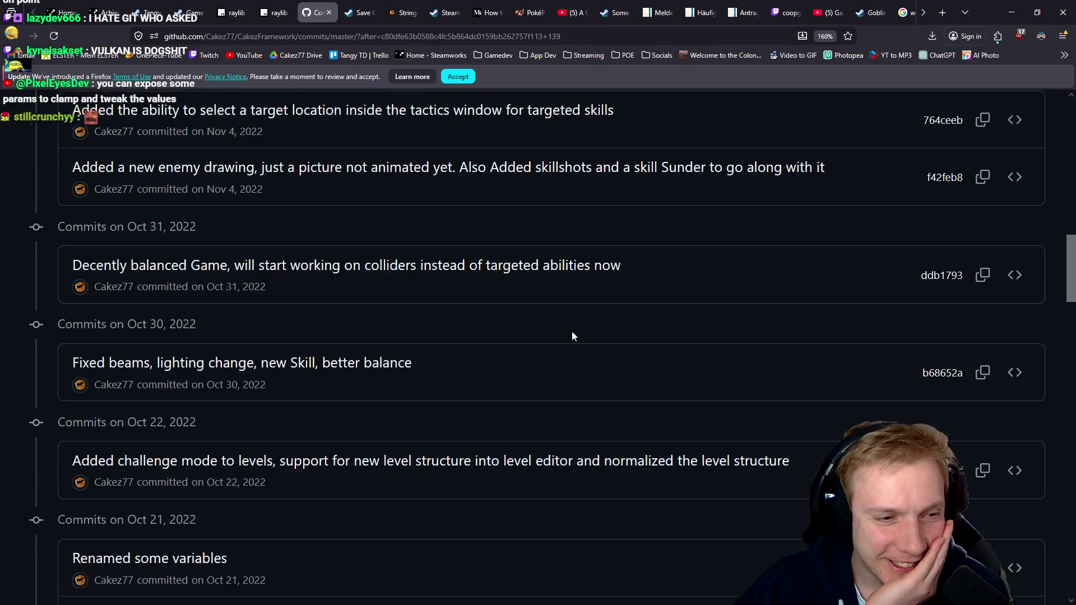
{"action": "scroll", "coordinate": [572, 319], "scroll_direction": "down", "scroll_amount": 3}
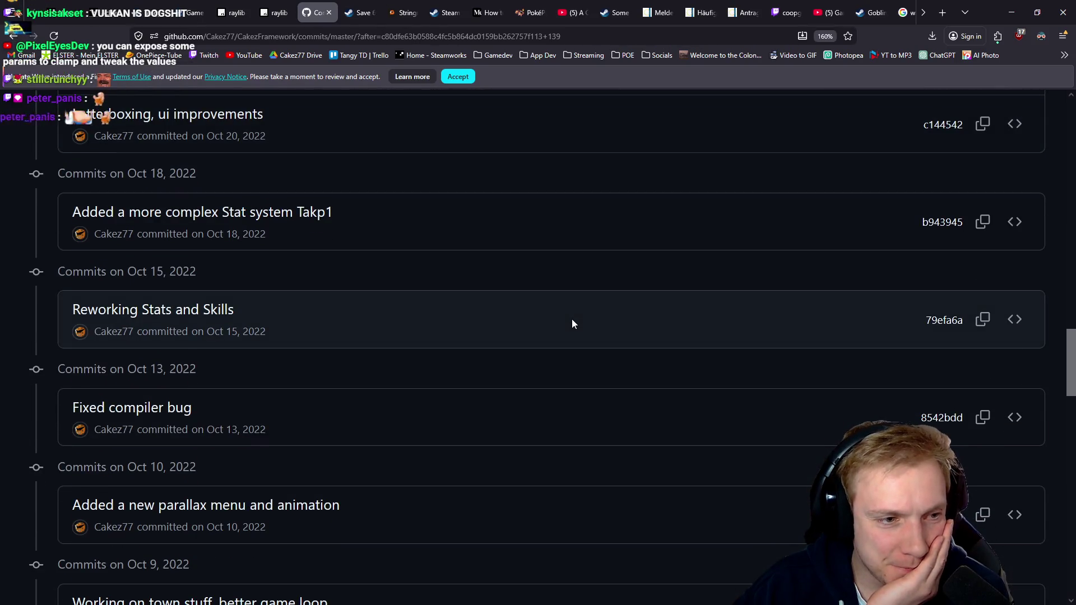
{"action": "scroll", "coordinate": [572, 319], "scroll_direction": "down", "scroll_amount": 5}
{"action": "scroll", "coordinate": [573, 318], "scroll_direction": "down", "scroll_amount": 14}
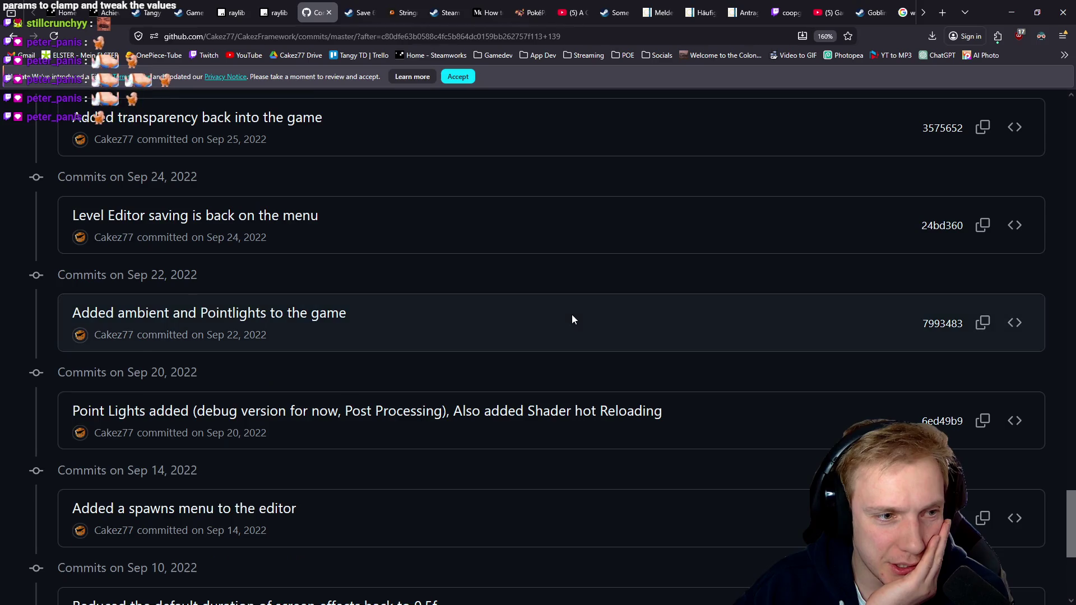
{"action": "scroll", "coordinate": [570, 320], "scroll_direction": "up", "scroll_amount": 5}
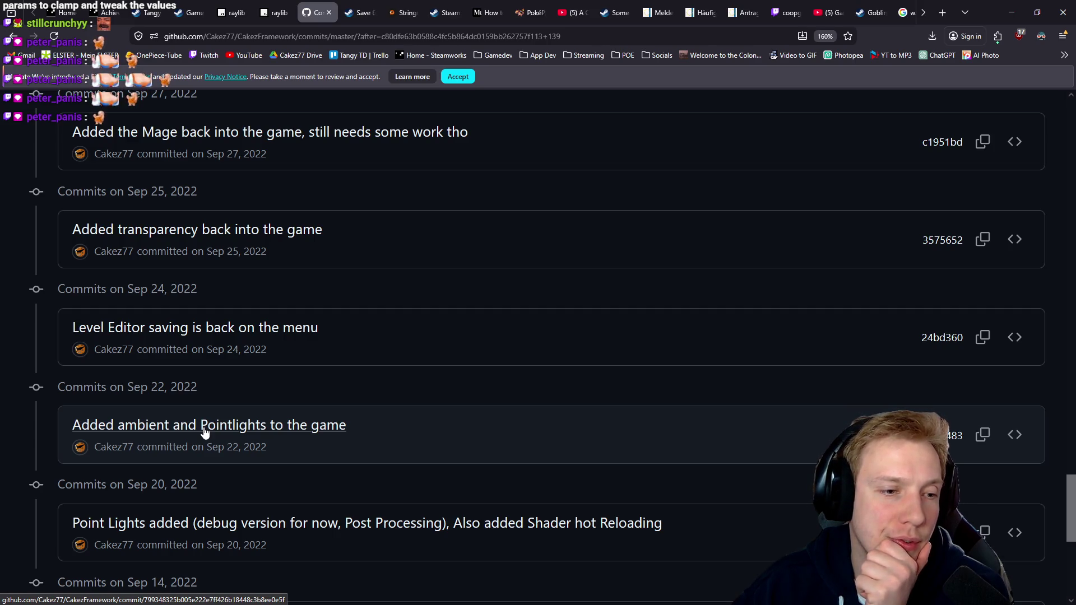
Open the 'Added ambient and Pointlights to the game' commit and find the postProcessing.frag.spv diff
{"action": "left_click", "coordinate": [273, 424]}
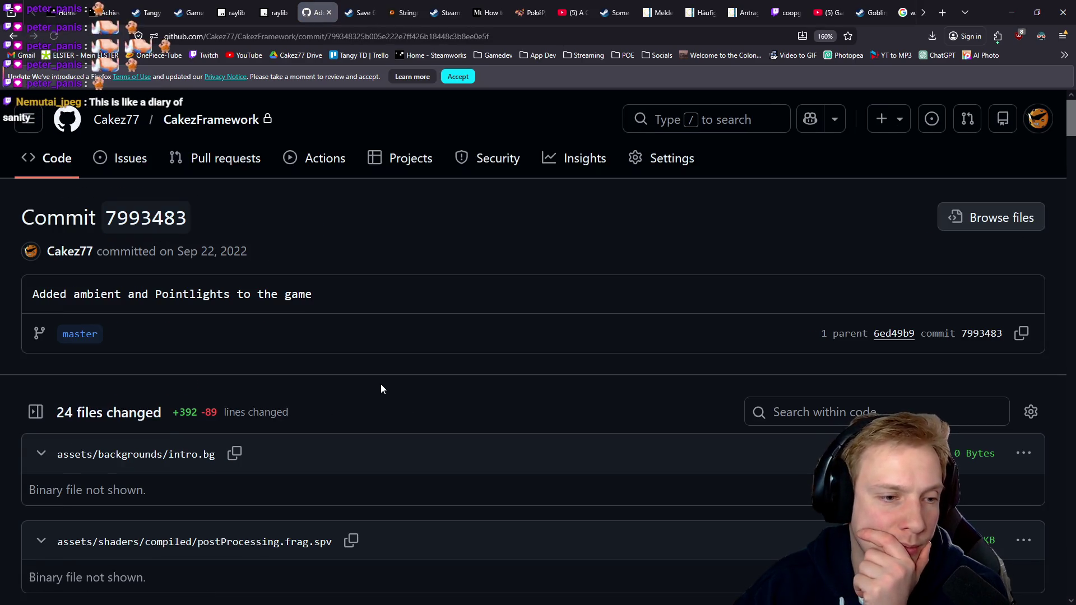
{"action": "scroll", "coordinate": [381, 384], "scroll_direction": "down", "scroll_amount": 2}
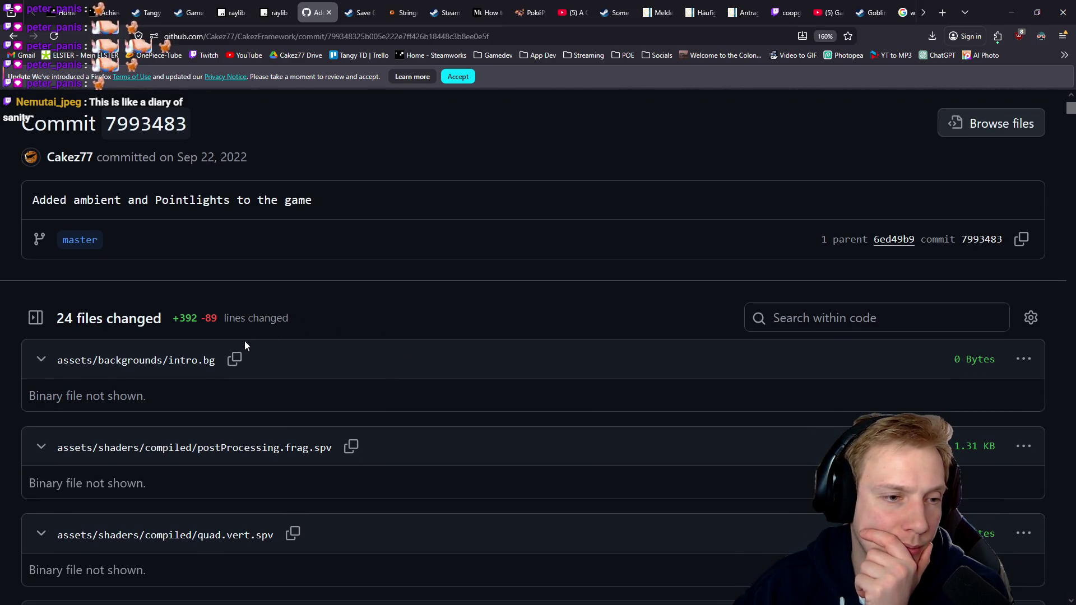
{"action": "scroll", "coordinate": [315, 380], "scroll_direction": "down", "scroll_amount": 4}
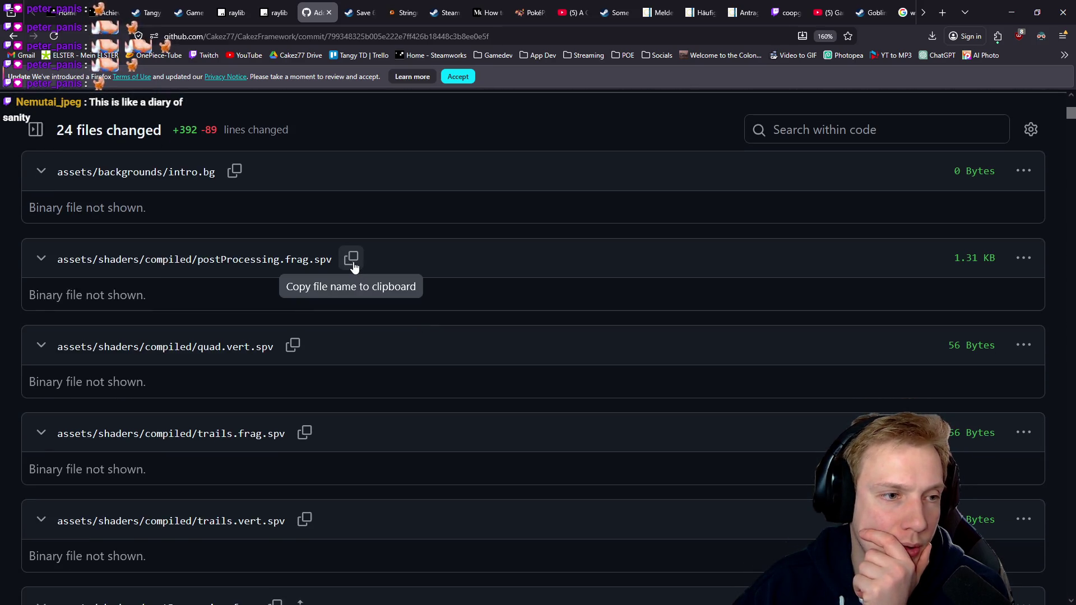
{"action": "left_click", "coordinate": [42, 260]}
{"action": "left_click", "coordinate": [43, 260]}
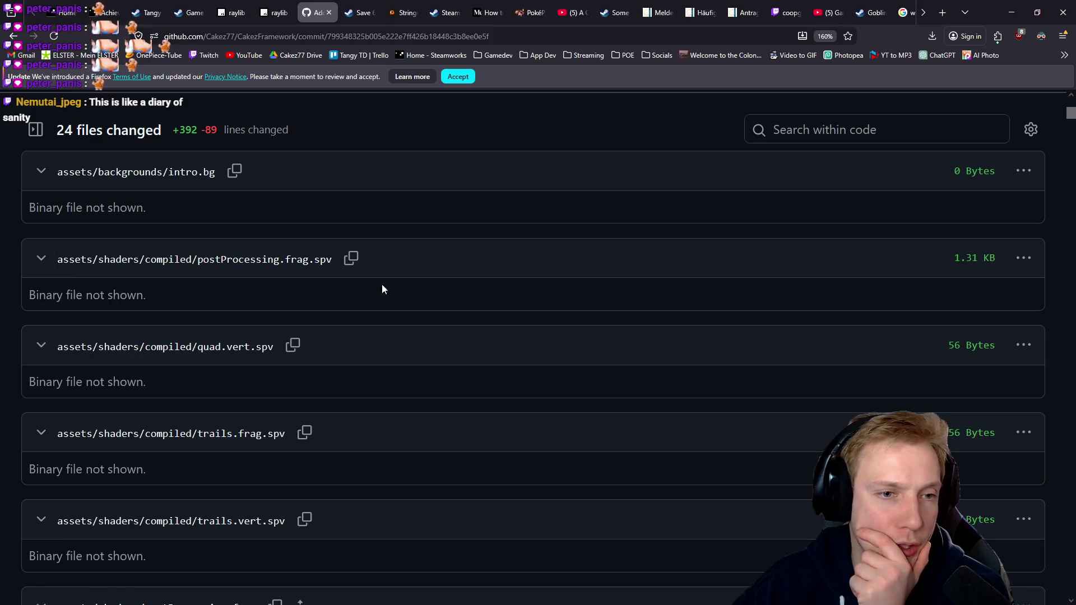
{"action": "scroll", "coordinate": [390, 283], "scroll_direction": "down", "scroll_amount": 7}
{"action": "scroll", "coordinate": [399, 281], "scroll_direction": "down", "scroll_amount": 4}
Scroll through the postProcessing.frag diff to review the changes
{"action": "scroll", "coordinate": [457, 311], "scroll_direction": "up", "scroll_amount": 4}
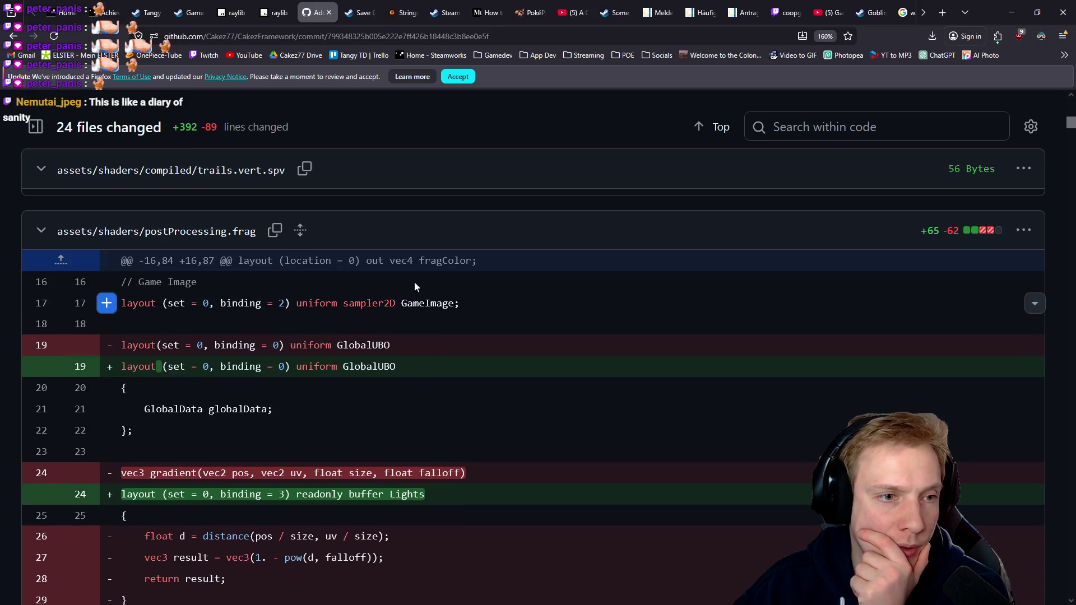
{"action": "scroll", "coordinate": [499, 328], "scroll_direction": "down", "scroll_amount": 8}
{"action": "scroll", "coordinate": [503, 294], "scroll_direction": "up", "scroll_amount": 4}
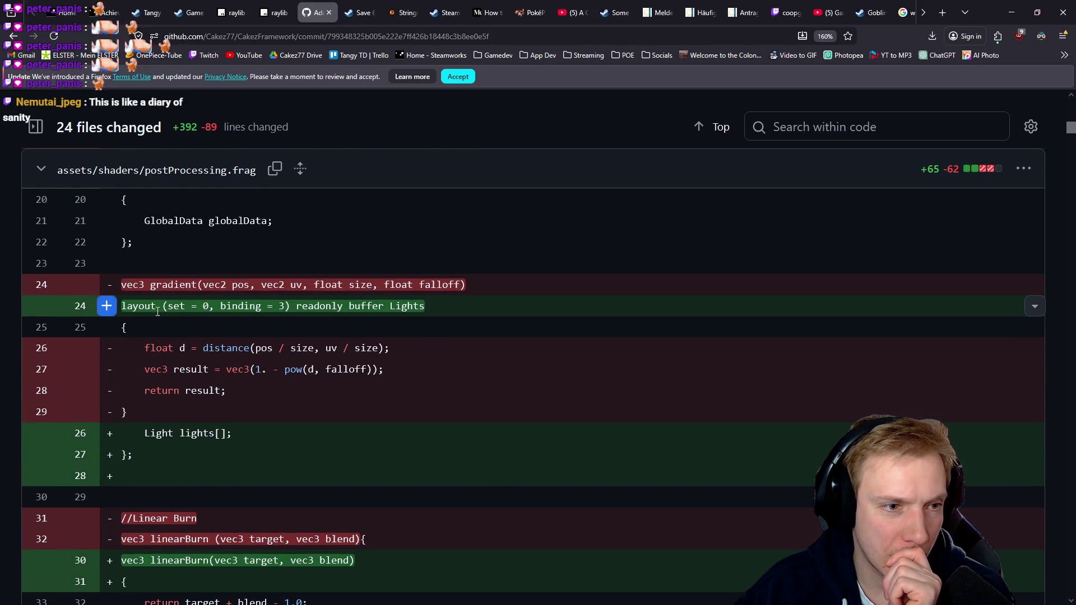
{"action": "scroll", "coordinate": [449, 351], "scroll_direction": "down", "scroll_amount": 4}
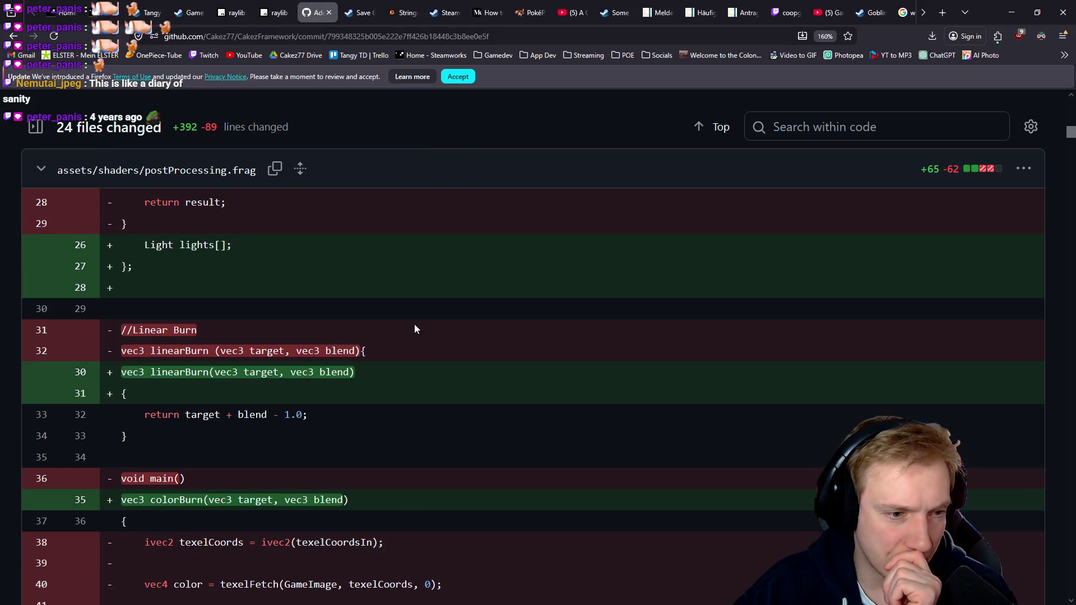
{"action": "scroll", "coordinate": [358, 331], "scroll_direction": "down", "scroll_amount": 2}
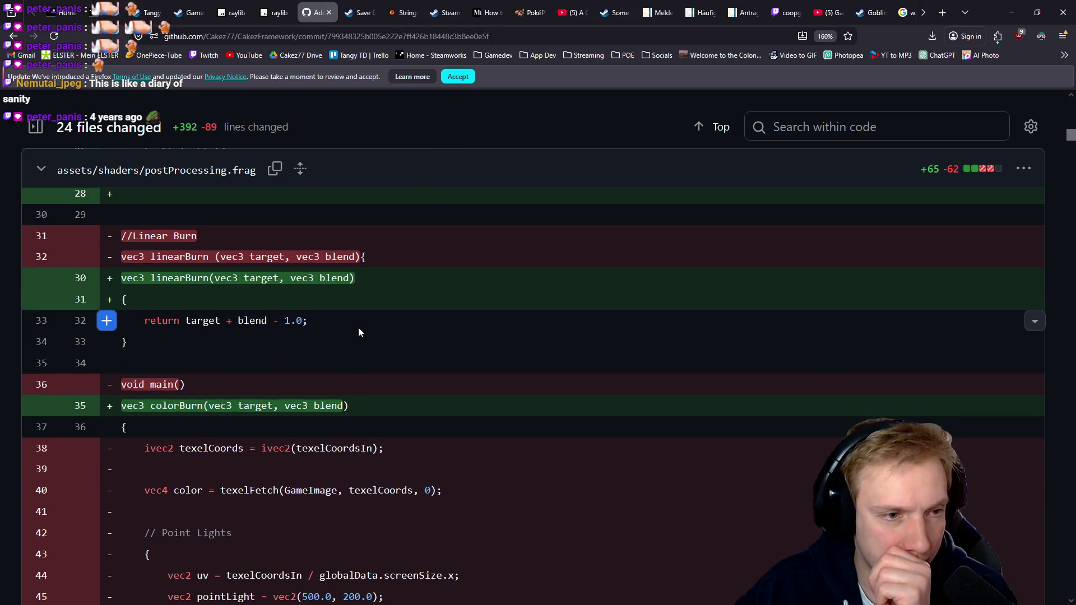
{"action": "scroll", "coordinate": [182, 275], "scroll_direction": "down", "scroll_amount": 4}
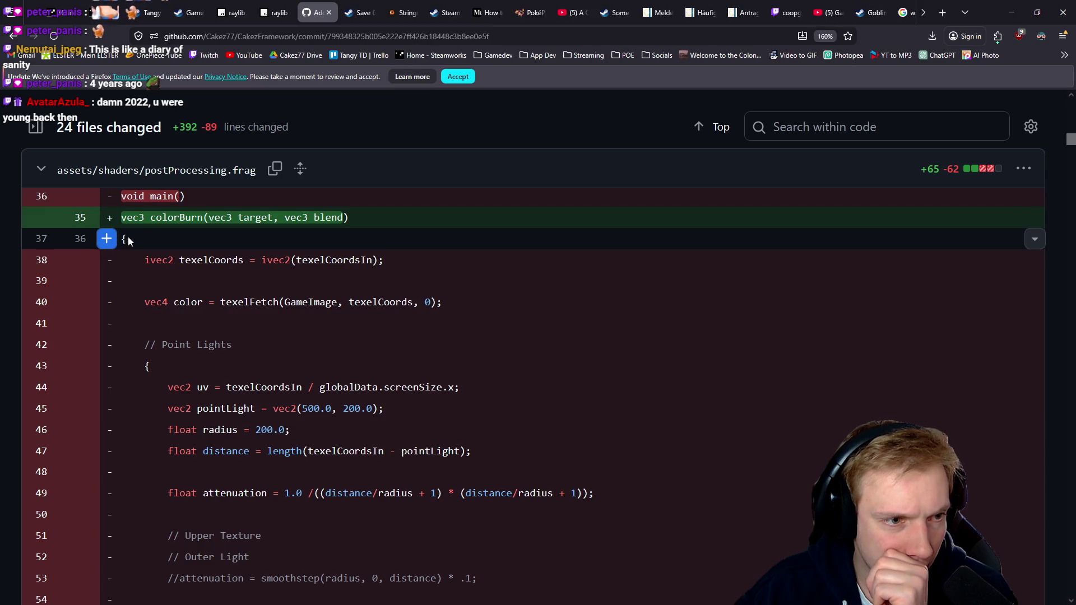
{"action": "scroll", "coordinate": [269, 274], "scroll_direction": "down", "scroll_amount": 3}
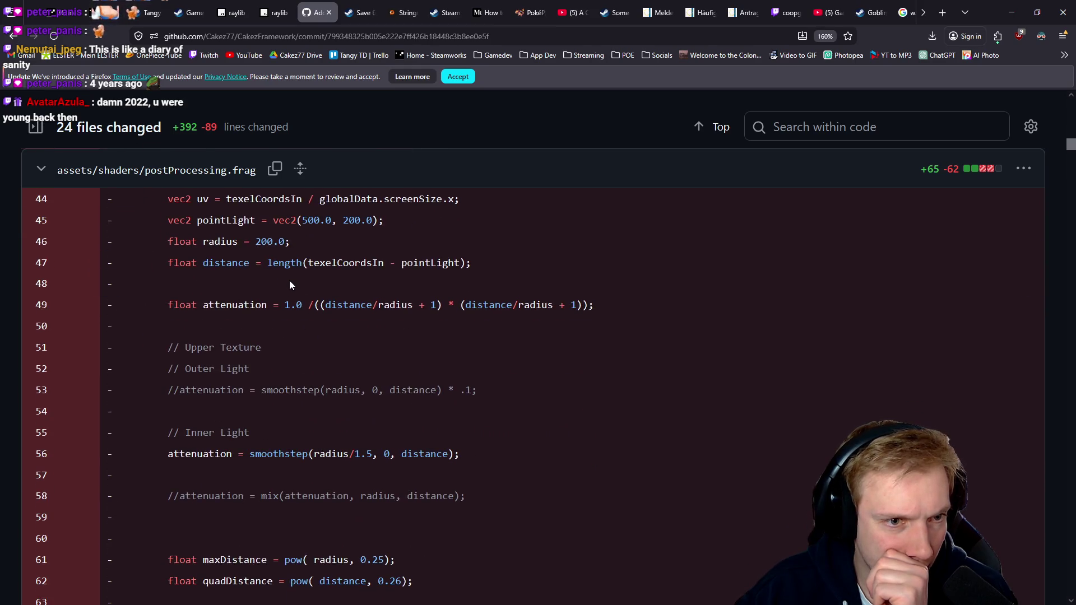
{"action": "scroll", "coordinate": [289, 280], "scroll_direction": "up", "scroll_amount": 2}
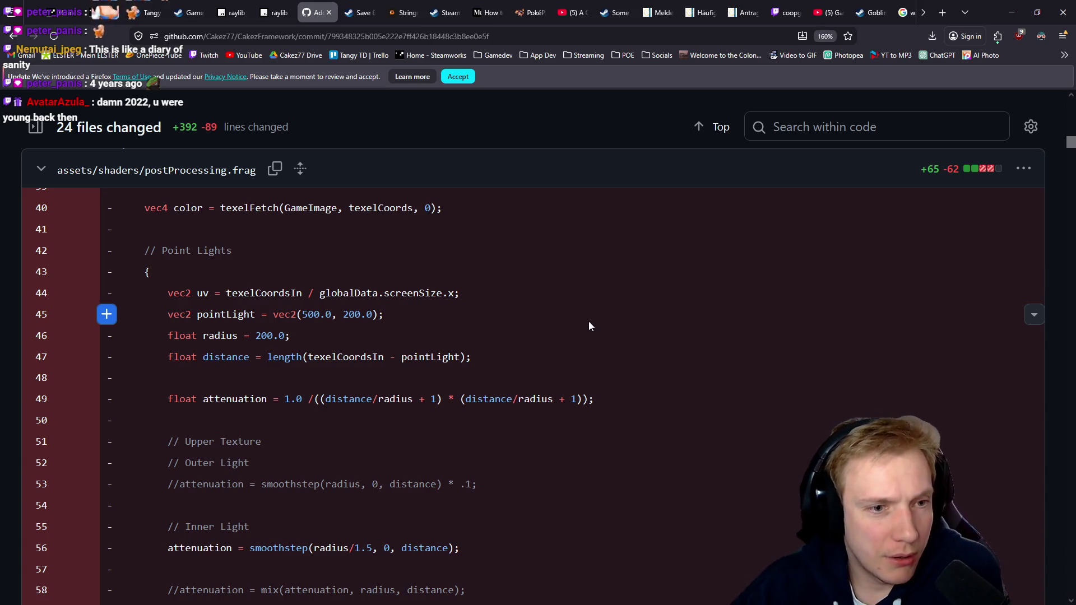
{"action": "scroll", "coordinate": [534, 325], "scroll_direction": "up", "scroll_amount": 1}
{"action": "scroll", "coordinate": [528, 315], "scroll_direction": "down", "scroll_amount": 7}
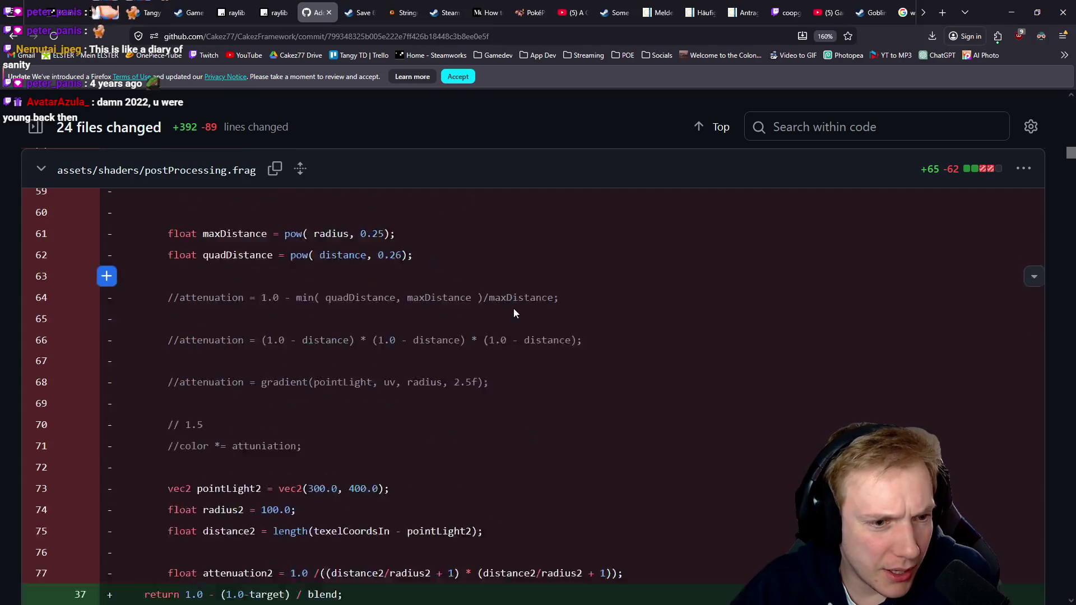
{"action": "scroll", "coordinate": [521, 314], "scroll_direction": "down", "scroll_amount": 3}
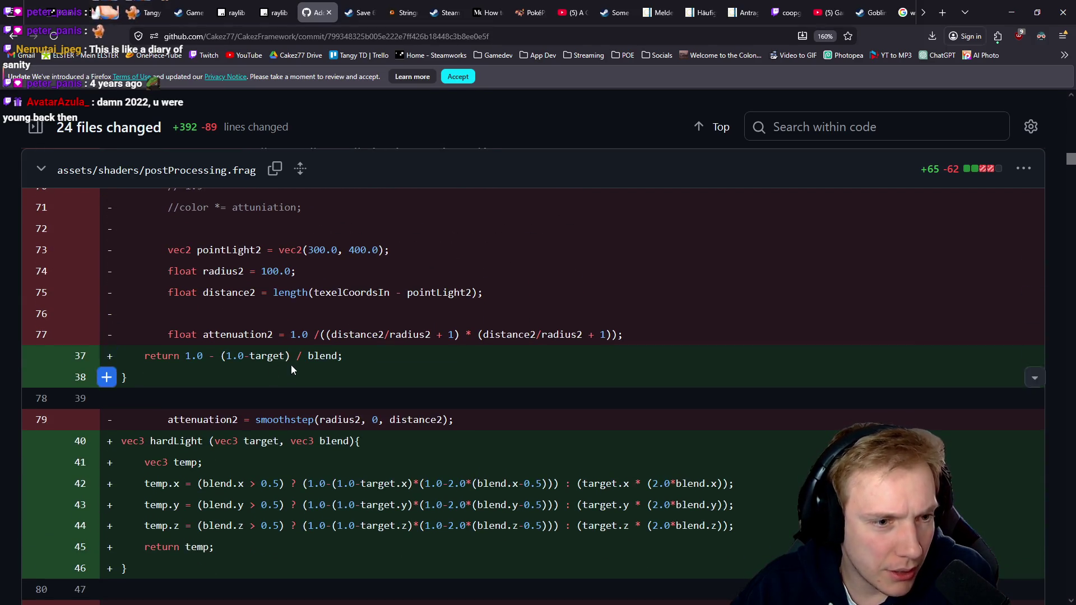
Highlight the colorBurn return expression on line 37 and the whole hardLight function
{"action": "left_click_drag", "start_coordinate": [150, 355], "coordinate": [303, 363]}
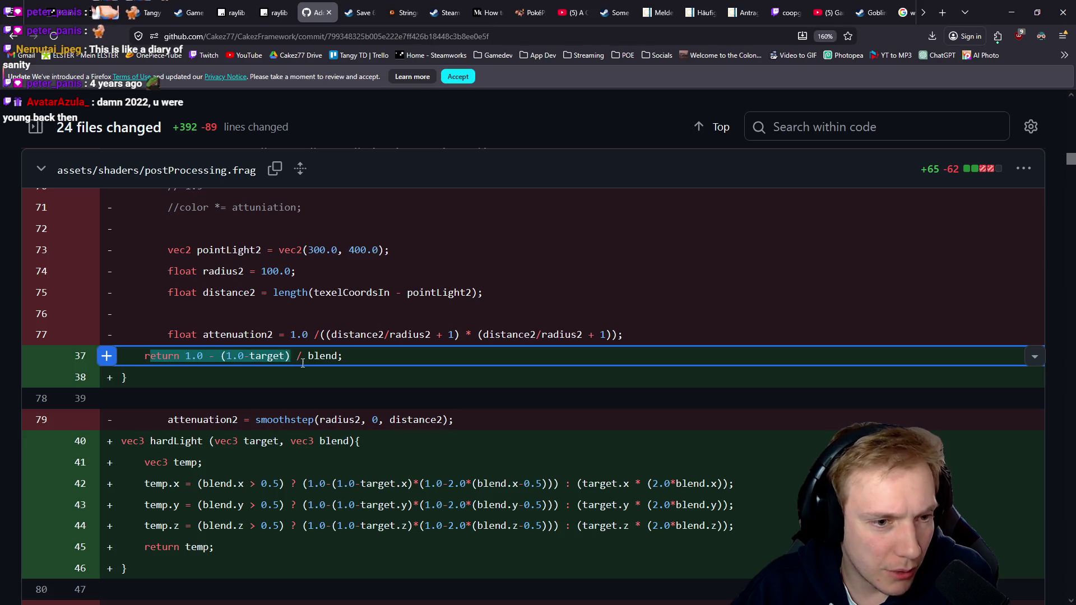
{"action": "left_click", "coordinate": [354, 358]}
{"action": "scroll", "coordinate": [354, 357], "scroll_direction": "down", "scroll_amount": 3}
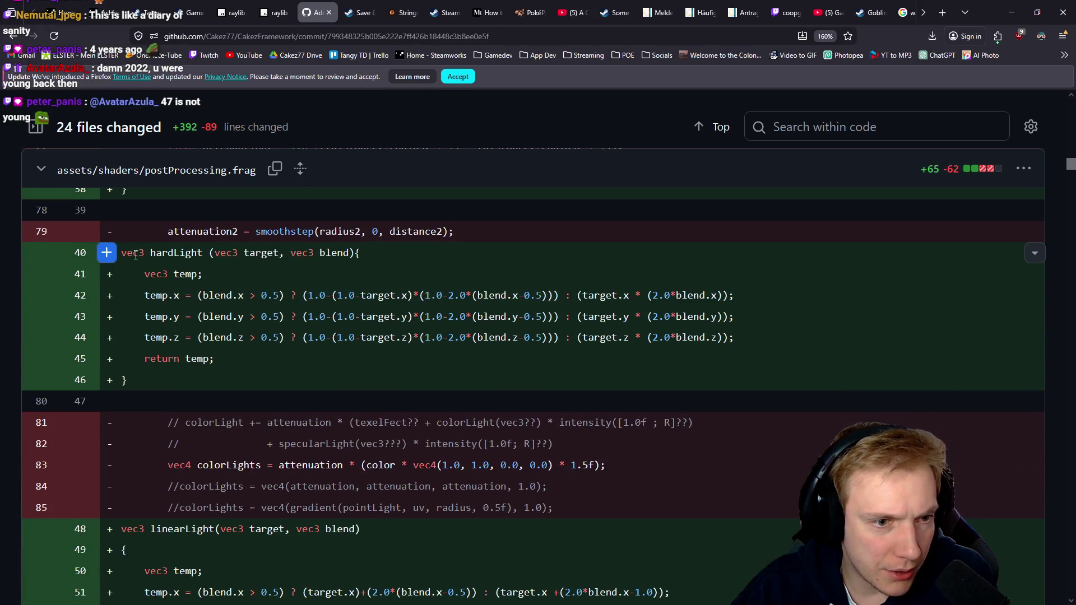
{"action": "left_click_drag", "start_coordinate": [148, 295], "coordinate": [255, 295]}
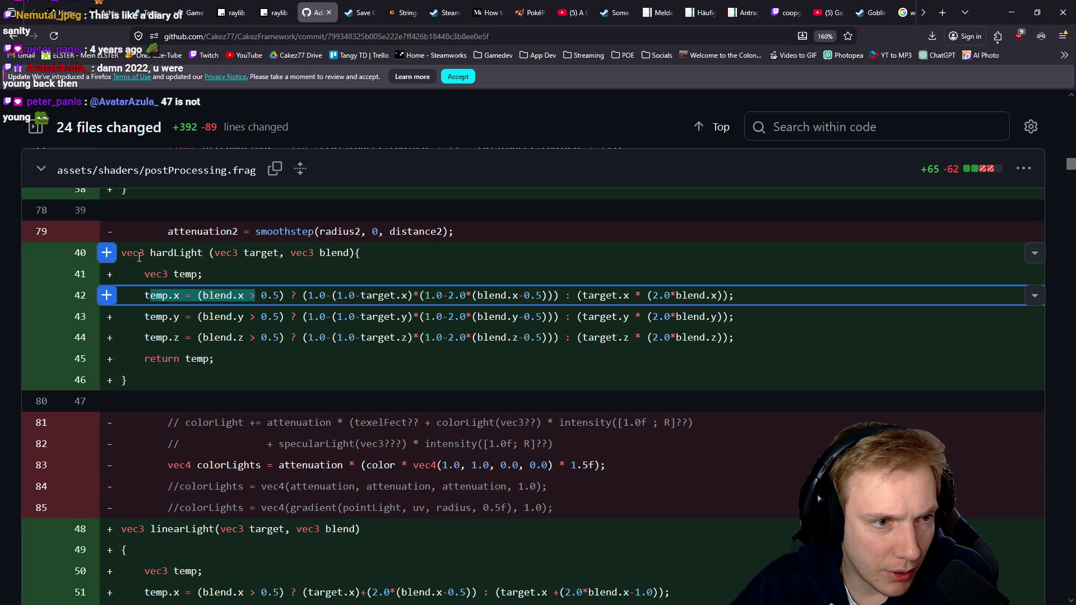
{"action": "mouse_move", "coordinate": [141, 253]}
{"action": "left_mouse_down"}
{"action": "mouse_move", "coordinate": [168, 347]}
{"action": "mouse_move", "coordinate": [153, 377]}
{"action": "mouse_move", "coordinate": [207, 365]}
{"action": "left_mouse_up"}
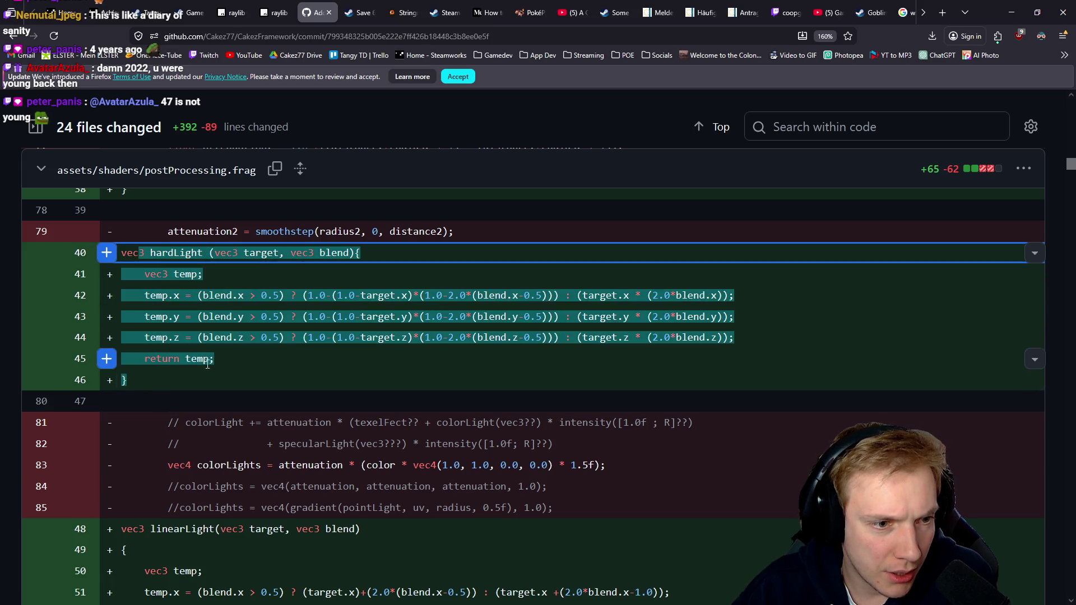
{"action": "left_click", "coordinate": [236, 358]}
Highlight the ambientMask, grain and blue lines 71–73, then return to Graphics Frame Analyzer
{"action": "scroll", "coordinate": [237, 354], "scroll_direction": "down", "scroll_amount": 5}
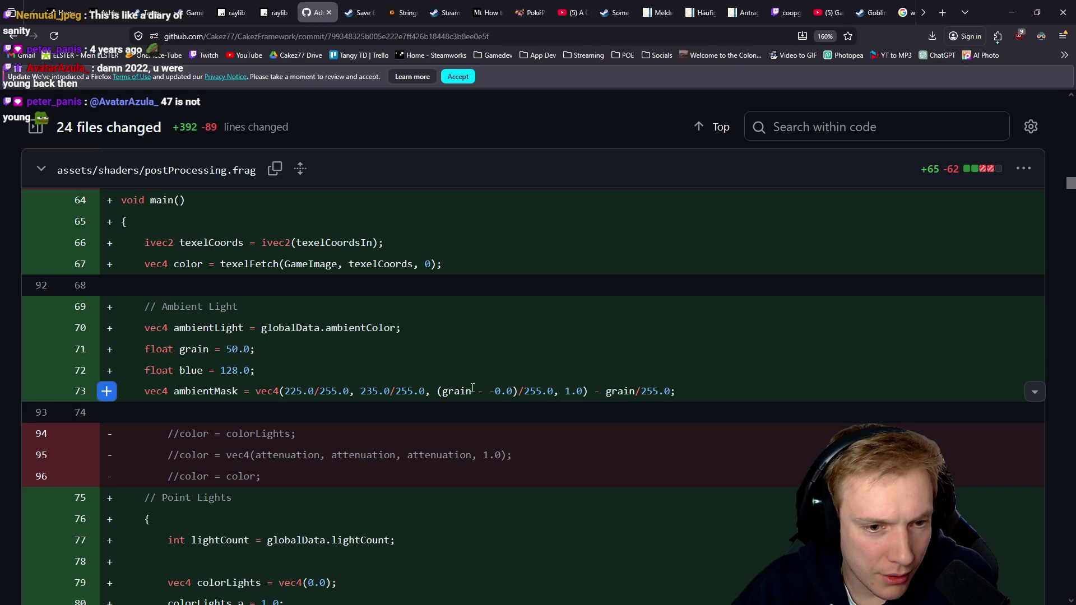
{"action": "left_click_drag", "start_coordinate": [151, 389], "coordinate": [683, 394]}
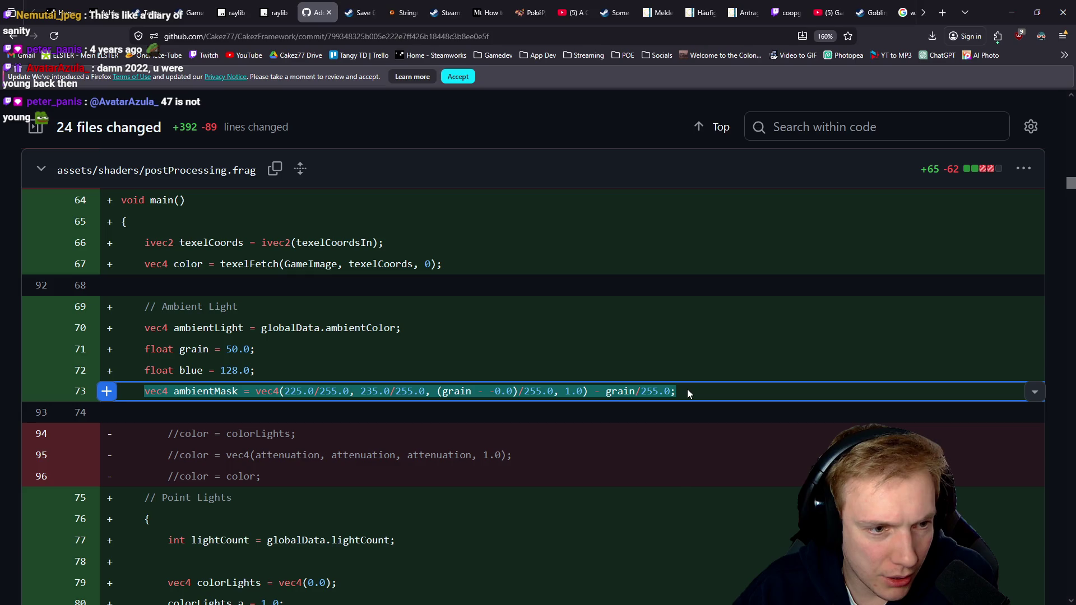
{"action": "left_click", "coordinate": [687, 392]}
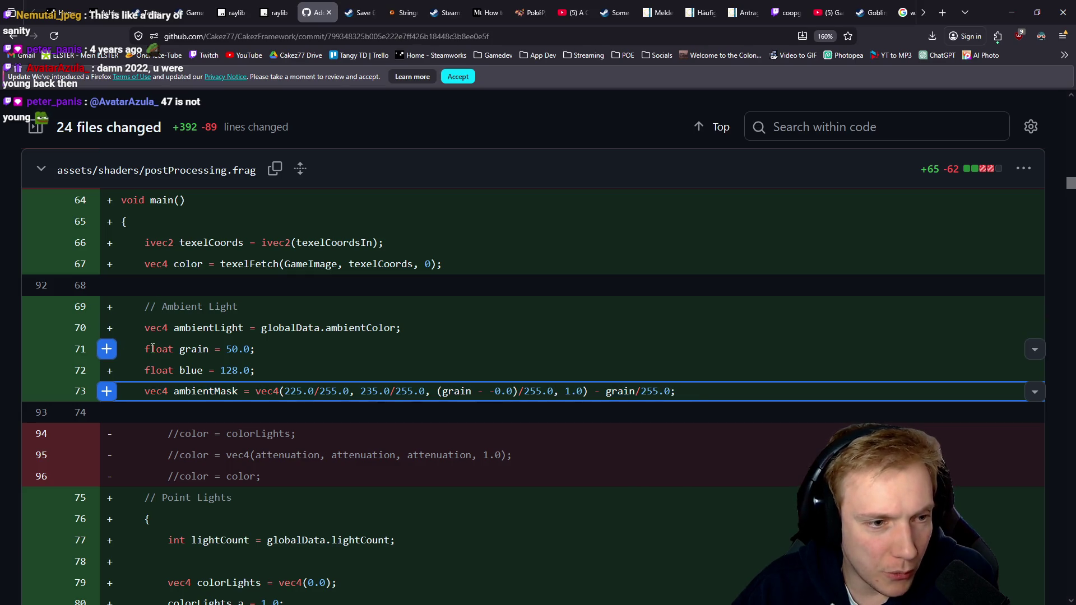
{"action": "left_click_drag", "start_coordinate": [153, 348], "coordinate": [273, 358]}
{"action": "left_click", "coordinate": [274, 348]}
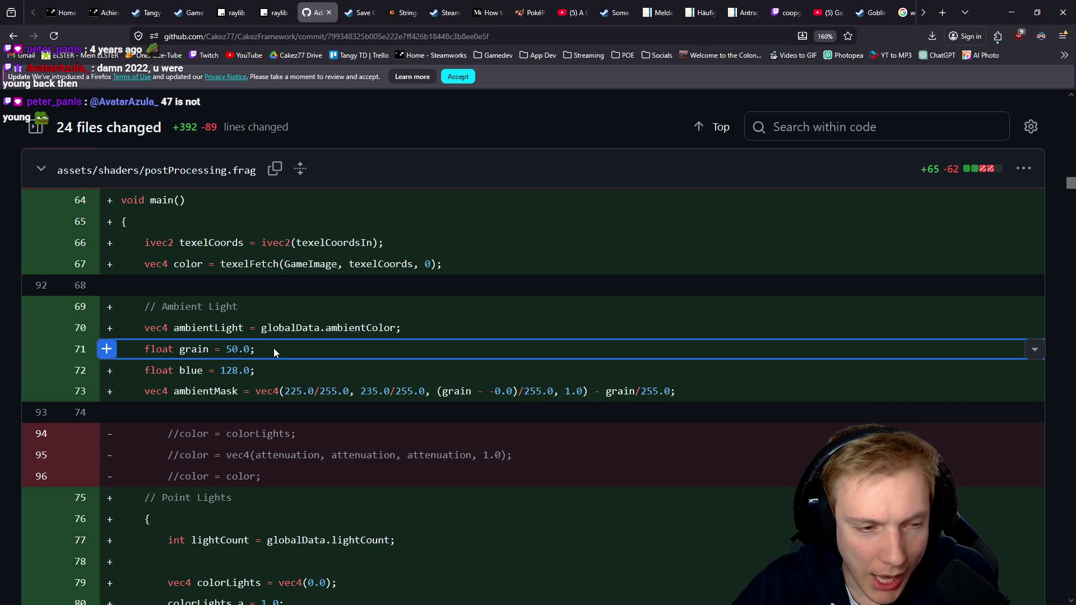
{"action": "left_click_drag", "start_coordinate": [260, 370], "coordinate": [147, 371]}
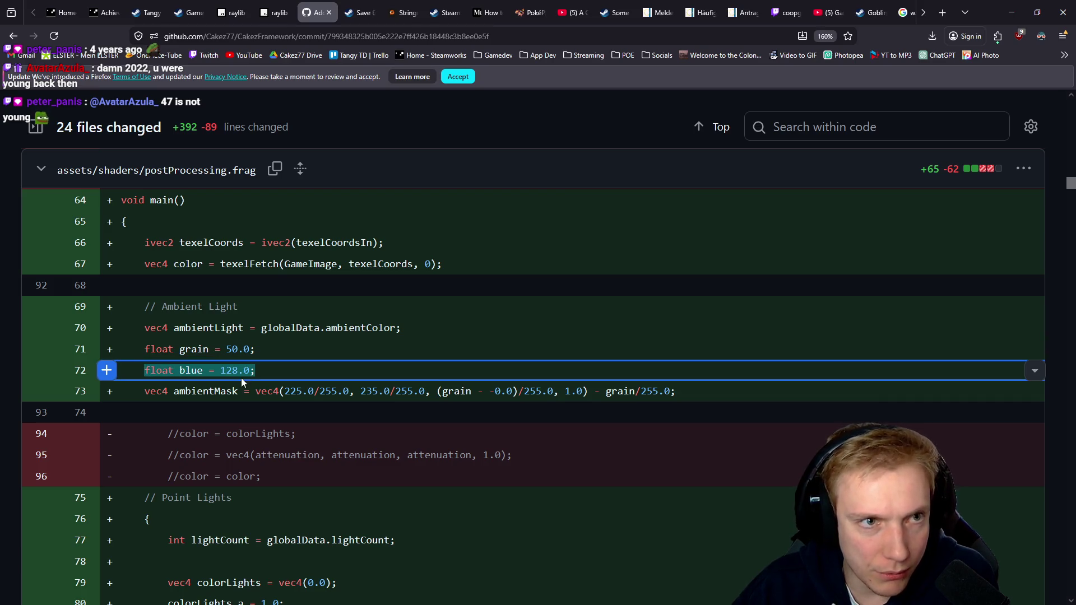
{"action": "key", "text": "alt+Tab"}
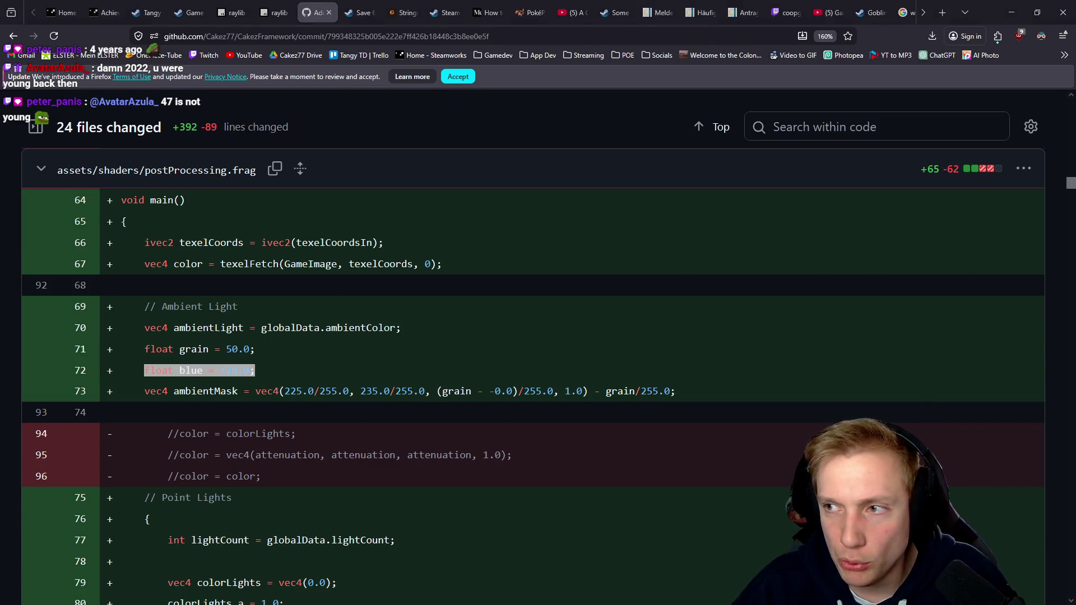
{"action": "scroll", "coordinate": [499, 360], "scroll_direction": "up", "scroll_amount": 3}
{"action": "scroll", "coordinate": [507, 276], "scroll_direction": "down", "scroll_amount": 2}
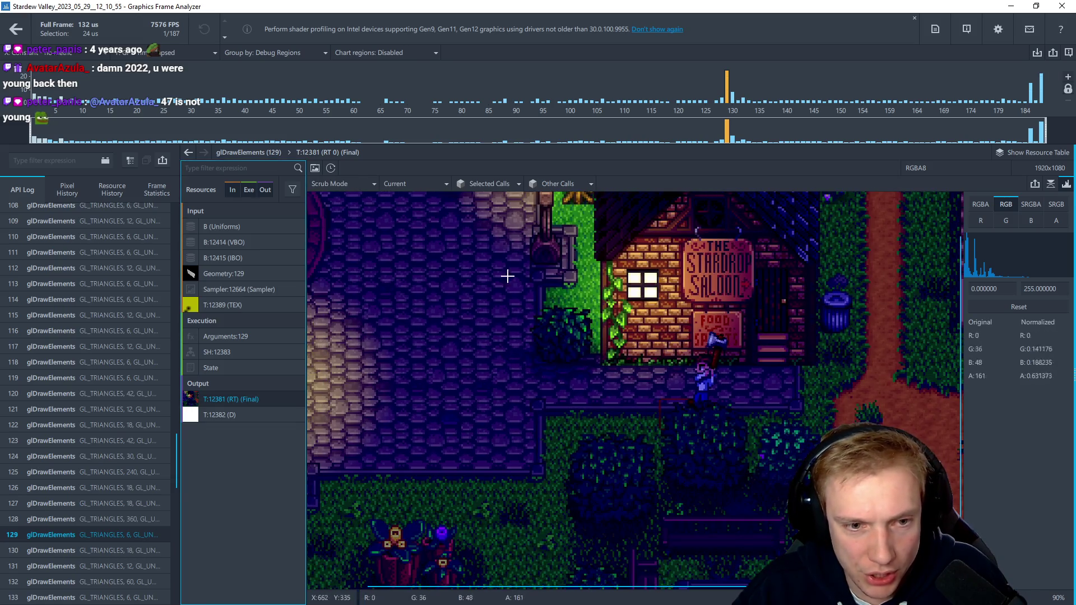
{"action": "left_click", "coordinate": [63, 523]}
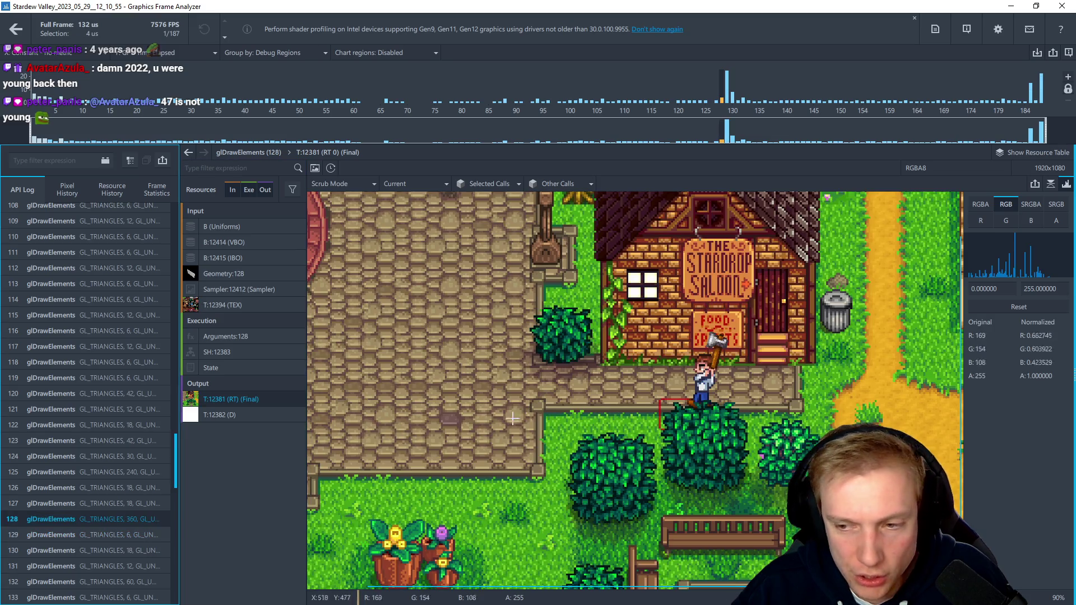
{"action": "left_click", "coordinate": [80, 536]}
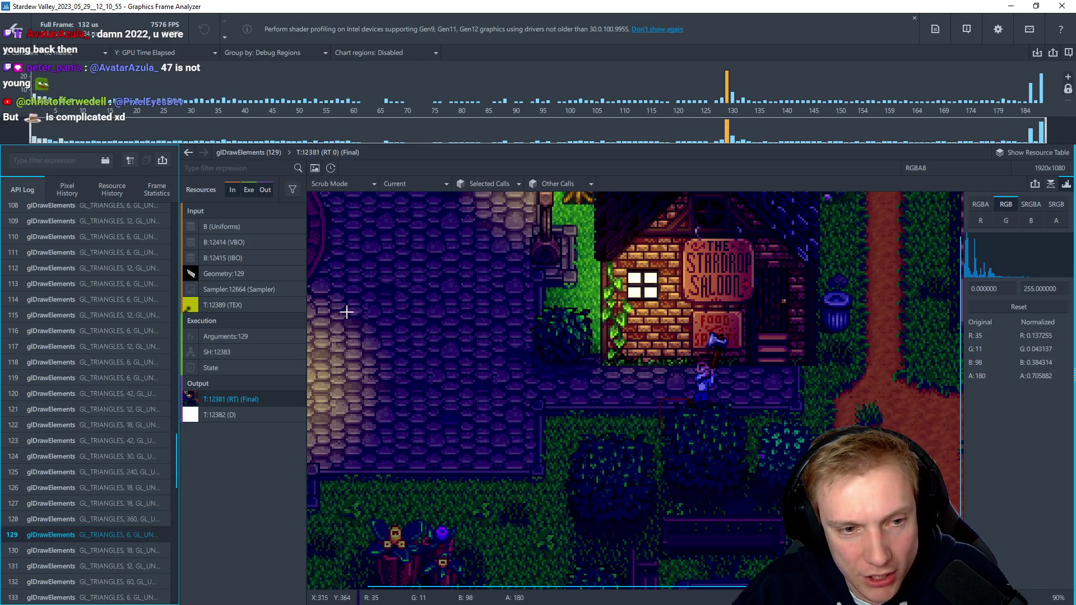
{"action": "scroll", "coordinate": [393, 367], "scroll_direction": "up", "scroll_amount": 4}
{"action": "left_click_drag", "start_coordinate": [396, 372], "coordinate": [597, 379]}
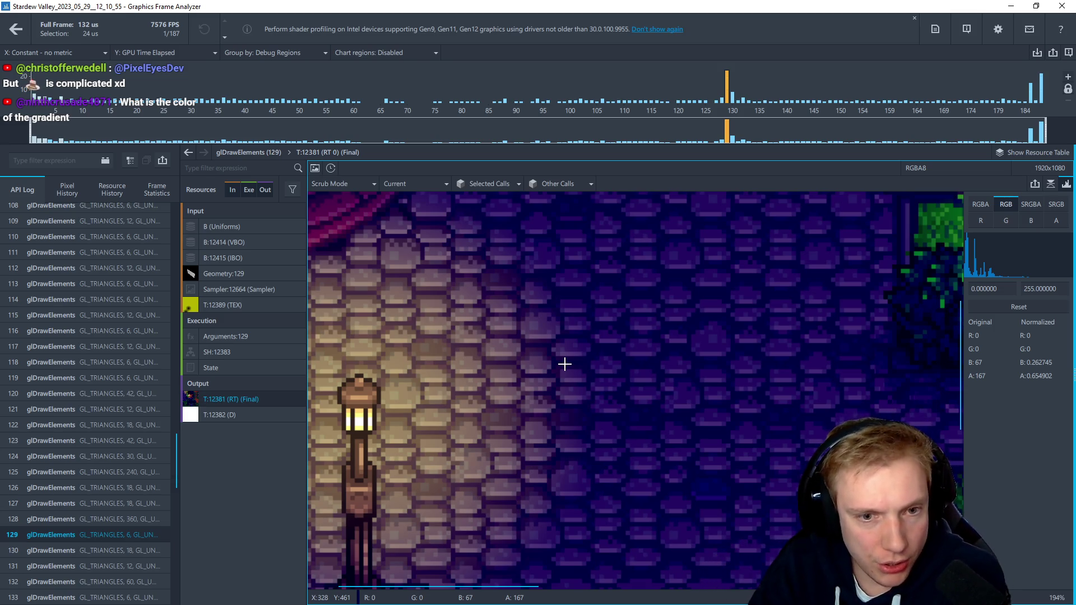
{"action": "scroll", "coordinate": [565, 364], "scroll_direction": "down", "scroll_amount": 5}
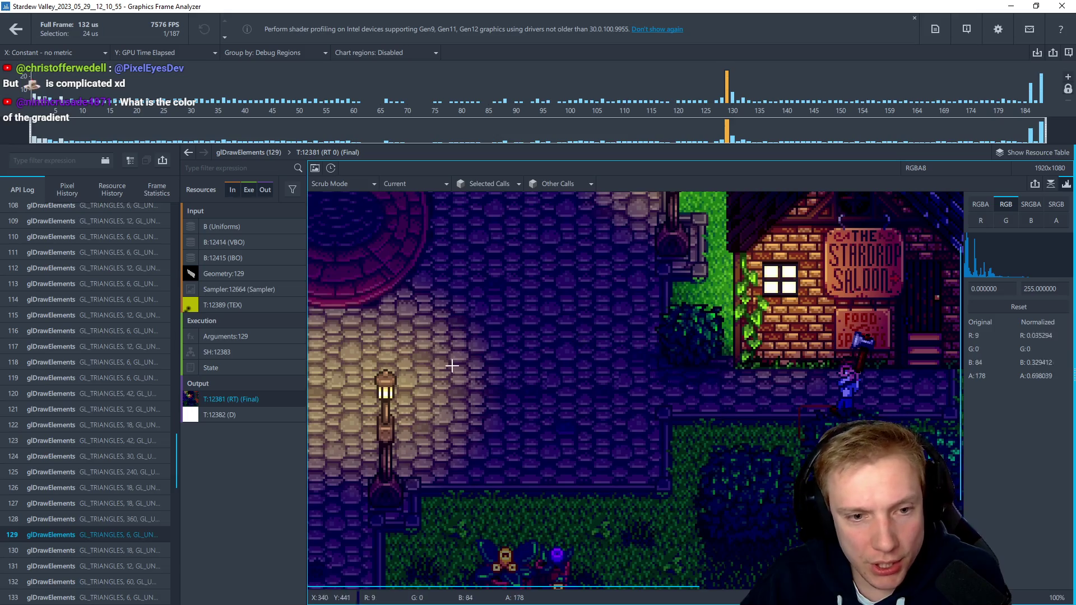
{"action": "scroll", "coordinate": [452, 365], "scroll_direction": "up", "scroll_amount": 4}
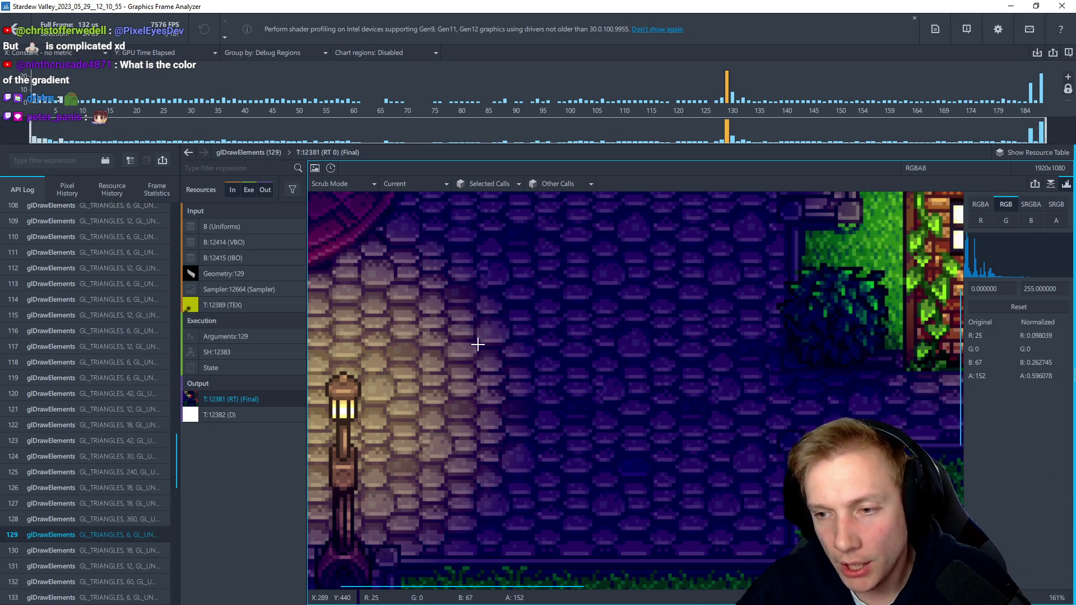
{"action": "scroll", "coordinate": [477, 344], "scroll_direction": "down", "scroll_amount": 5}
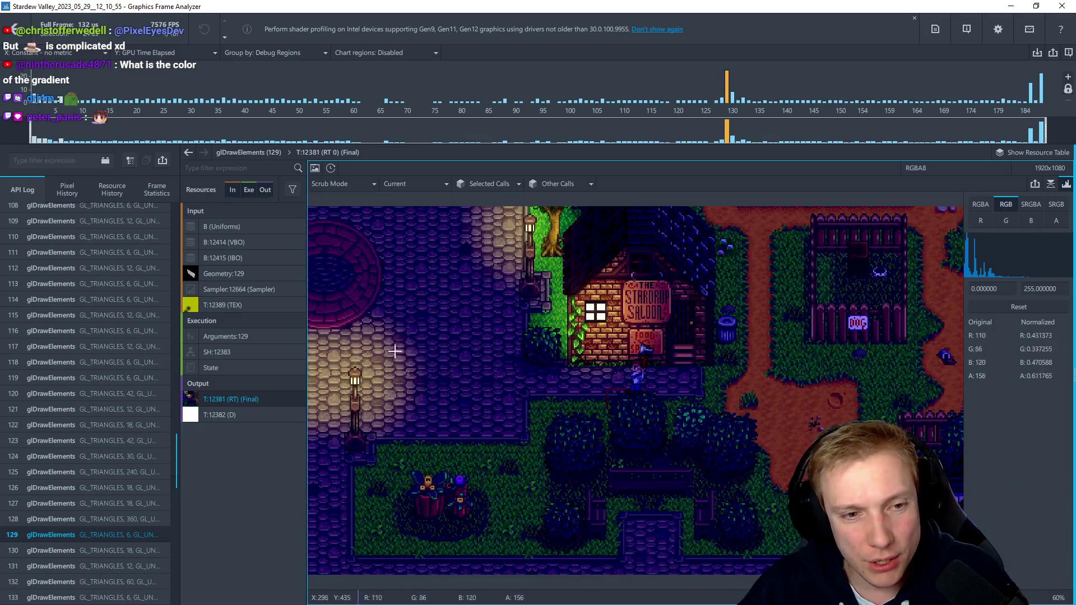
{"action": "scroll", "coordinate": [460, 374], "scroll_direction": "up", "scroll_amount": 2}
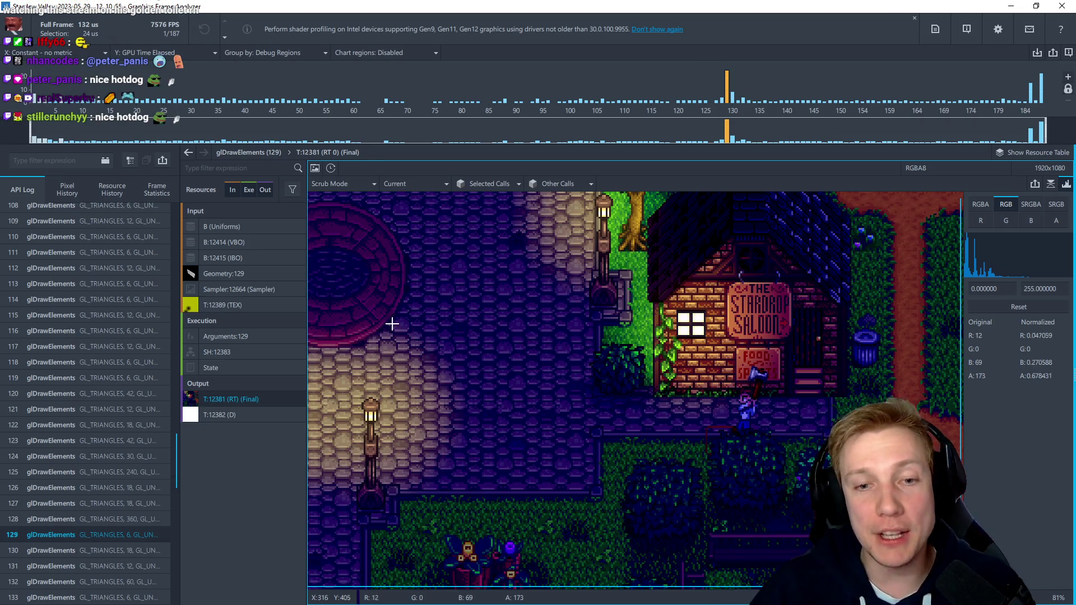
{"action": "scroll", "coordinate": [645, 258], "scroll_direction": "up", "scroll_amount": 3}
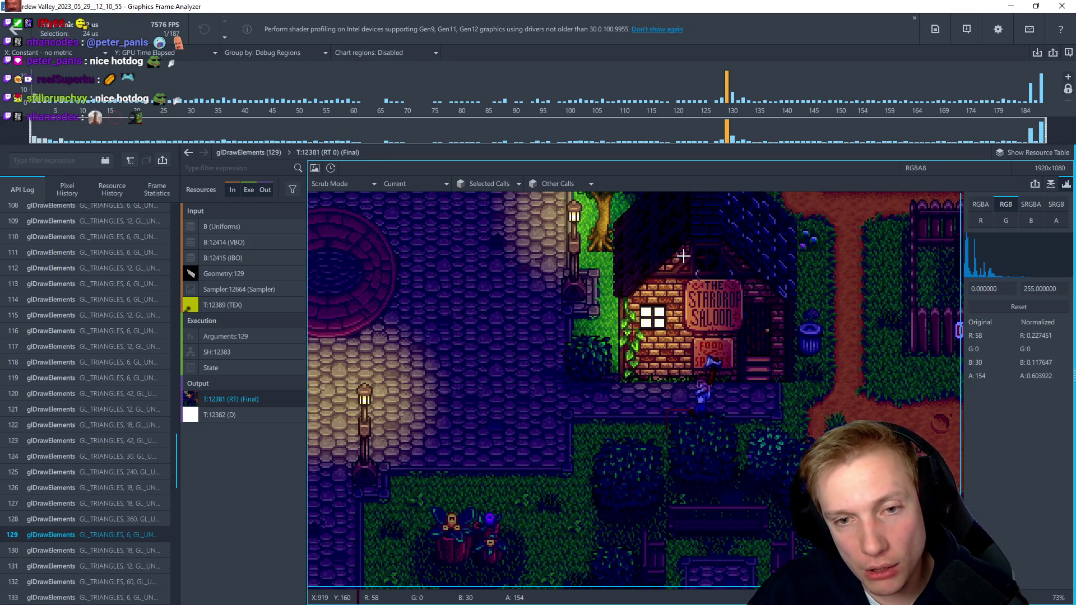
{"action": "left_click_drag", "start_coordinate": [645, 259], "coordinate": [629, 355]}
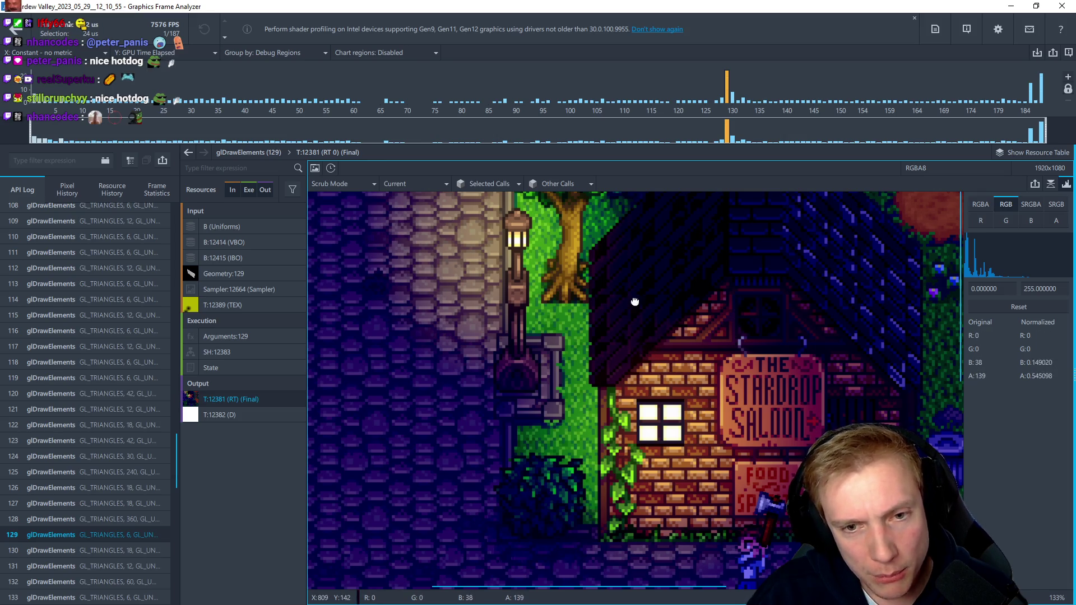
{"action": "left_click_drag", "start_coordinate": [635, 302], "coordinate": [652, 384]}
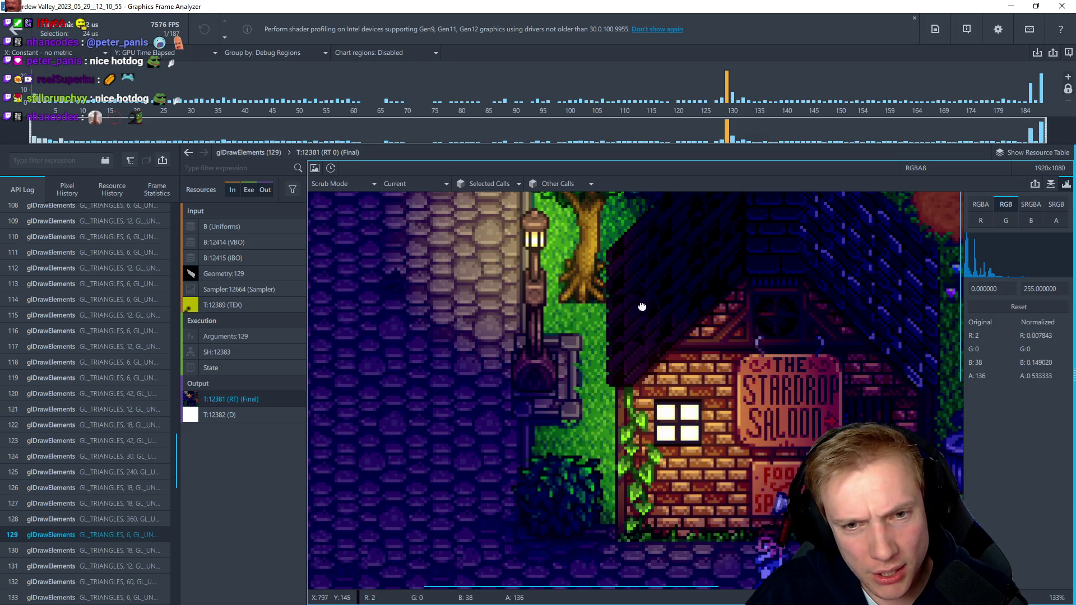
{"action": "left_click_drag", "start_coordinate": [643, 307], "coordinate": [632, 306]}
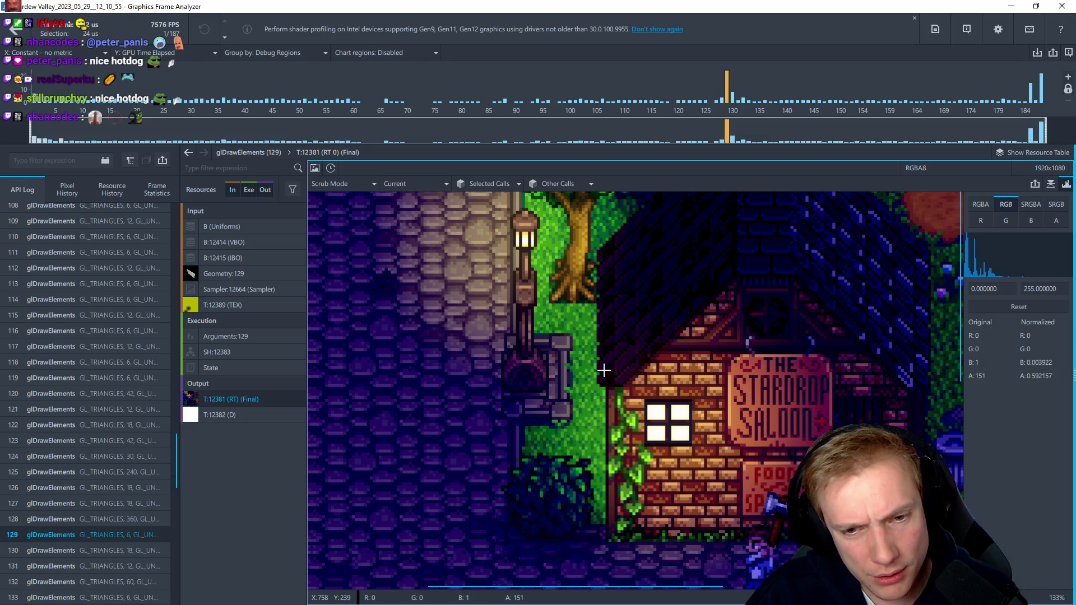
{"action": "scroll", "coordinate": [603, 371], "scroll_direction": "down", "scroll_amount": 3}
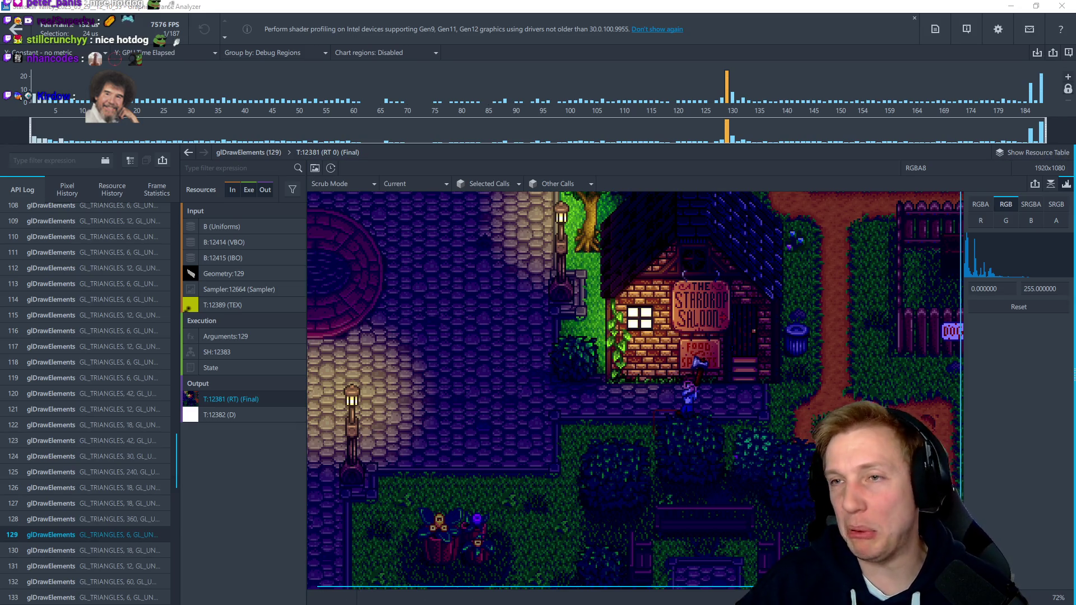
{"action": "scroll", "coordinate": [463, 351], "scroll_direction": "down", "scroll_amount": 1}
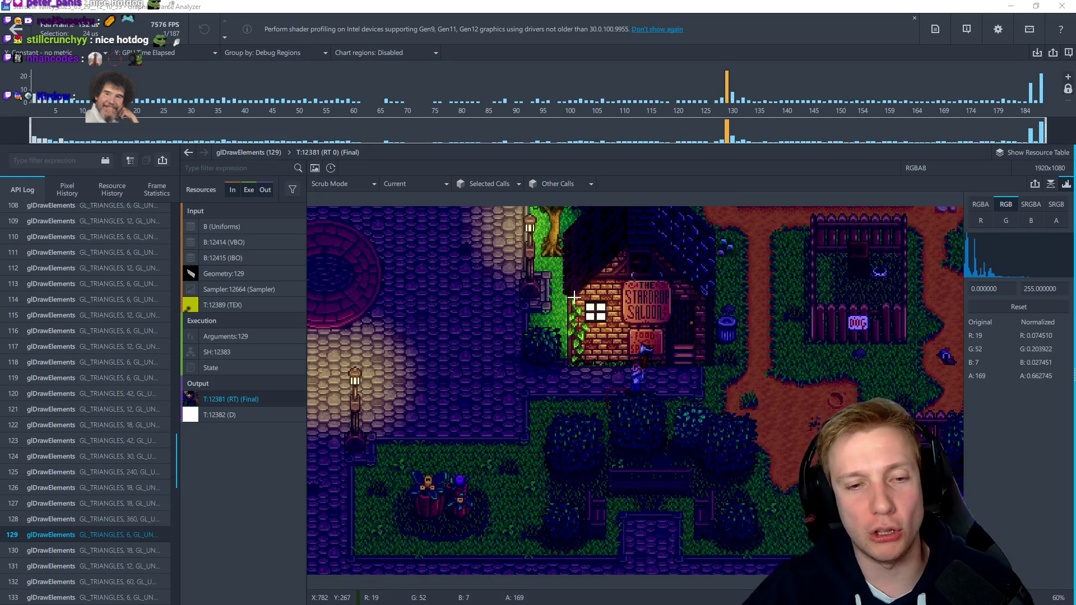
{"action": "scroll", "coordinate": [574, 297], "scroll_direction": "up", "scroll_amount": 3}
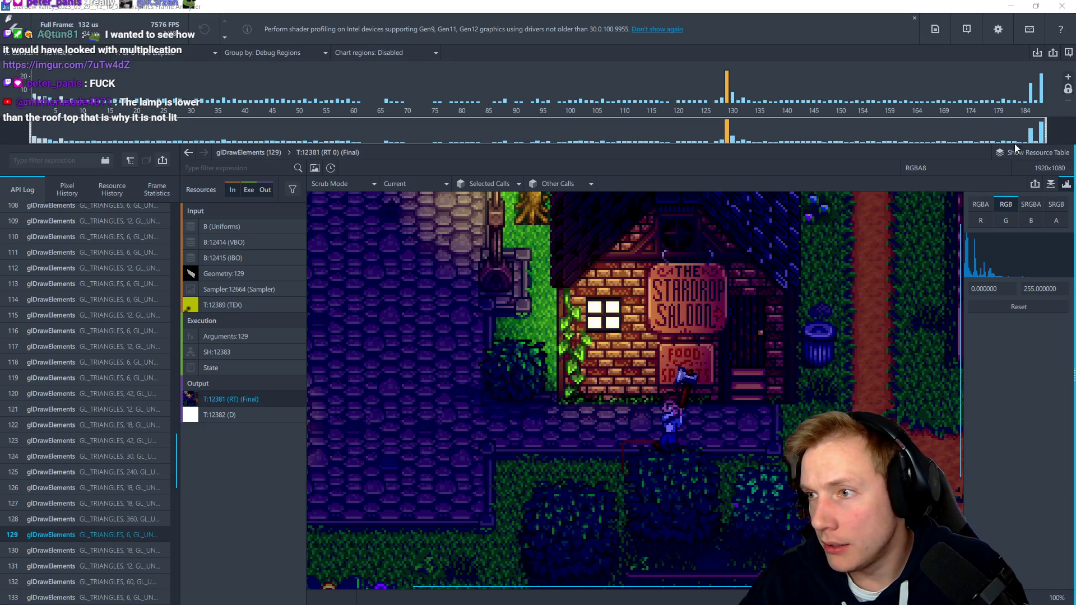
Open the Imgur clip shared in chat, pause it, and watch it full screen
{"action": "key", "text": "alt+Tab"}
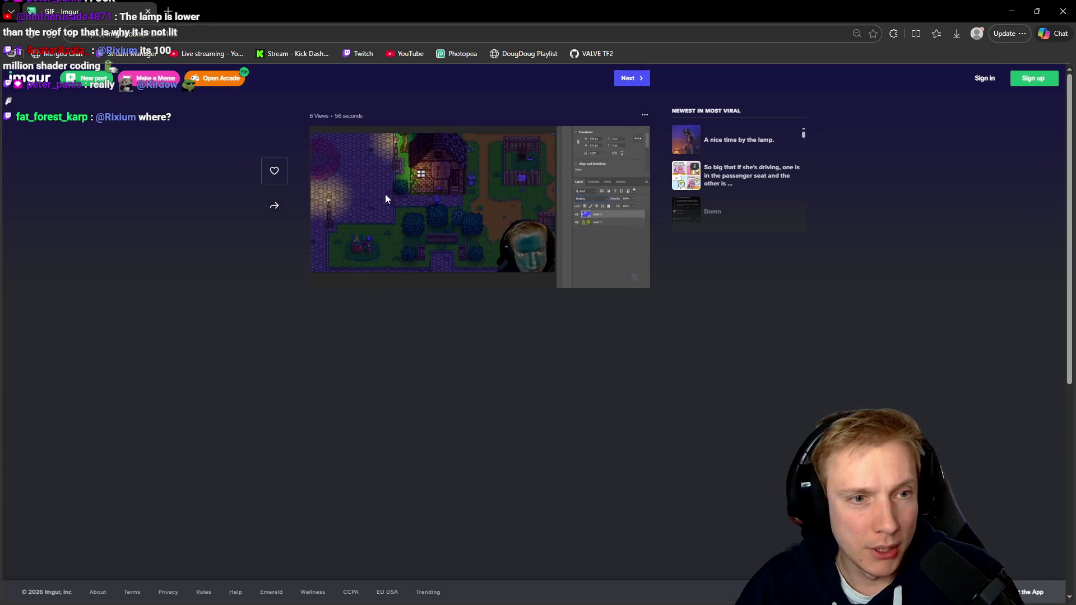
{"action": "mouse_move", "coordinate": [439, 197]}
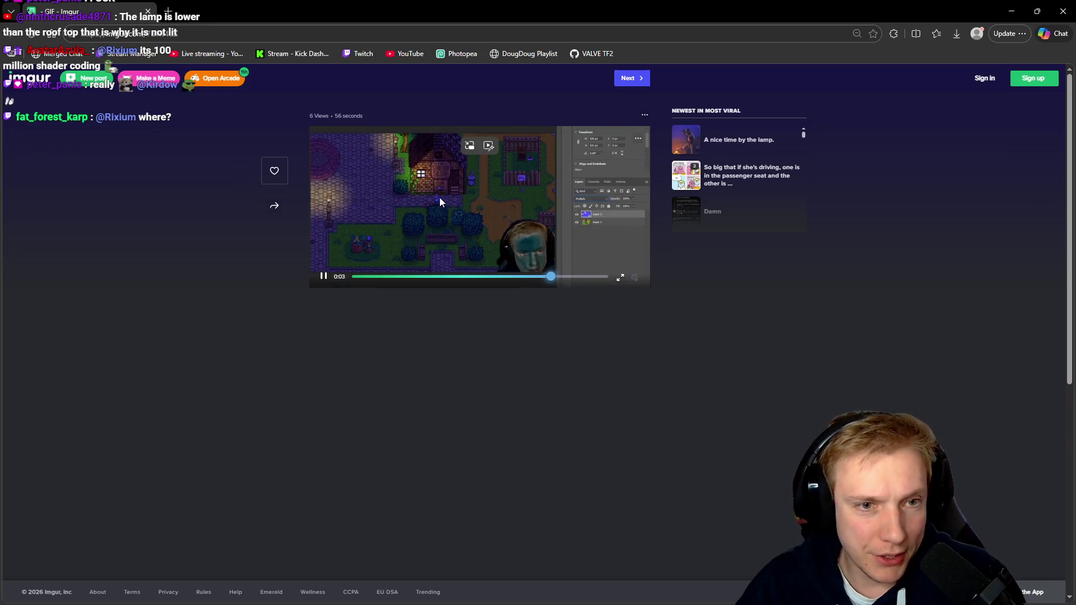
{"action": "left_click", "coordinate": [324, 278]}
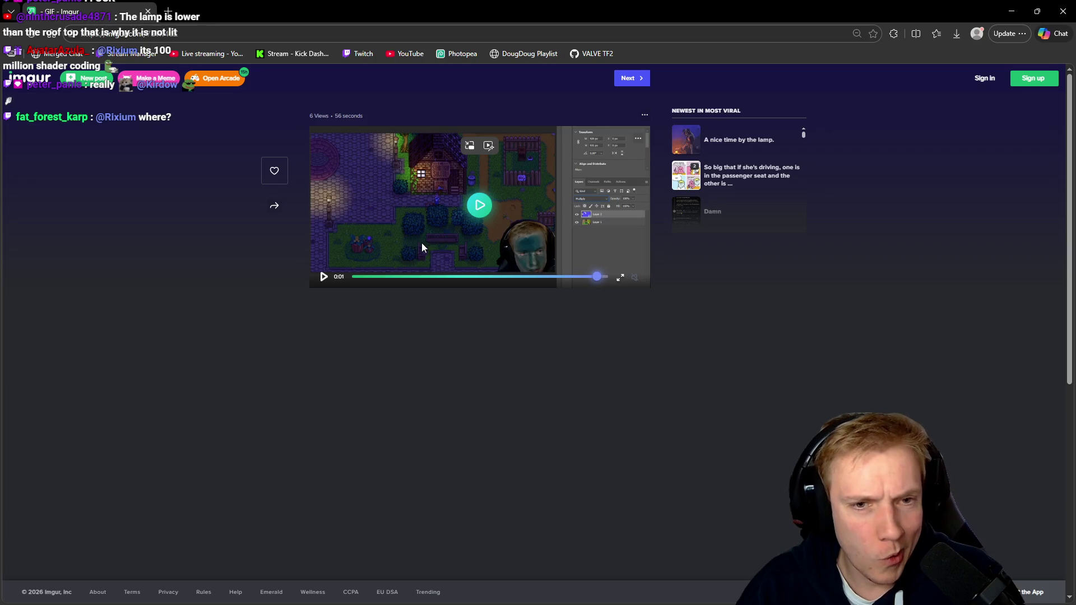
{"action": "left_click", "coordinate": [620, 278]}
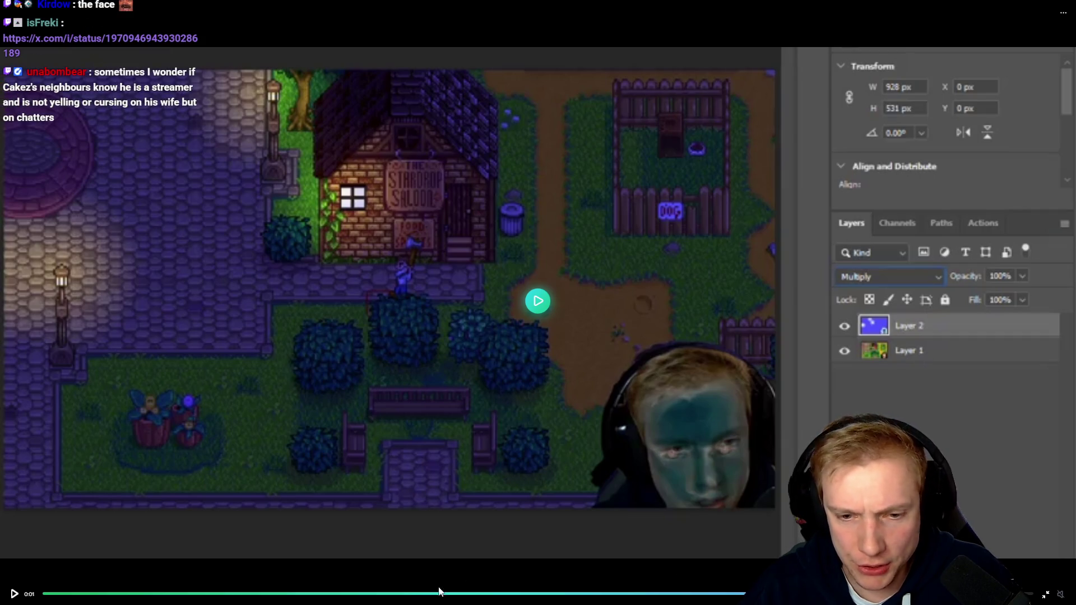
Scrub the clip to the yellow light texture, the multiplied scene and the blend mode choice
{"action": "left_click", "coordinate": [231, 593]}
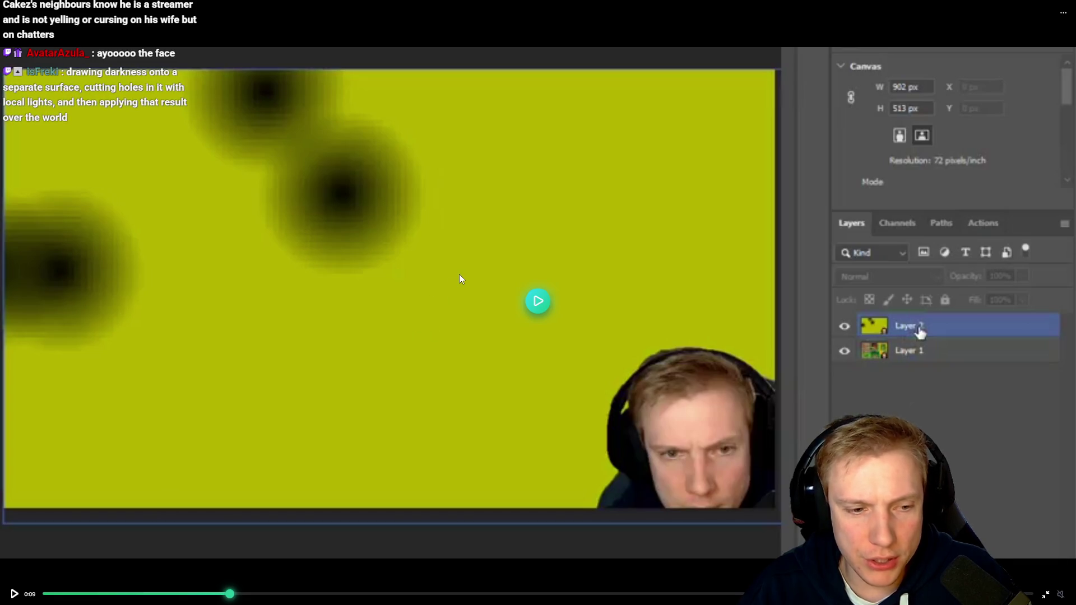
{"action": "left_click", "coordinate": [367, 426]}
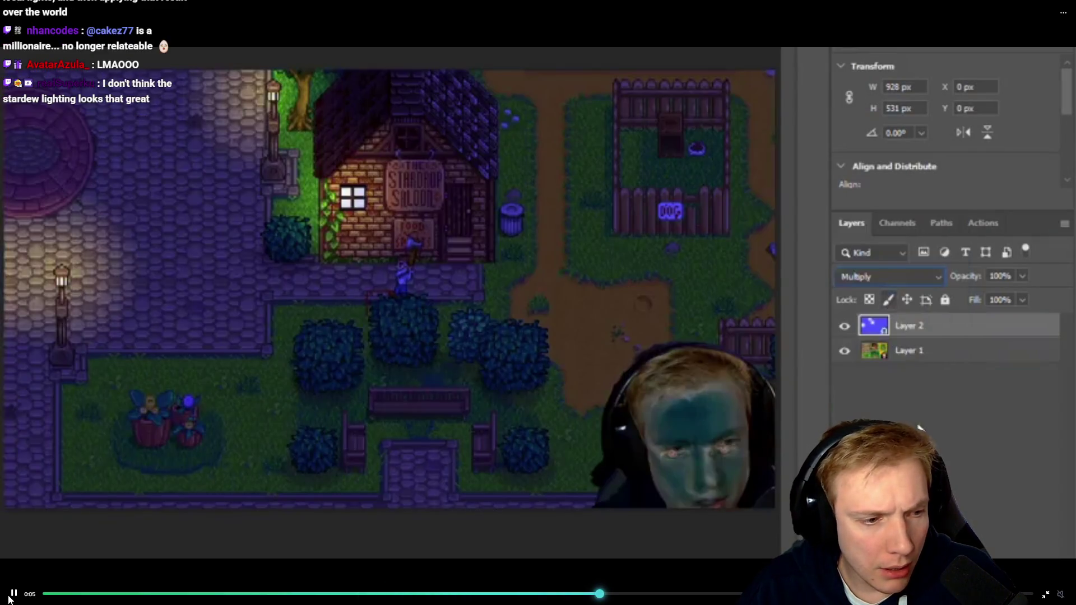
{"action": "left_click", "coordinate": [10, 596]}
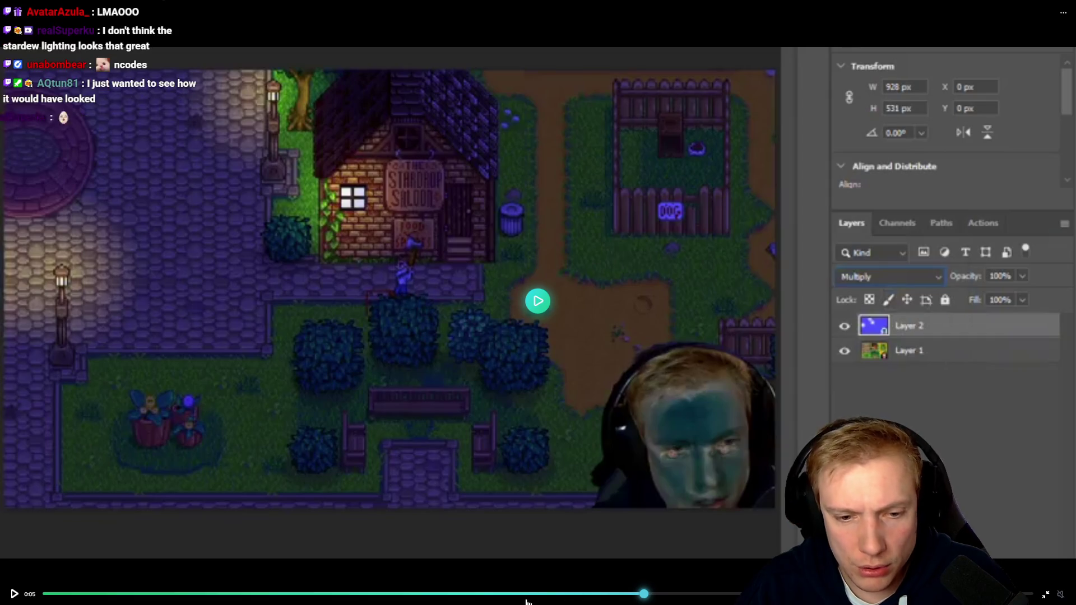
{"action": "left_click", "coordinate": [523, 594]}
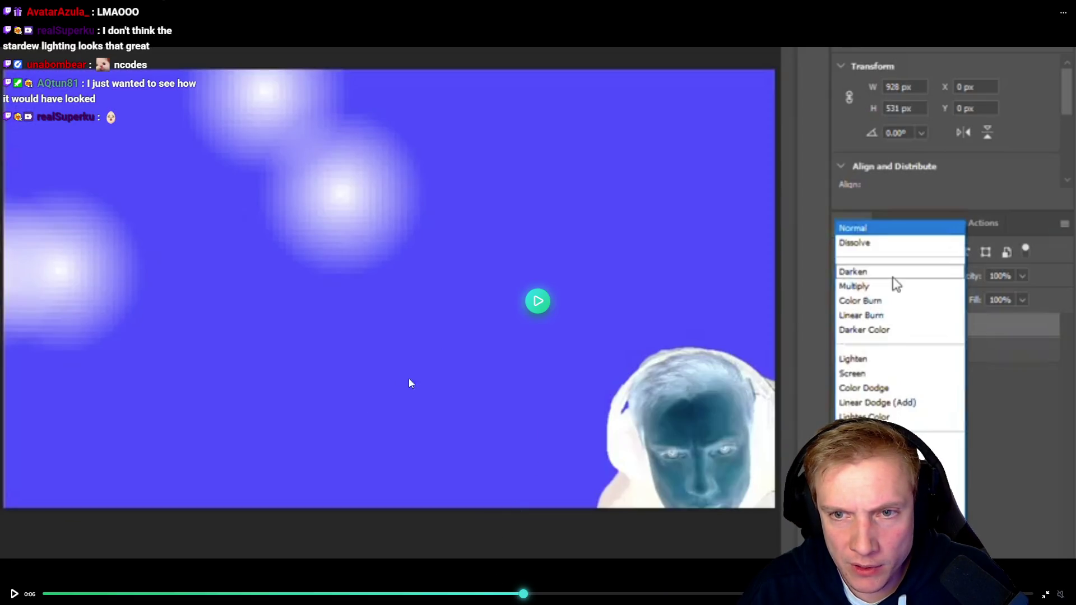
{"action": "left_click", "coordinate": [14, 594]}
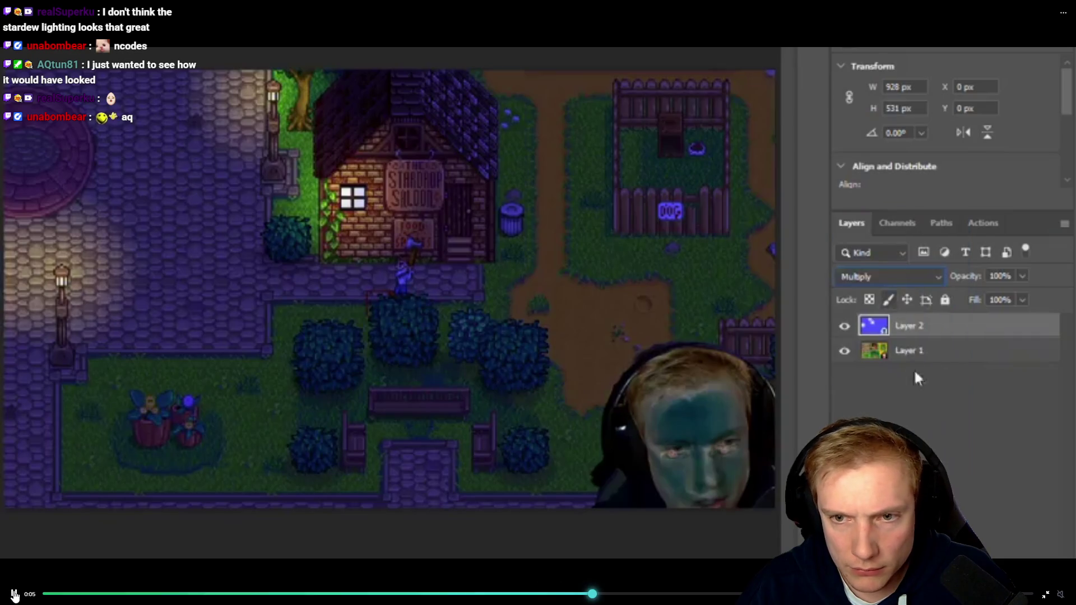
{"action": "left_click", "coordinate": [14, 594]}
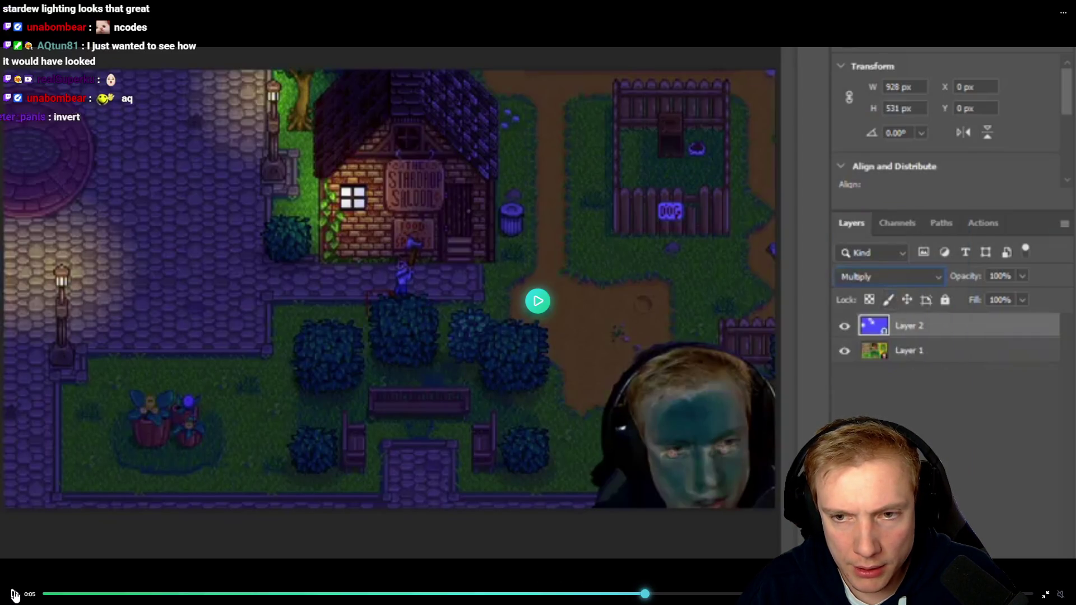
Jump back to the inverted blue overlay and yellow texture, replaying until the multiplied scene
{"action": "left_click", "coordinate": [361, 595]}
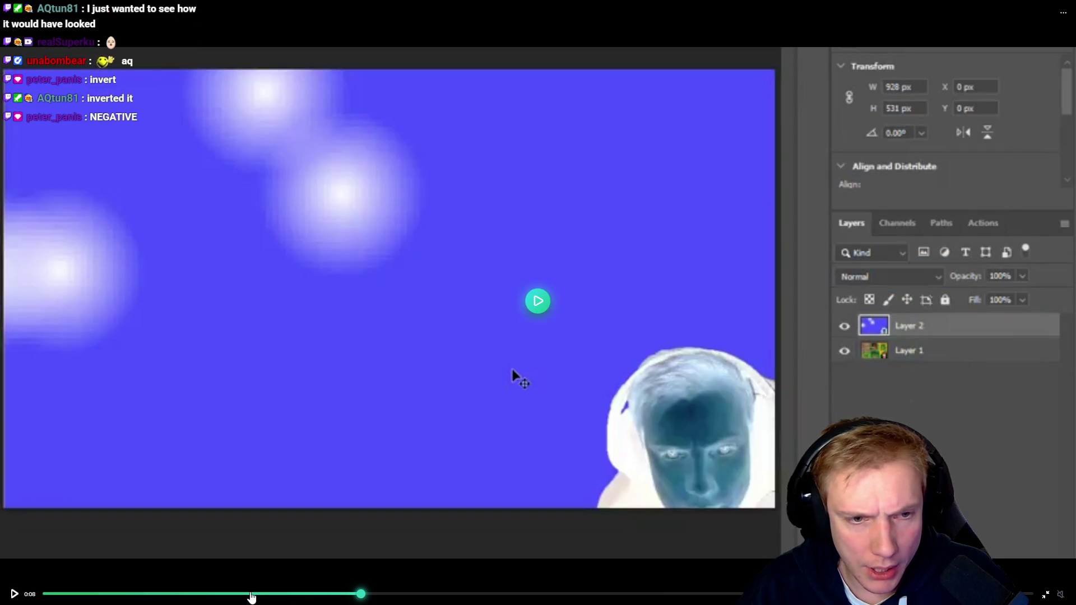
{"action": "left_click", "coordinate": [251, 595]}
{"action": "left_click", "coordinate": [16, 597]}
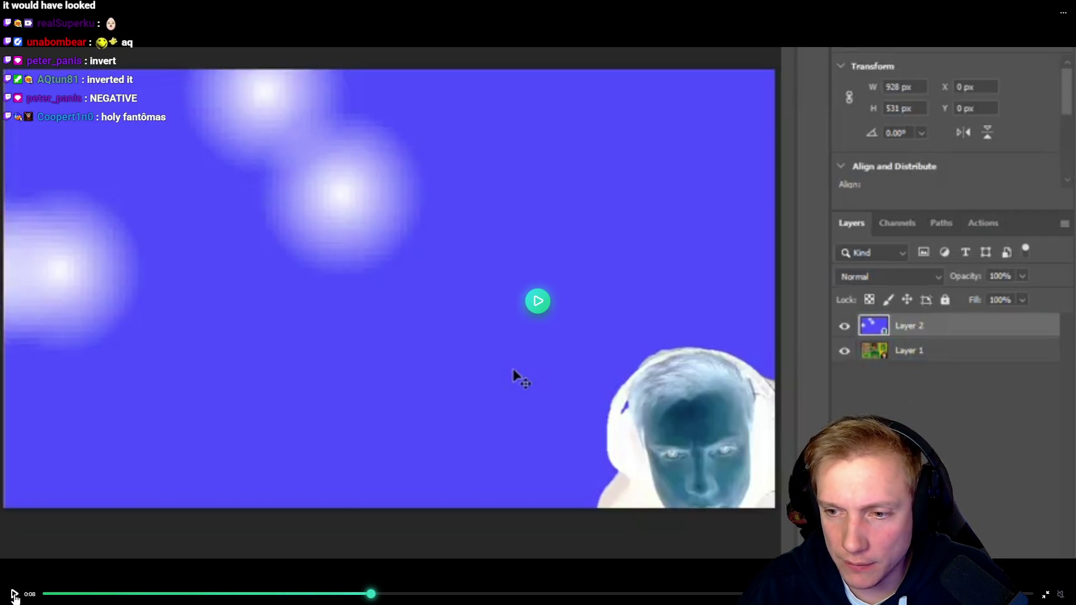
{"action": "left_click", "coordinate": [14, 595]}
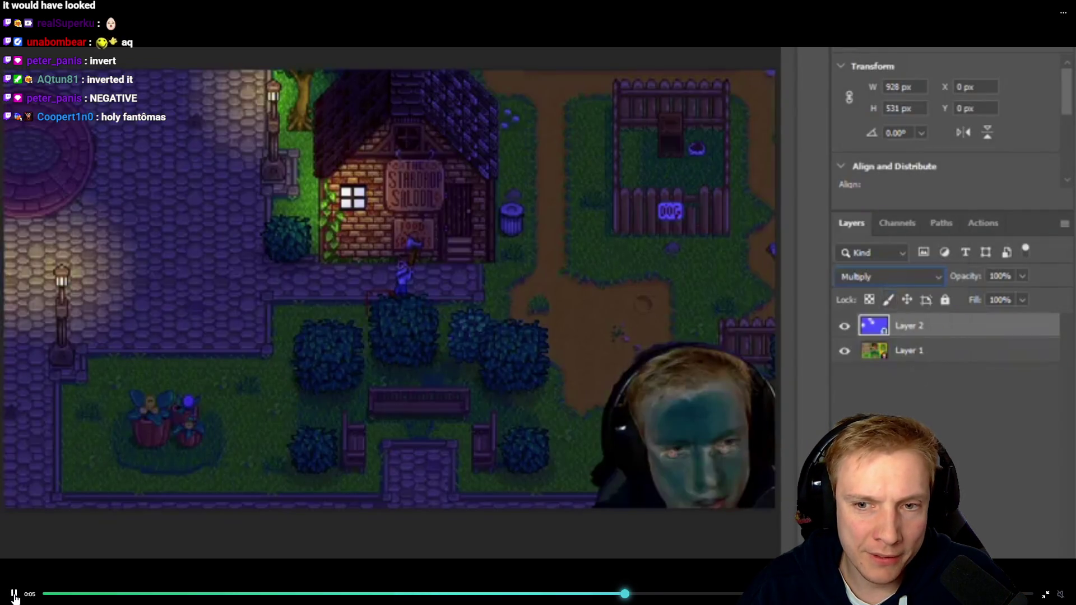
{"action": "left_click", "coordinate": [14, 596]}
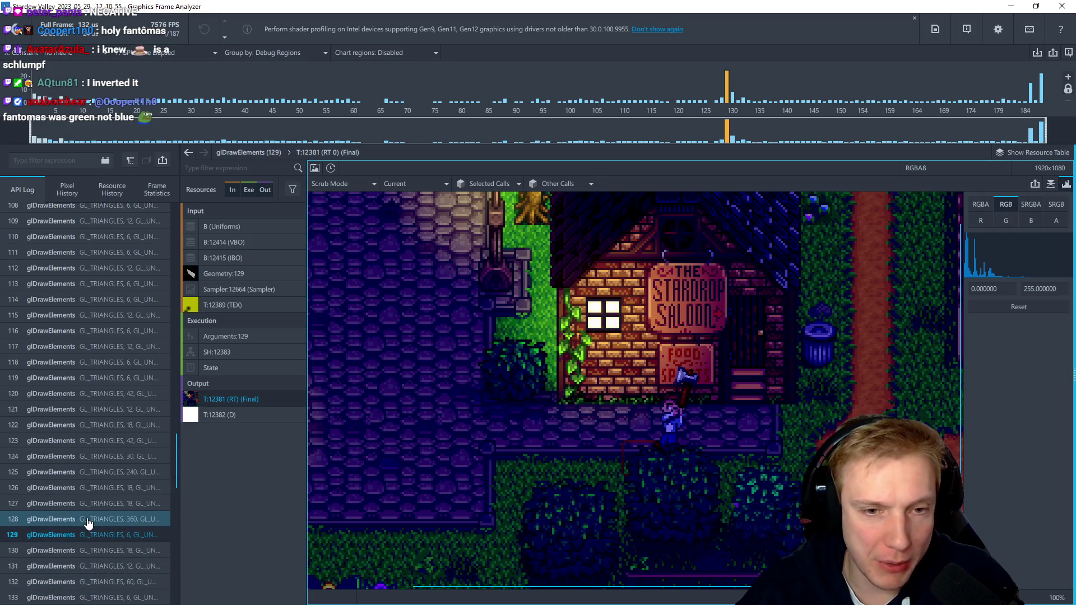
Select draw call 128 to show its fully lit output and zoom out the viewer
{"action": "left_click", "coordinate": [88, 520]}
{"action": "scroll", "coordinate": [504, 386], "scroll_direction": "down", "scroll_amount": 4}
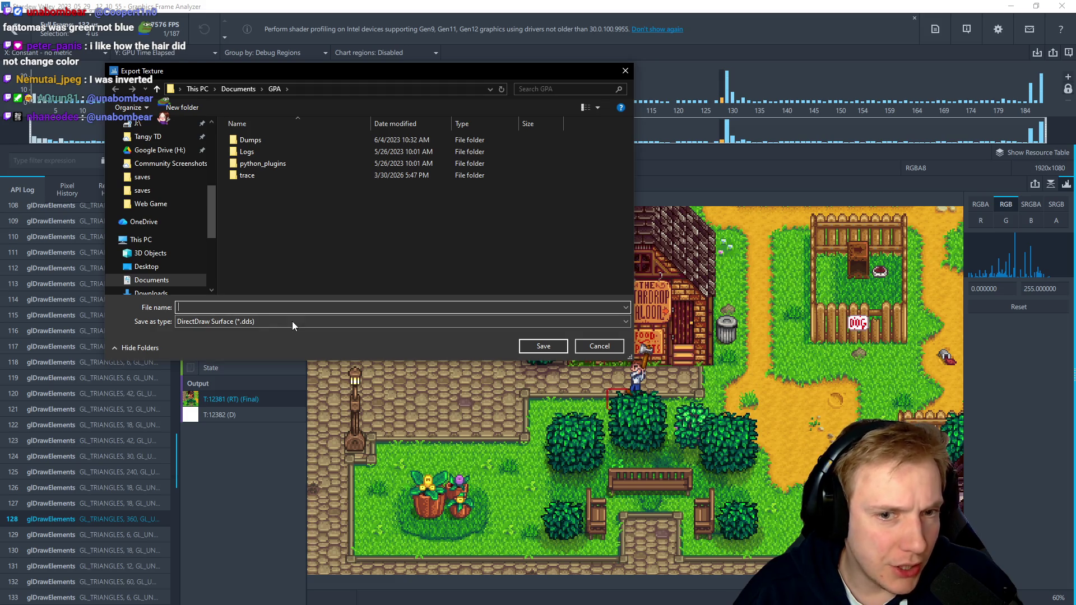
Save draw call 128's frame as PNG 'SDV Test' in Downloads, then select draw call 129
{"action": "left_click", "coordinate": [294, 320]}
{"action": "left_click", "coordinate": [206, 352]}
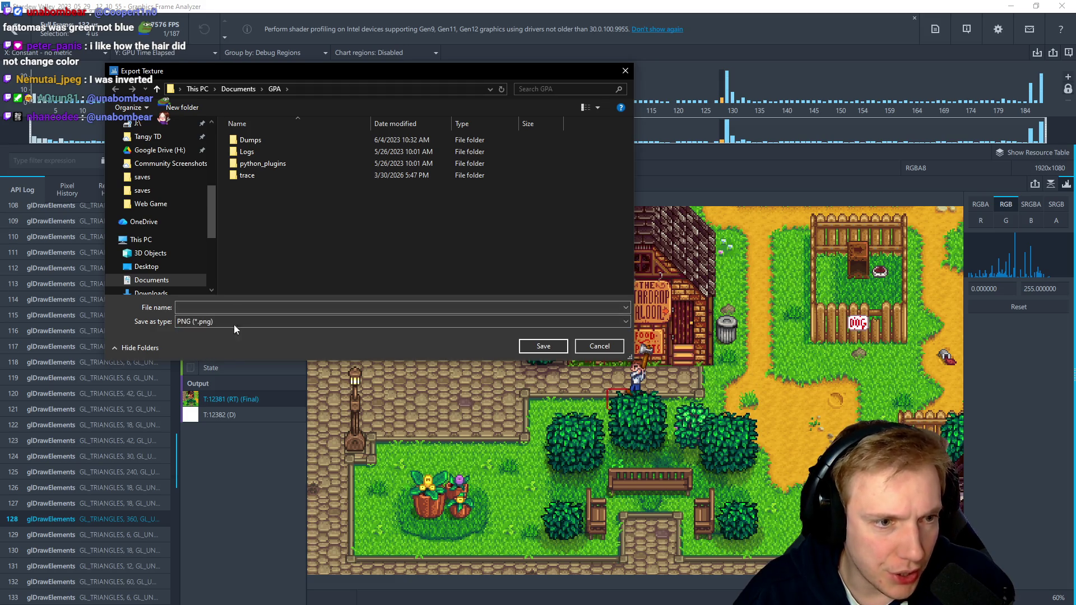
{"action": "scroll", "coordinate": [161, 142], "scroll_direction": "up", "scroll_amount": 5}
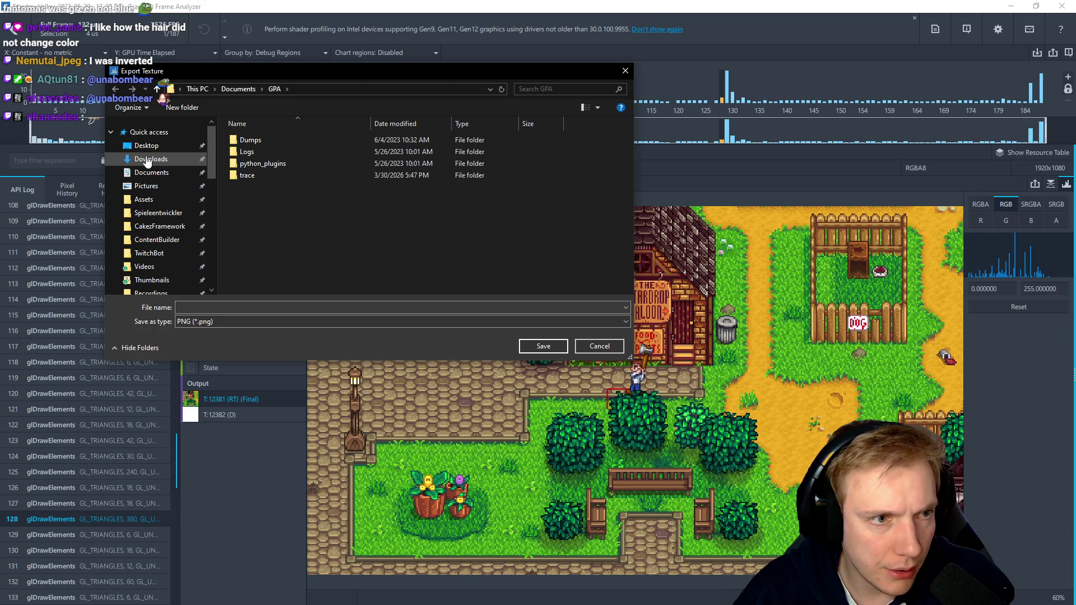
{"action": "left_click", "coordinate": [148, 160]}
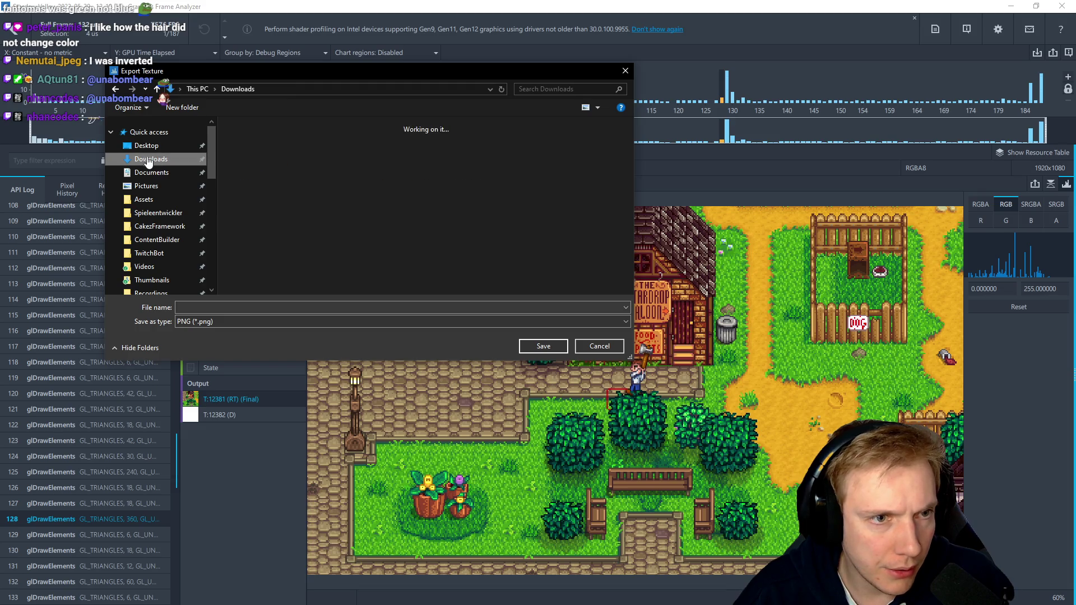
{"action": "left_click", "coordinate": [227, 309]}
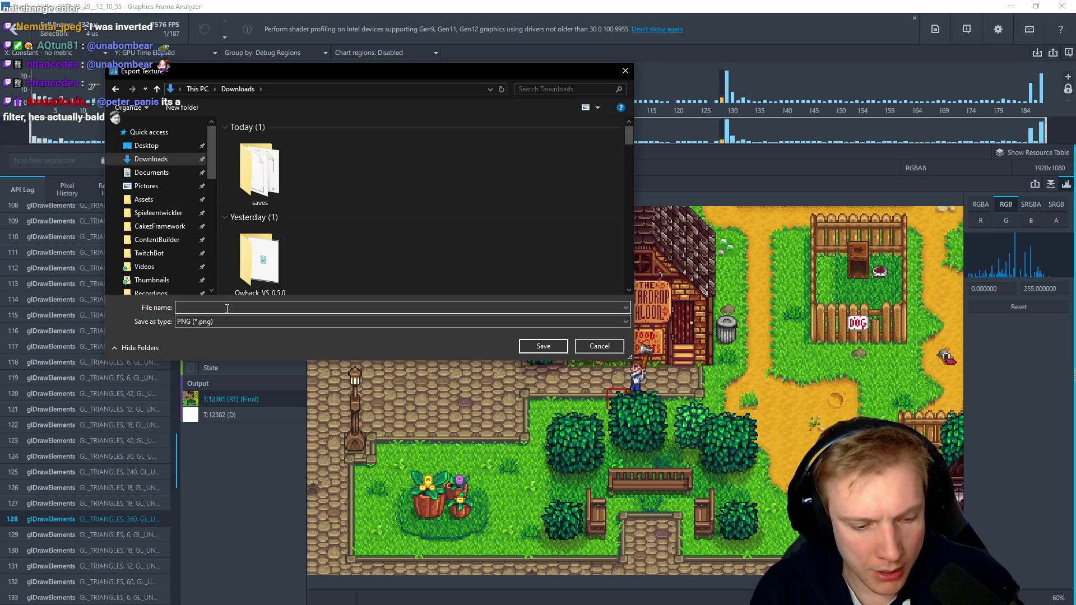
{"action": "type", "text": "SDV Test"}
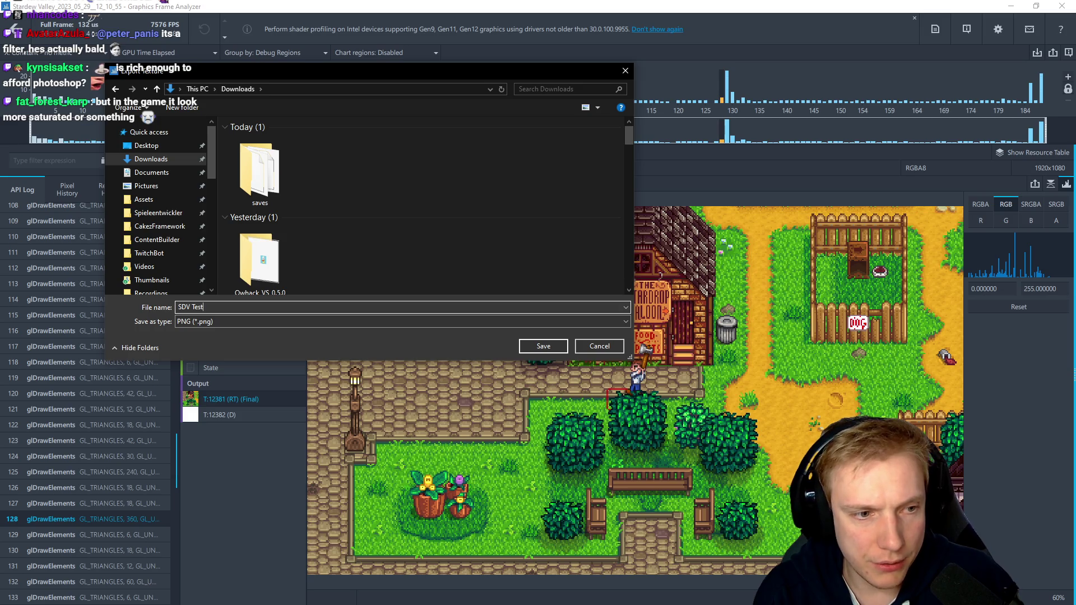
{"action": "key", "text": "Return"}
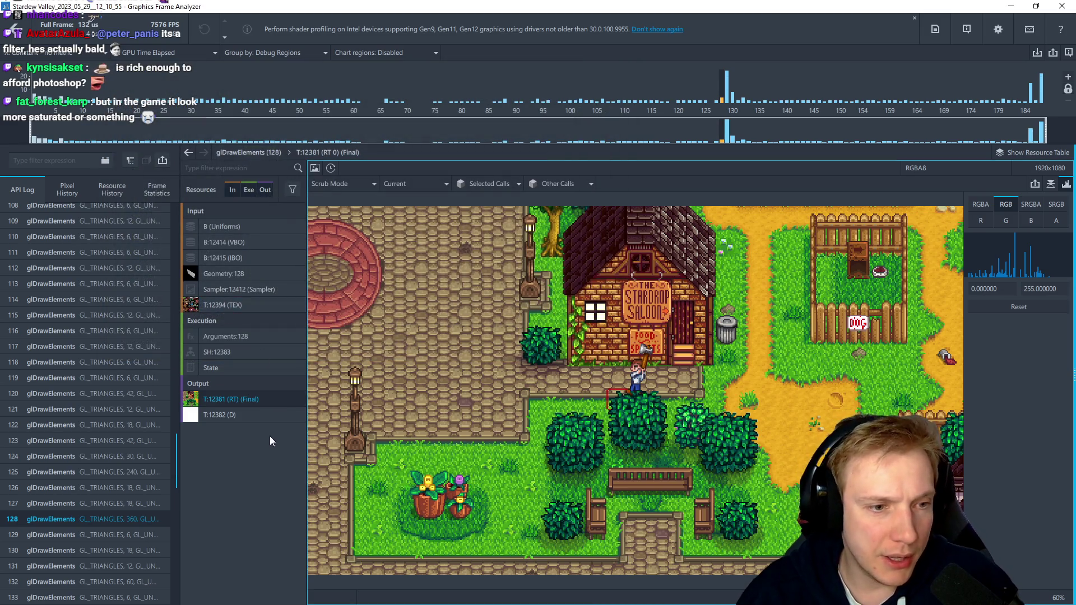
{"action": "left_click", "coordinate": [79, 536]}
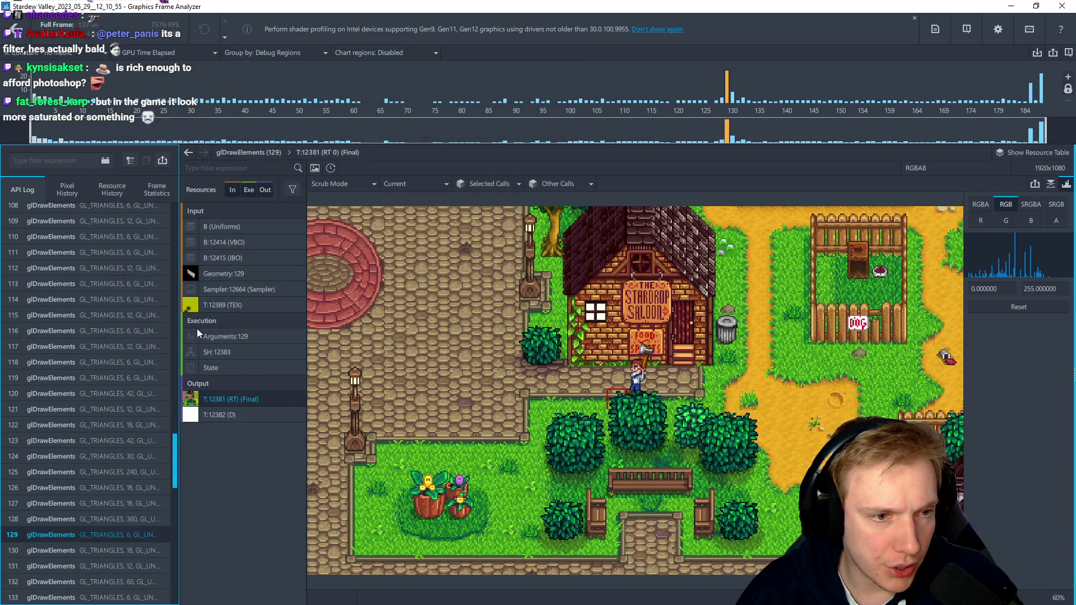
Export the yellow light texture T:12389 as 'Light Overlay.png' into Downloads
{"action": "left_click", "coordinate": [228, 304]}
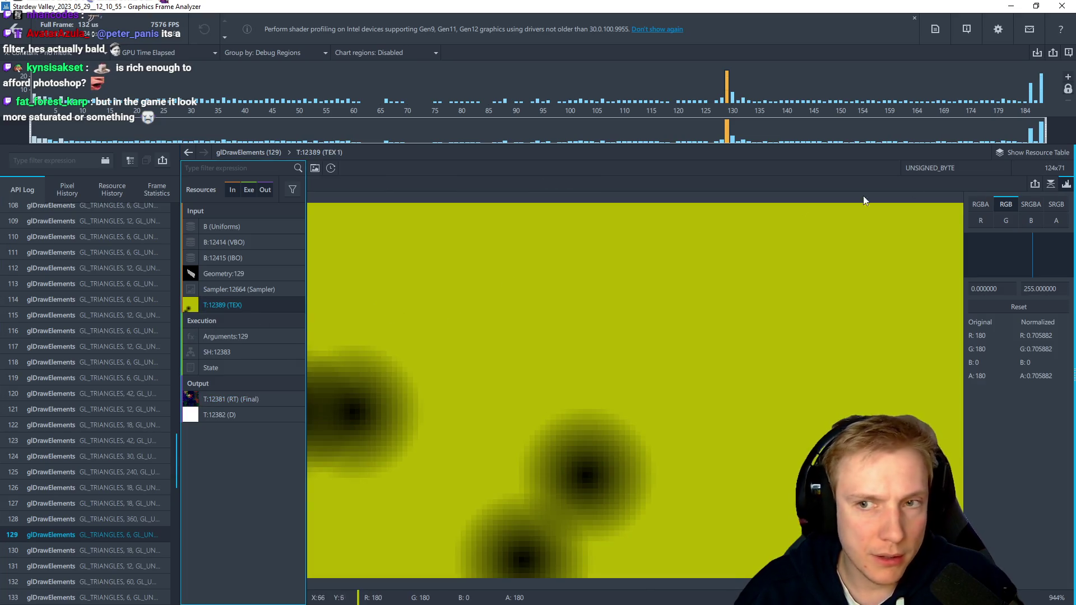
{"action": "left_click", "coordinate": [1030, 185]}
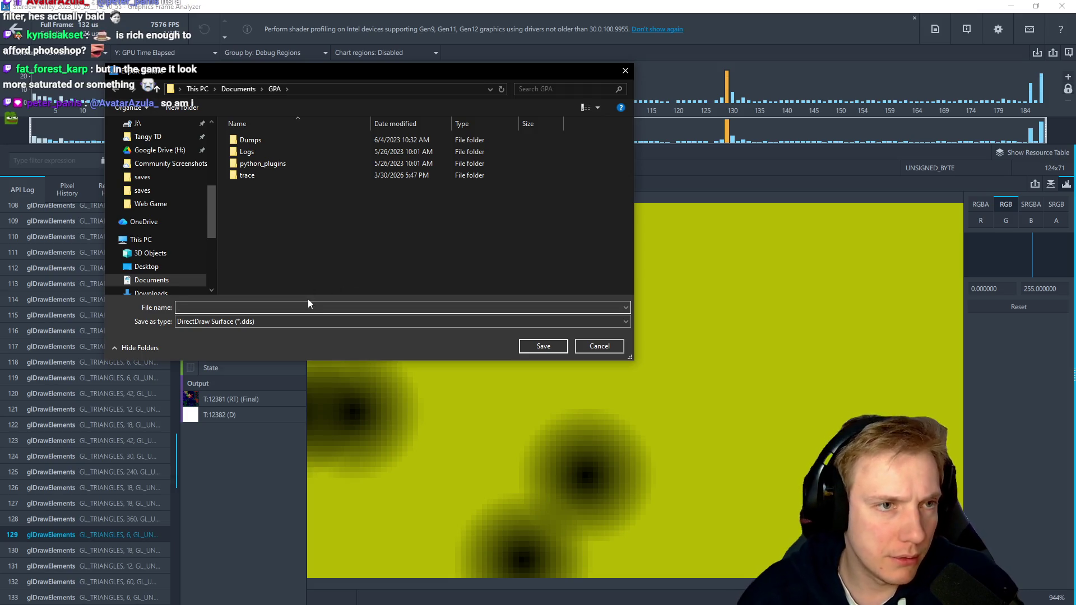
{"action": "scroll", "coordinate": [135, 216], "scroll_direction": "up", "scroll_amount": 5}
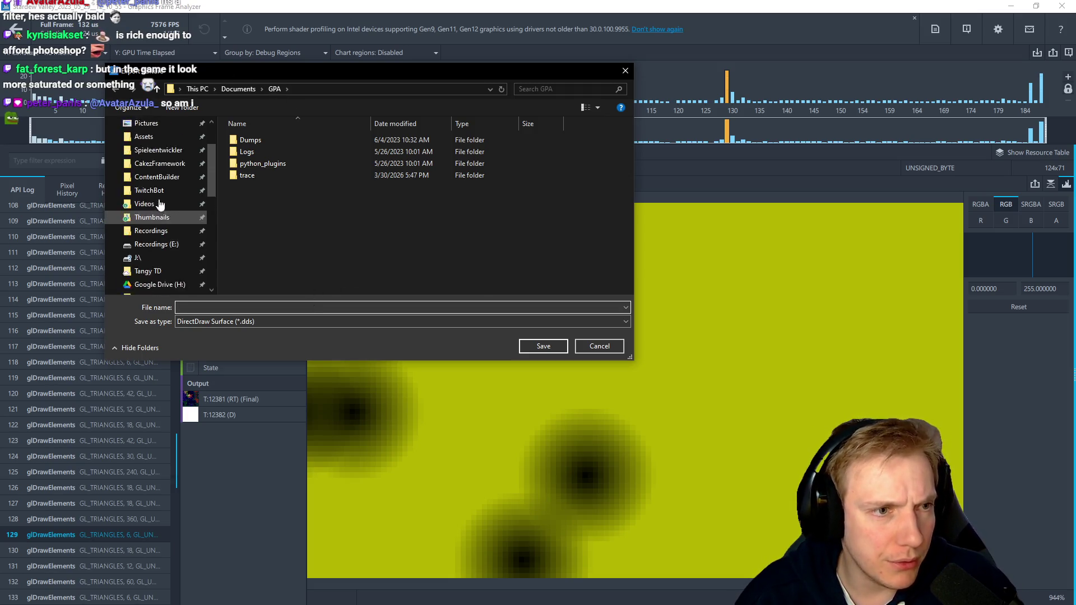
{"action": "left_click", "coordinate": [150, 159]}
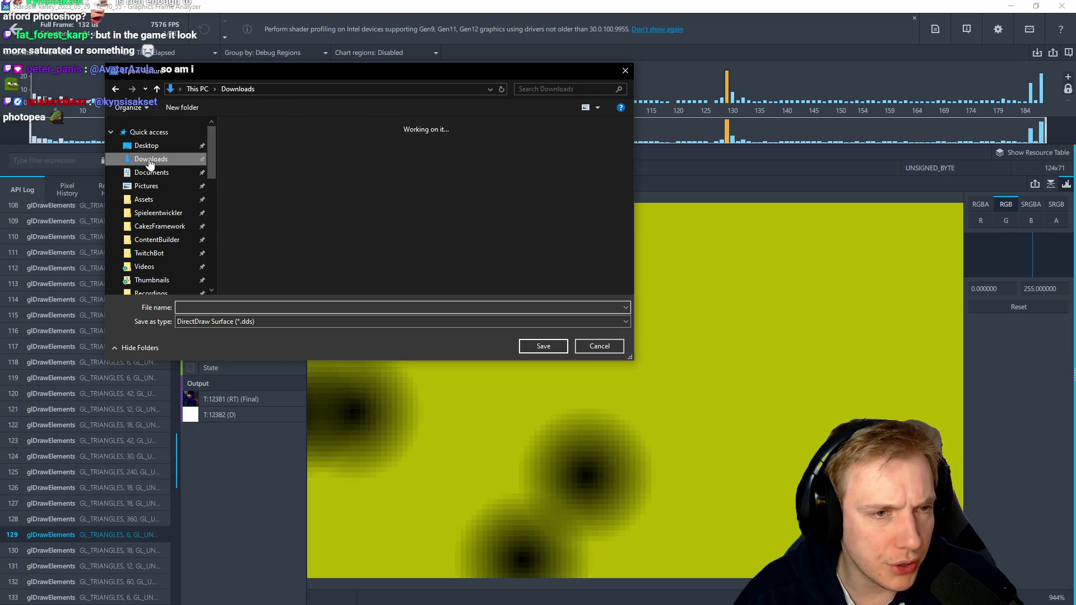
{"action": "left_click", "coordinate": [325, 321]}
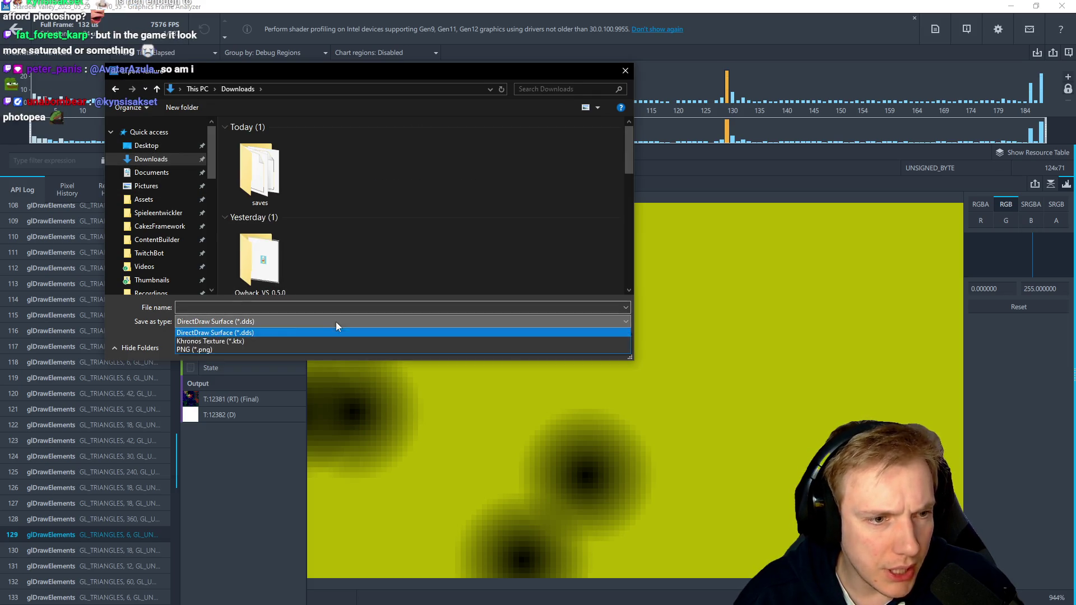
{"action": "left_click", "coordinate": [325, 371]}
{"action": "left_click", "coordinate": [201, 308]}
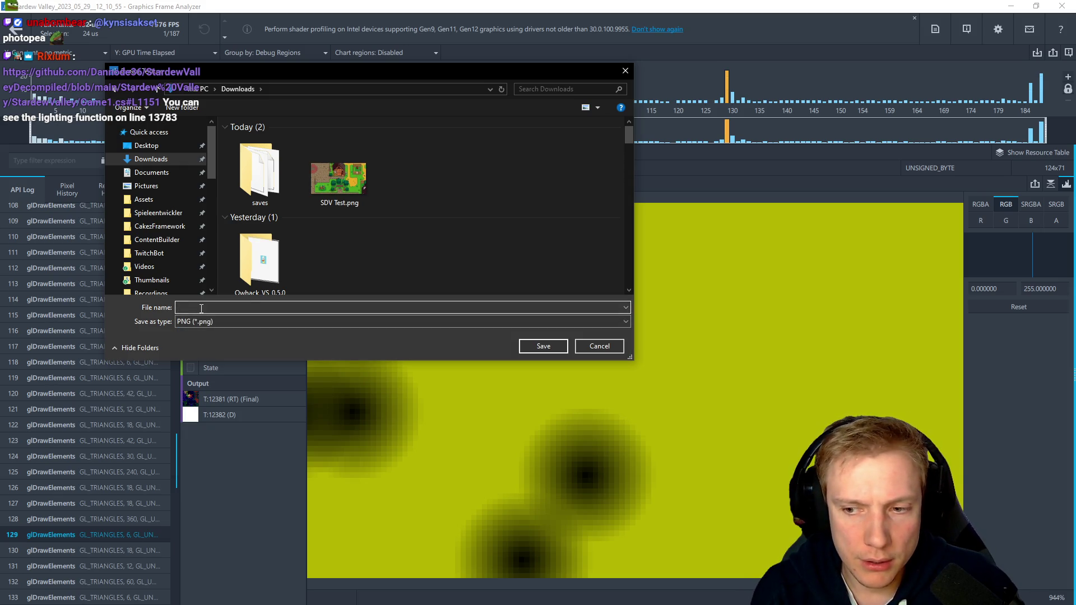
{"action": "type", "text": "Overlay"}
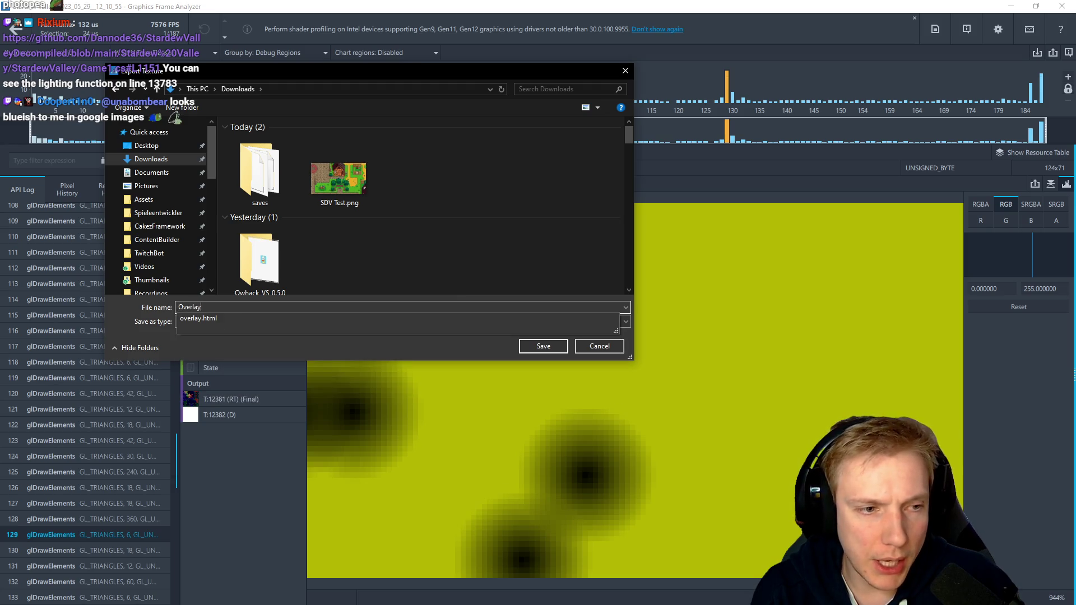
{"action": "key", "text": "BackSpace"}
{"action": "key", "text": "BackSpace"}
{"action": "key", "text": "BackSpace"}
{"action": "type", "text": "Light Overla"}
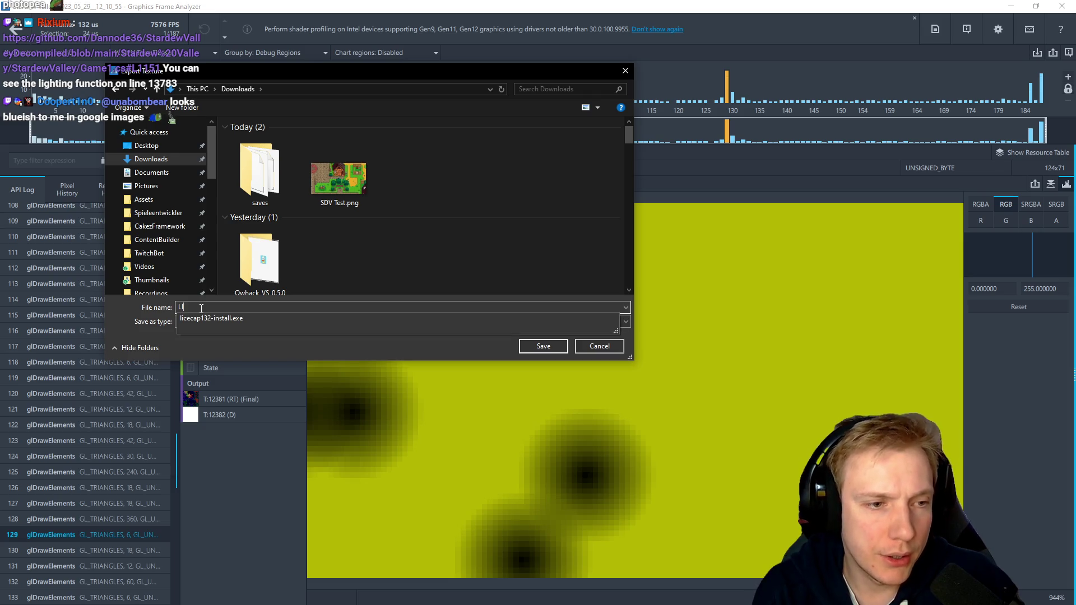
{"action": "key", "text": "Return"}
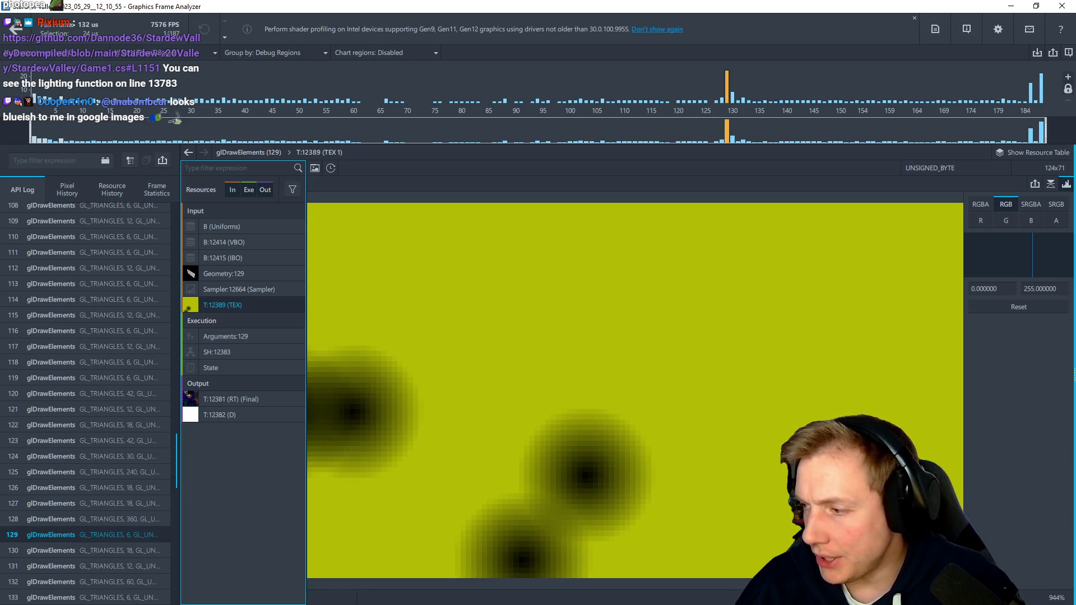
{"action": "key", "text": "alt+Tab"}
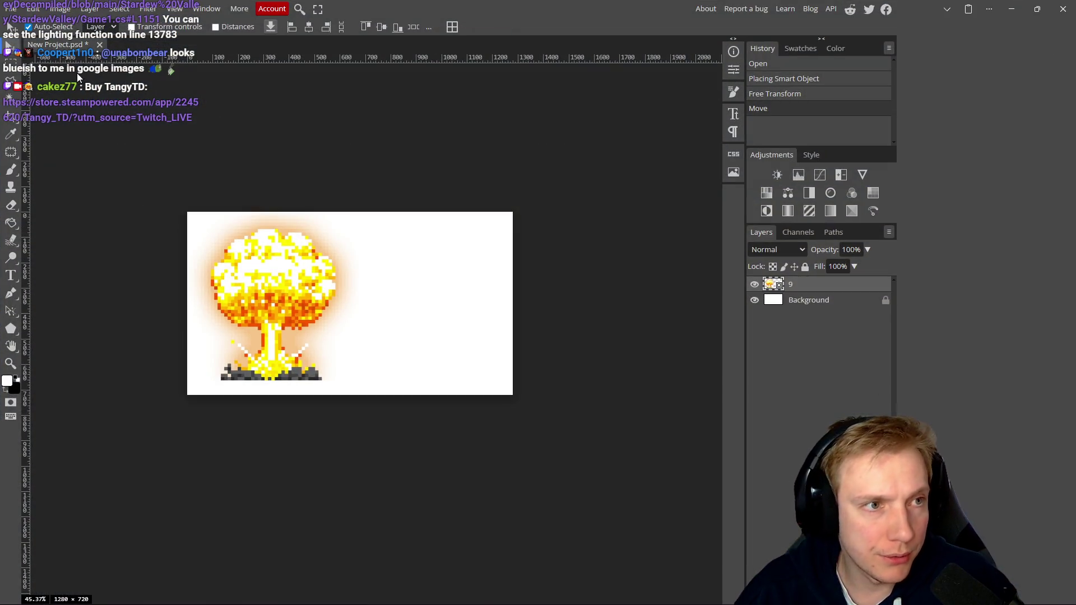
Create a blank 1920×1080 Photopea document from the FB Event Image preset, then open File Explorer
{"action": "left_click", "coordinate": [17, 9]}
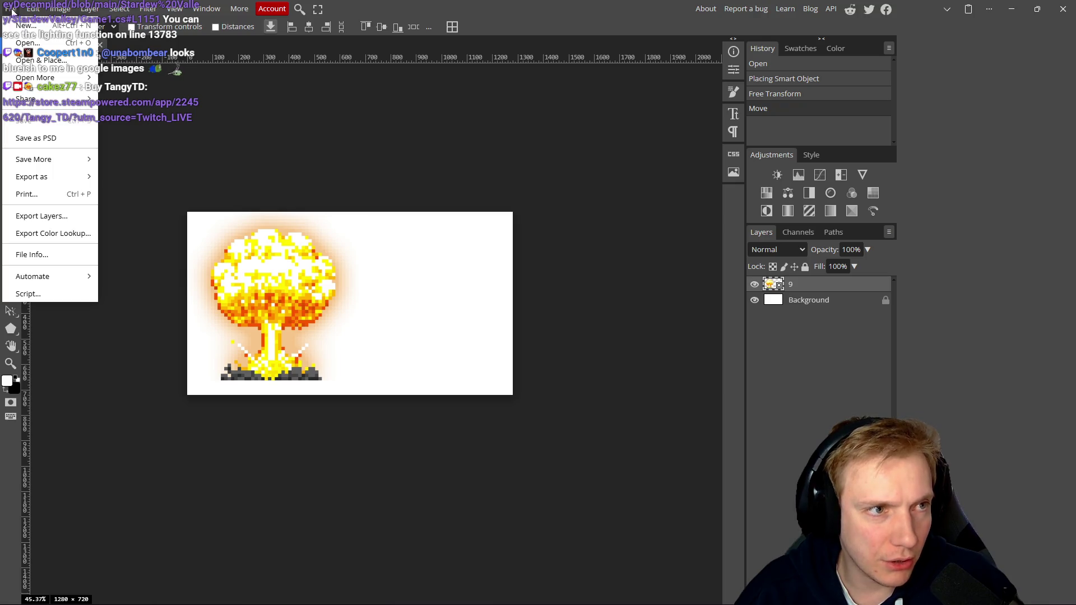
{"action": "left_click", "coordinate": [25, 36]}
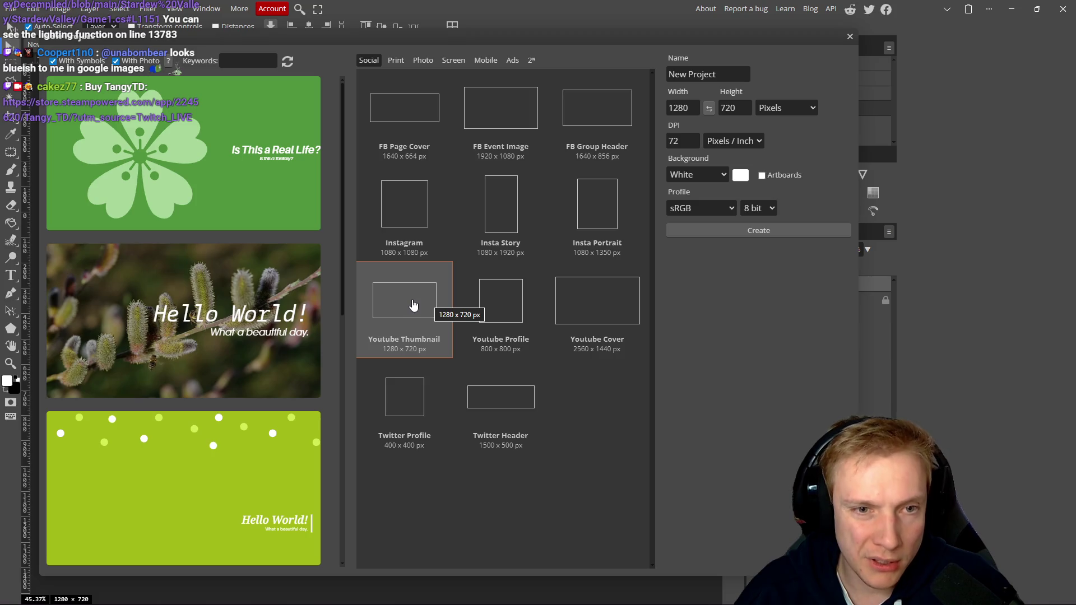
{"action": "double_click", "coordinate": [492, 119]}
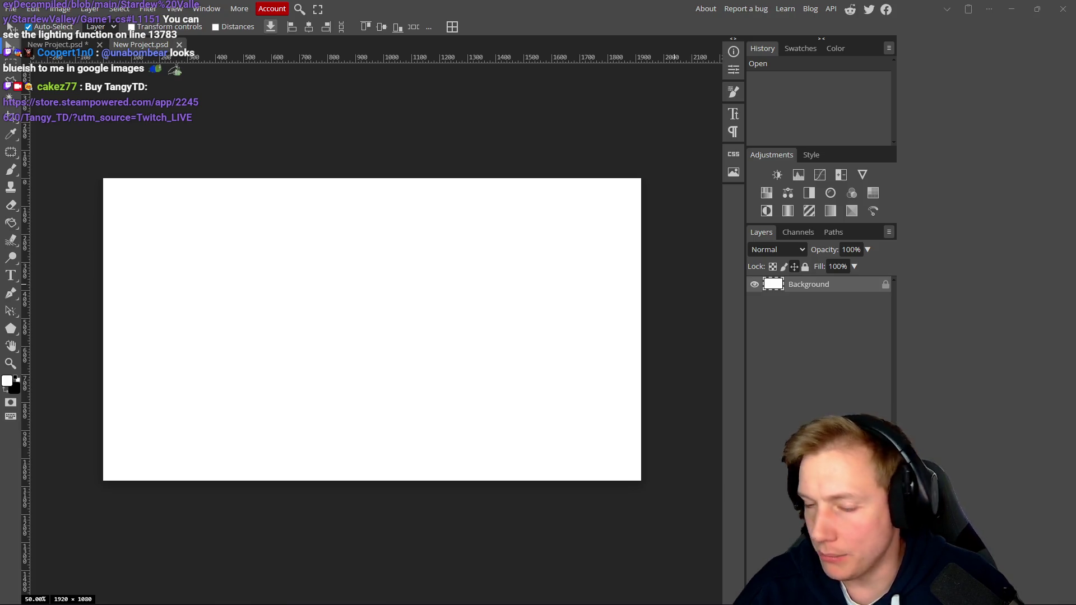
{"action": "key", "text": "alt+Tab"}
{"action": "key", "text": "super+e"}
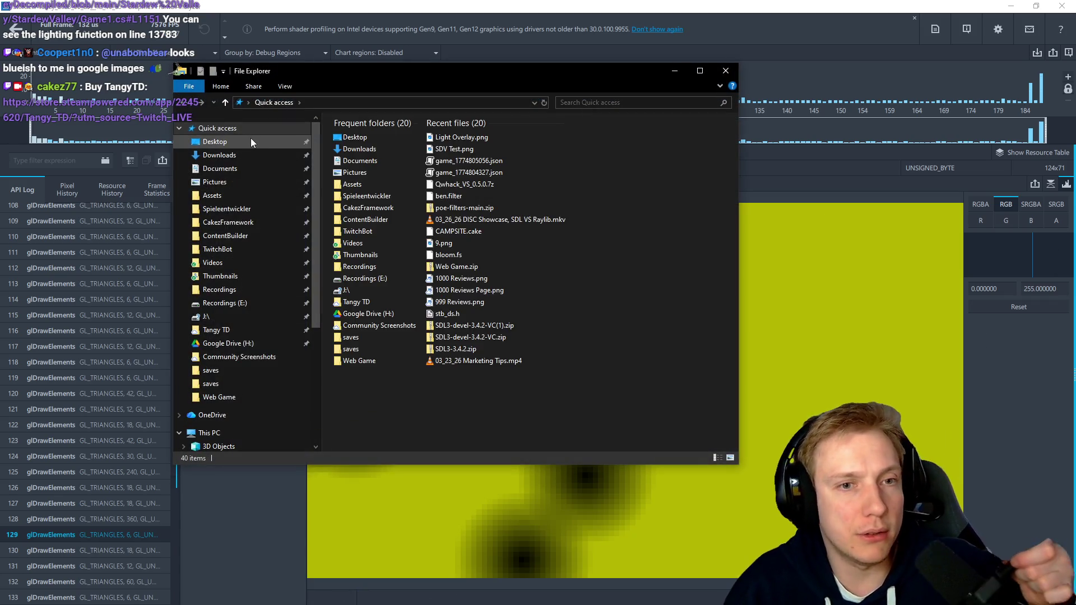
Open Light Overlay.png's containing Downloads folder, then minimize File Explorer
{"action": "left_click", "coordinate": [450, 140]}
{"action": "right_click", "coordinate": [450, 144]}
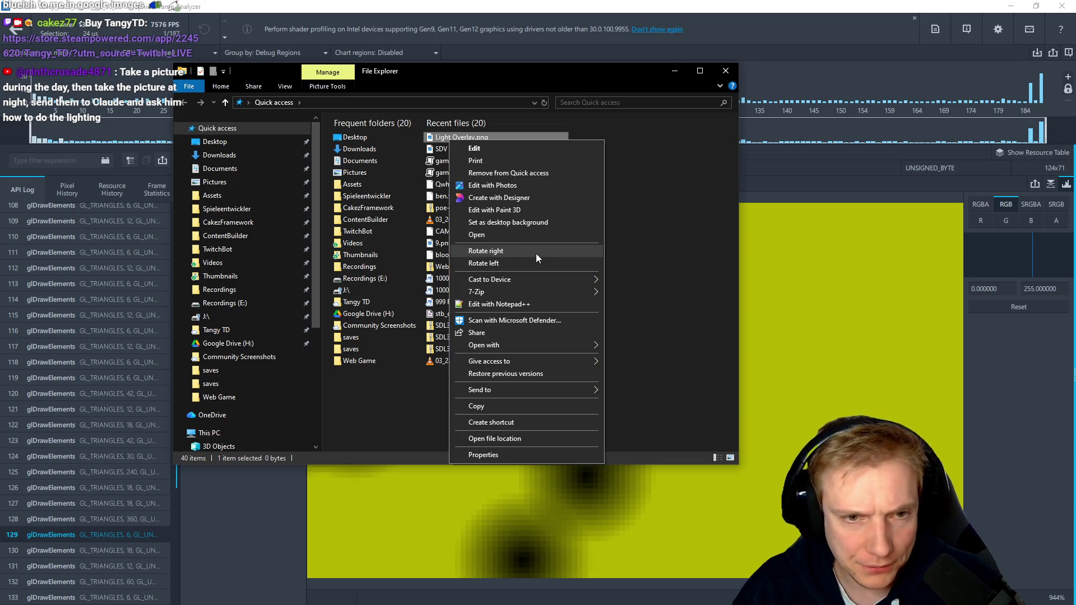
{"action": "left_click", "coordinate": [505, 442]}
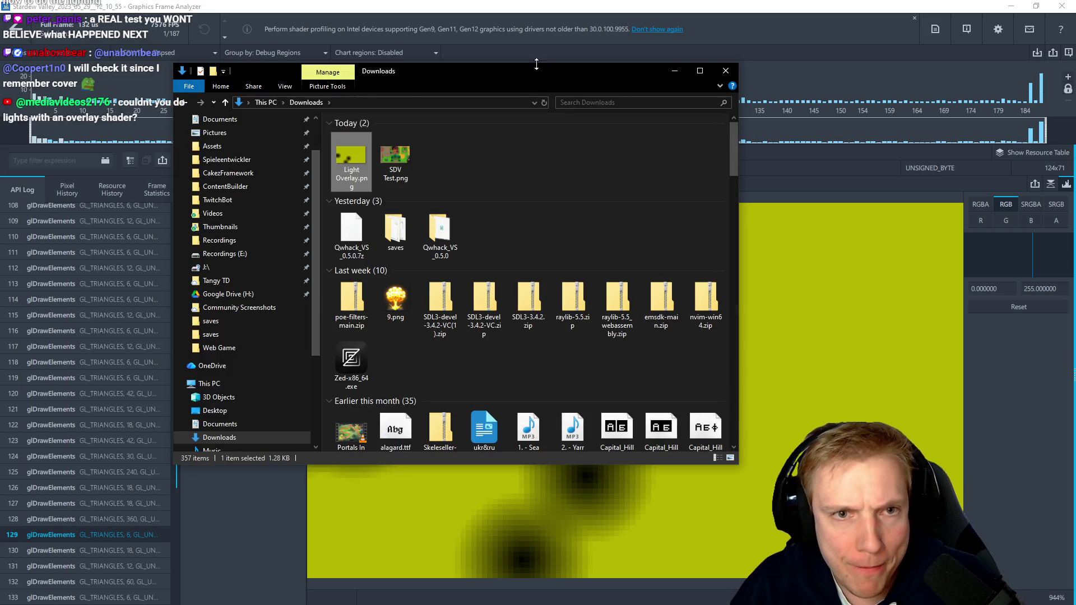
{"action": "left_click", "coordinate": [675, 71]}
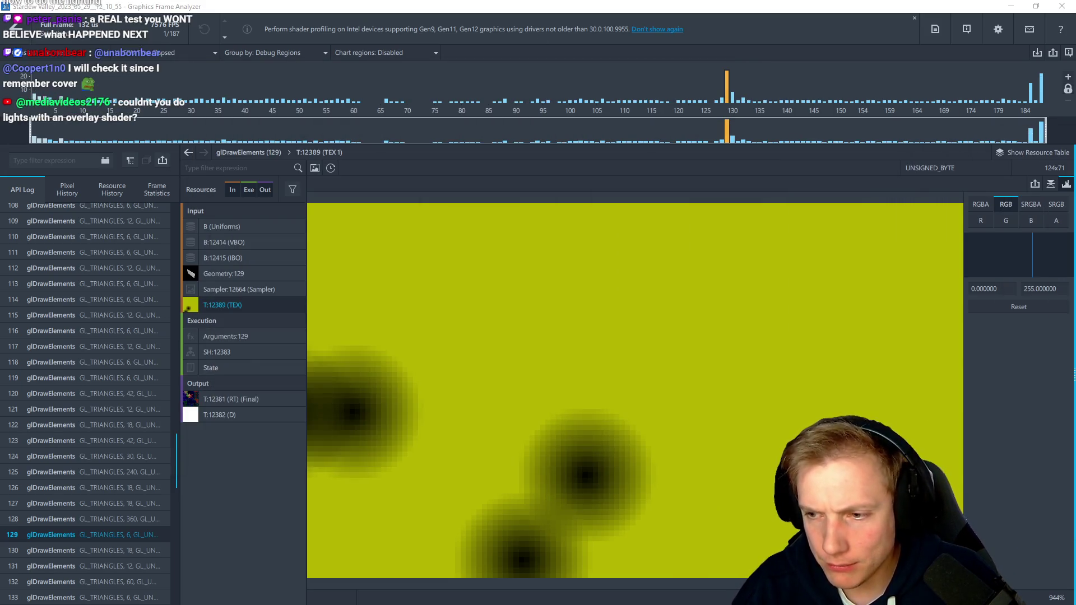
Place the SDV Test Stardew screenshot on the blank Photopea canvas, cancelling the resize
{"action": "key", "text": "alt+Tab"}
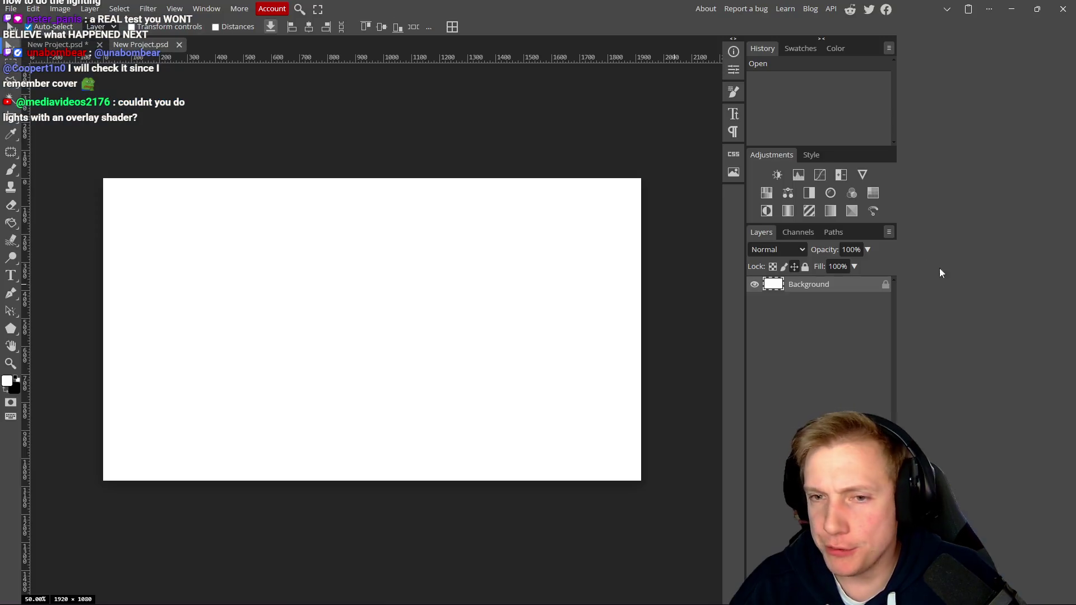
{"action": "left_click_drag", "start_coordinate": [564, 283], "coordinate": [564, 283]}
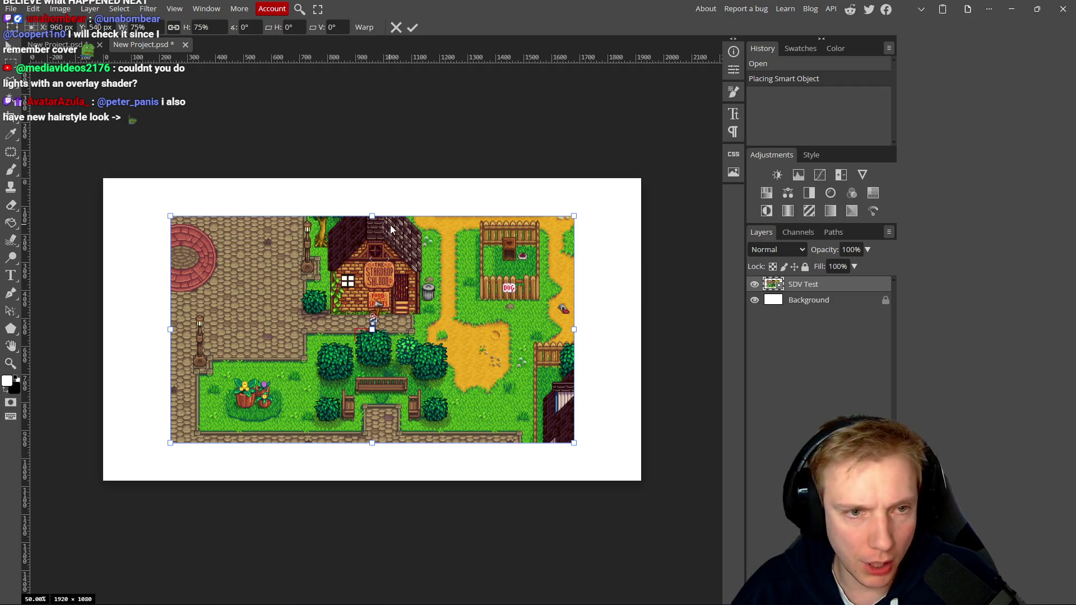
{"action": "left_click_drag", "start_coordinate": [373, 213], "coordinate": [377, 179]}
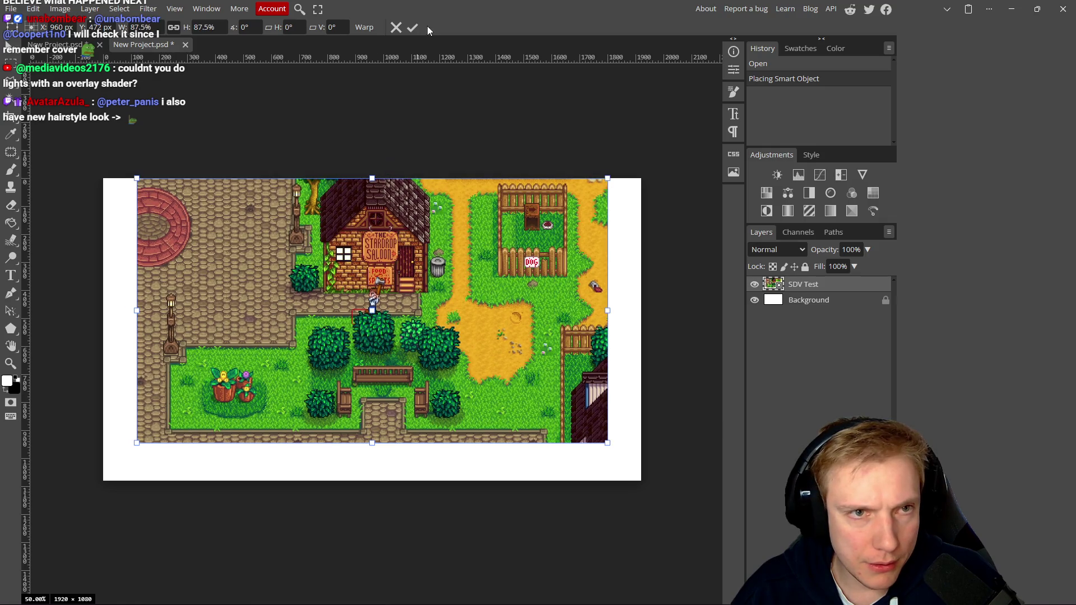
{"action": "left_click", "coordinate": [396, 27]}
Add a new empty Layer 1 beneath SDV Test with Ctrl+Shift+N
{"action": "left_click", "coordinate": [816, 303]}
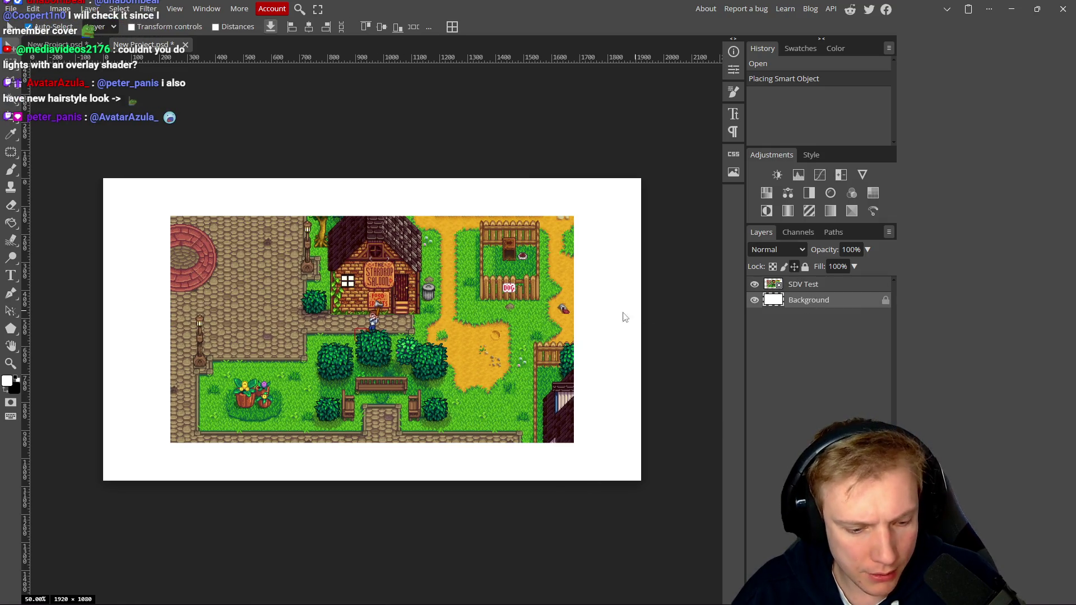
{"action": "left_click", "coordinate": [500, 267]}
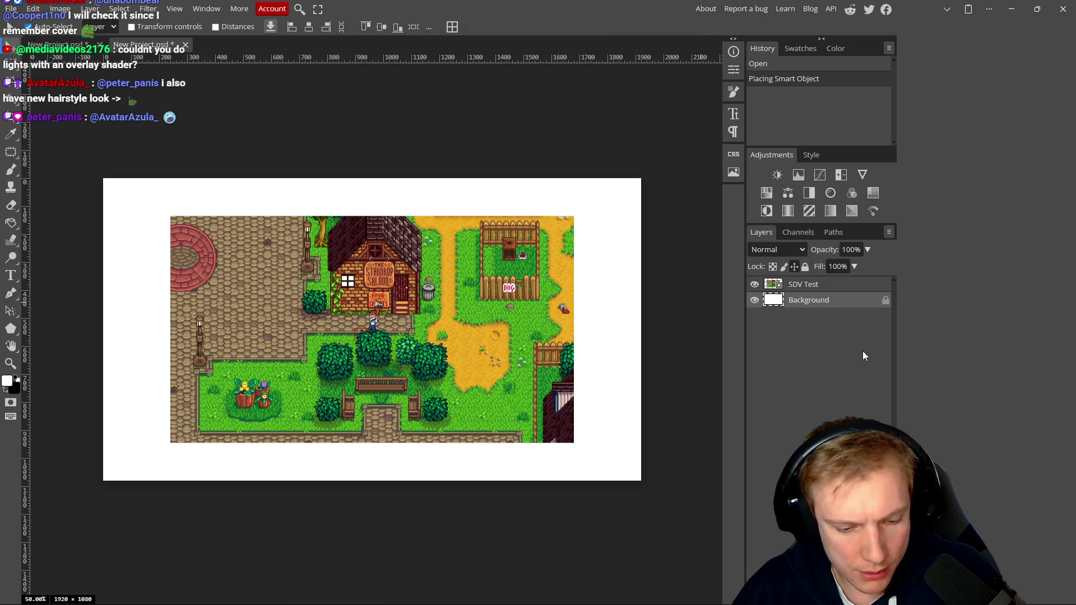
{"action": "key", "text": "ctrl+shift+n"}
Paint a test brush stroke on Layer 1 and transform it with Nearest Neighbor resampling
{"action": "key", "text": "b"}
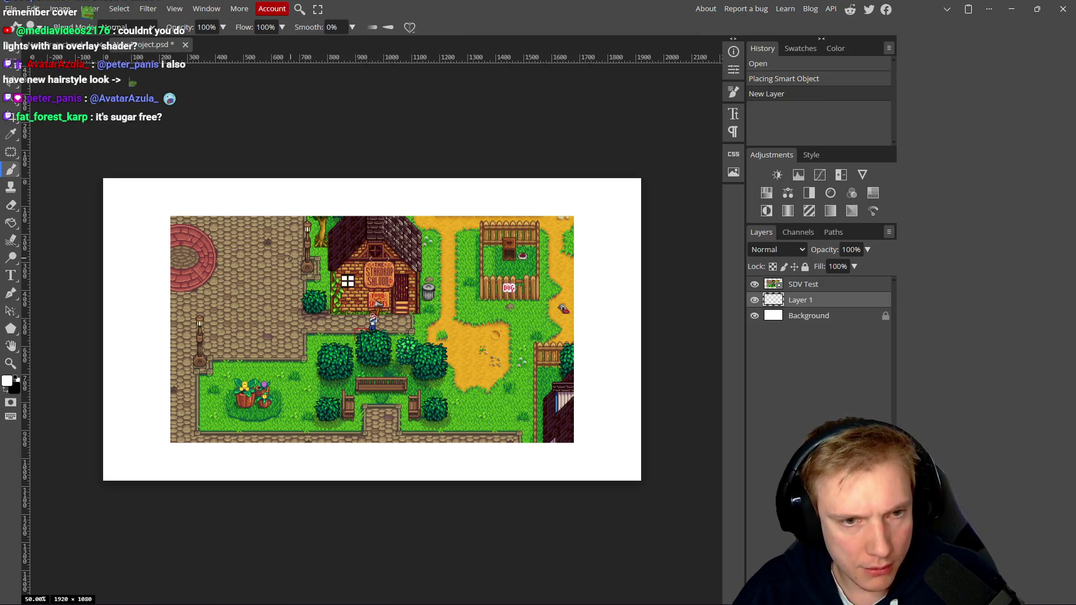
{"action": "left_click_drag", "start_coordinate": [429, 319], "coordinate": [348, 330]}
{"action": "key", "text": "ctrl+t"}
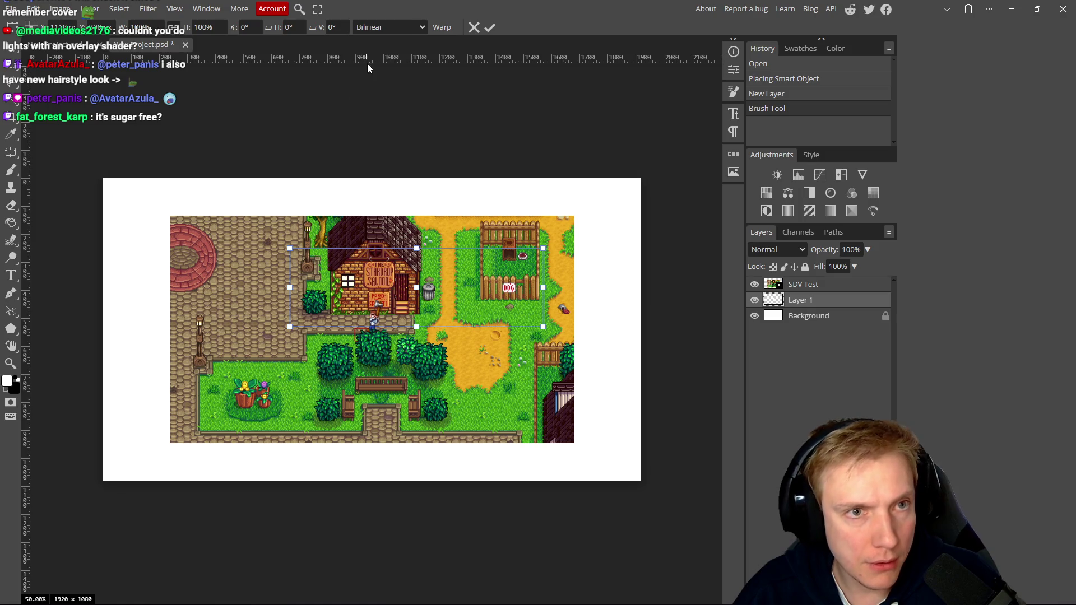
{"action": "left_click", "coordinate": [402, 29]}
{"action": "left_click", "coordinate": [372, 48]}
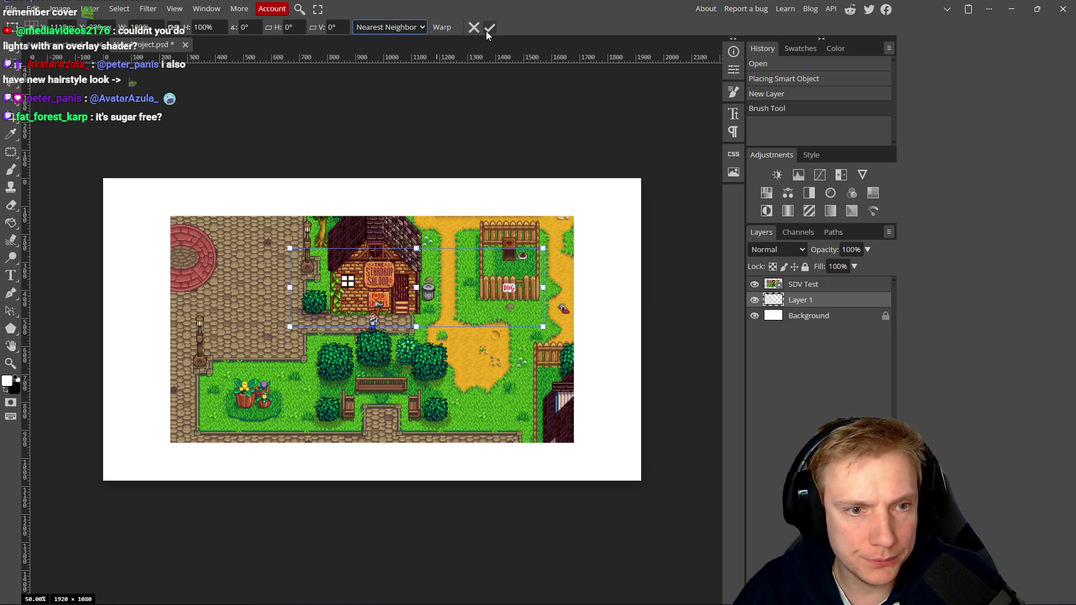
{"action": "left_click", "coordinate": [490, 27]}
{"action": "scroll", "coordinate": [491, 309], "scroll_direction": "up", "scroll_amount": 15}
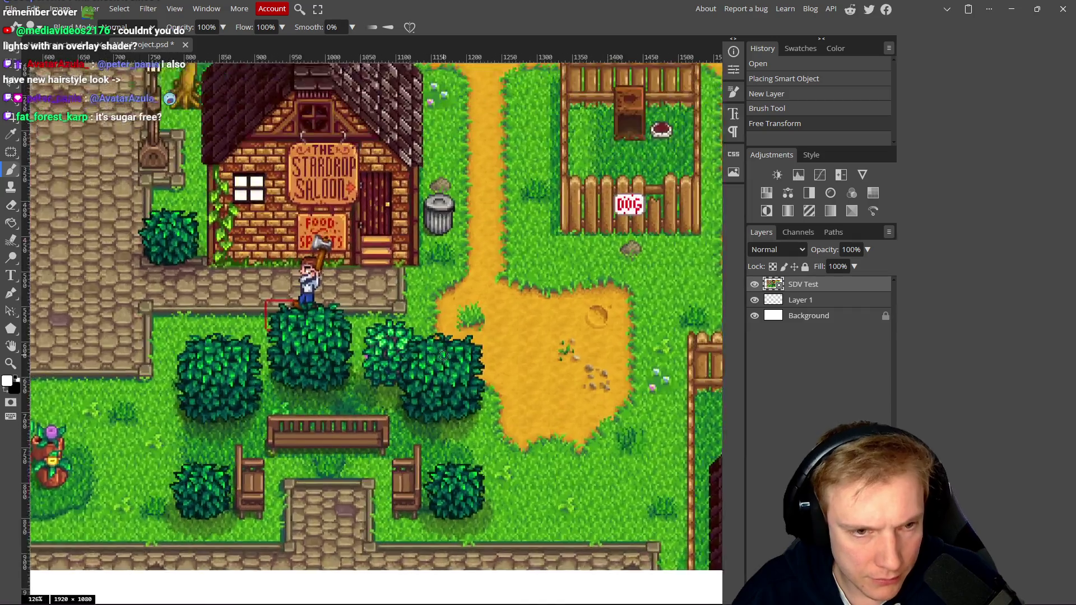
{"action": "scroll", "coordinate": [462, 364], "scroll_direction": "up", "scroll_amount": 2}
{"action": "scroll", "coordinate": [473, 365], "scroll_direction": "down", "scroll_amount": 4}
{"action": "scroll", "coordinate": [477, 365], "scroll_direction": "up", "scroll_amount": 1}
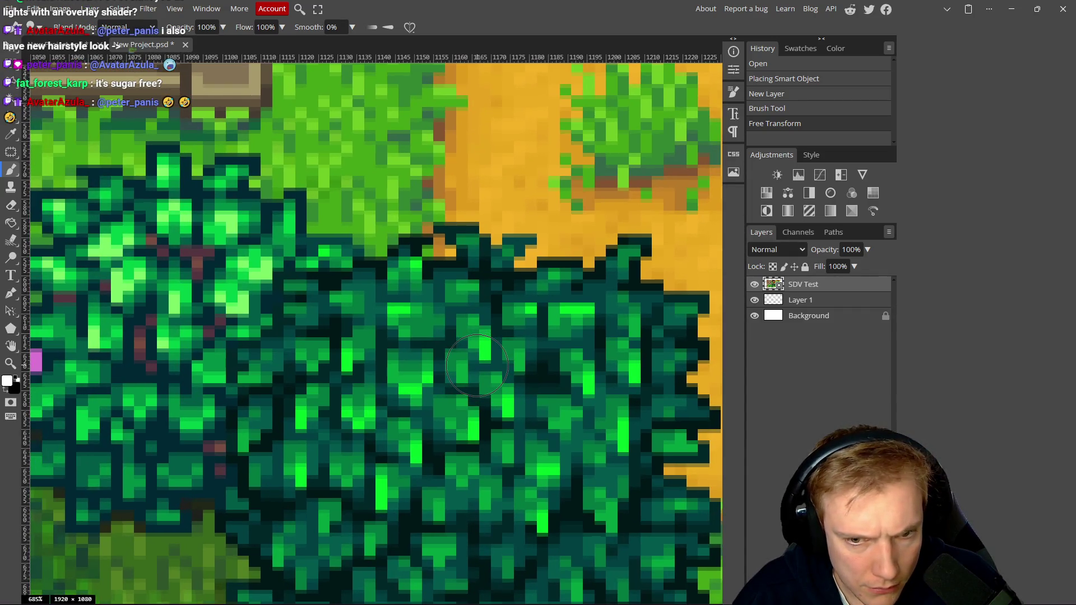
{"action": "scroll", "coordinate": [477, 365], "scroll_direction": "down", "scroll_amount": 12}
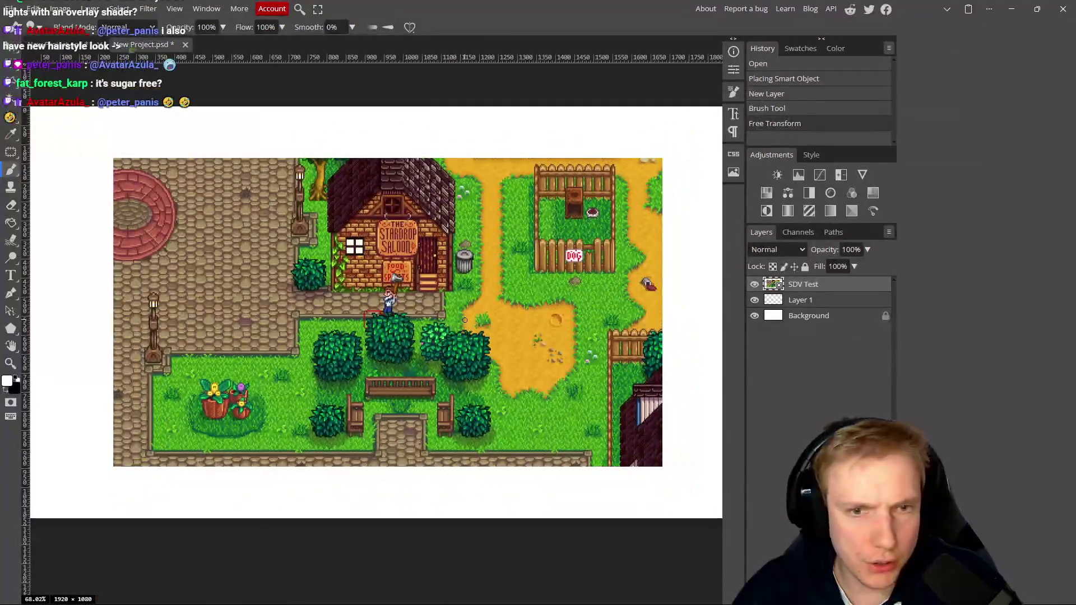
Replace SDV Test with a freshly placed copy and delete the scribbled Layer 1
{"action": "left_click", "coordinate": [827, 302]}
{"action": "left_click", "coordinate": [824, 288]}
{"action": "key", "text": "Delete"}
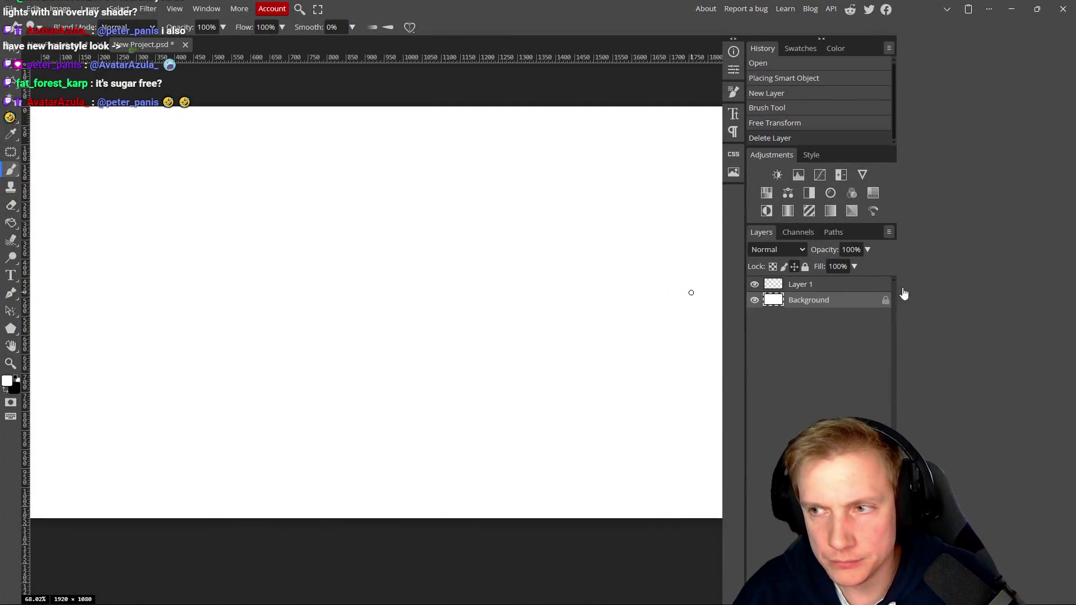
{"action": "left_click_drag", "start_coordinate": [691, 292], "coordinate": [482, 306]}
{"action": "scroll", "coordinate": [408, 313], "scroll_direction": "up", "scroll_amount": 9}
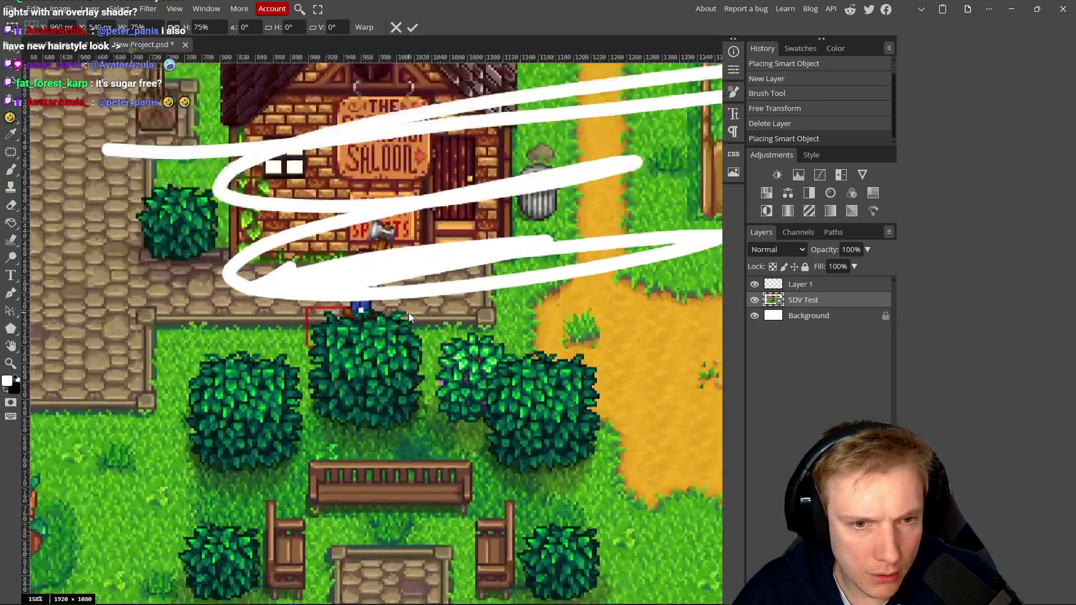
{"action": "scroll", "coordinate": [453, 402], "scroll_direction": "down", "scroll_amount": 7}
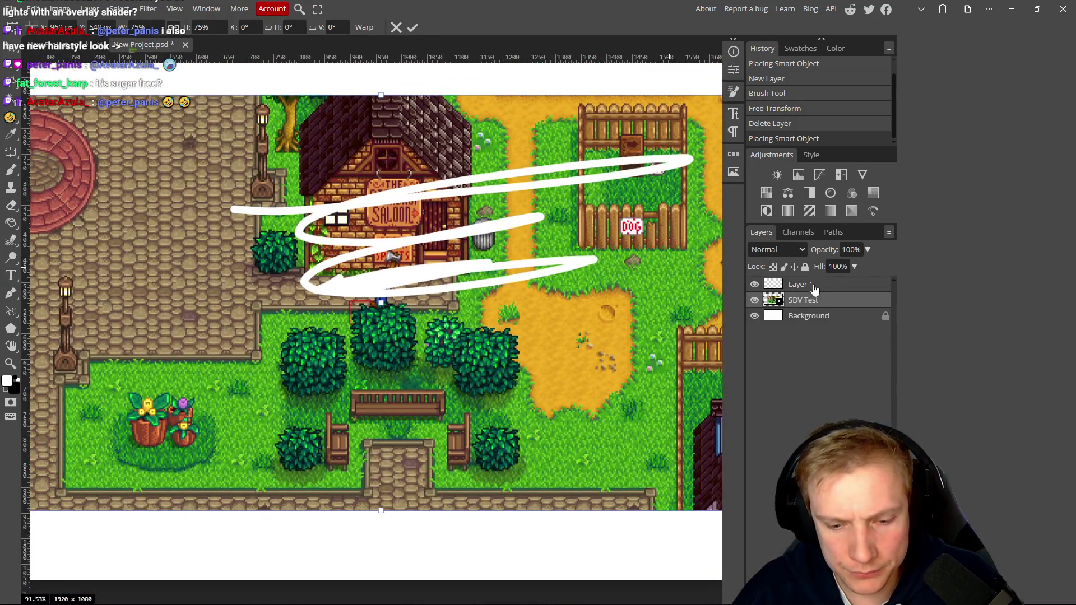
{"action": "left_click", "coordinate": [815, 289]}
{"action": "key", "text": "Delete"}
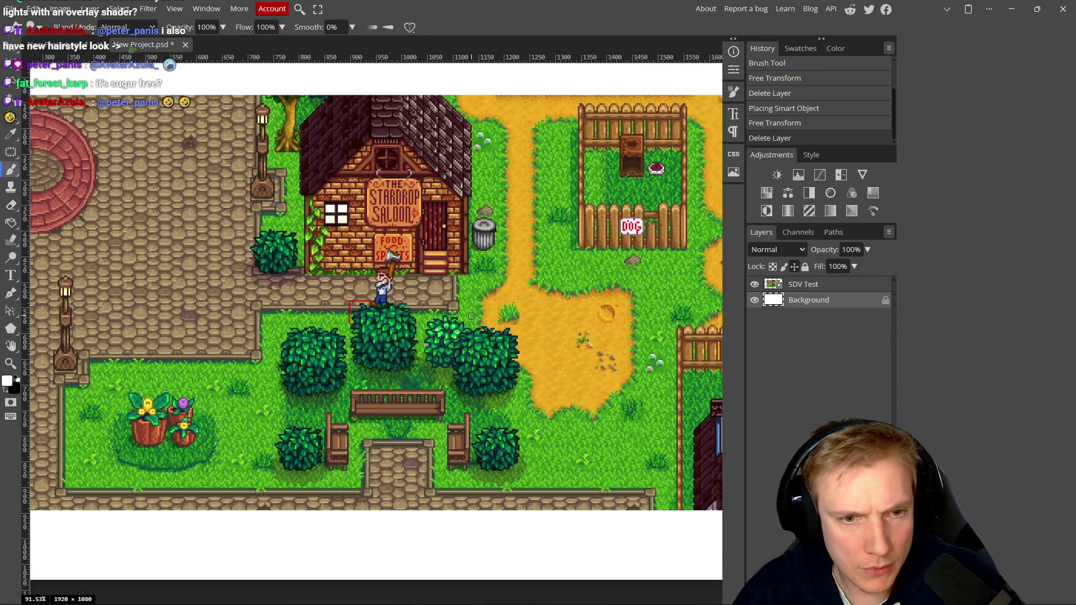
Zoom out to inspect the scene below the farmer and try editing the locked Background
{"action": "scroll", "coordinate": [441, 309], "scroll_direction": "up", "scroll_amount": 10}
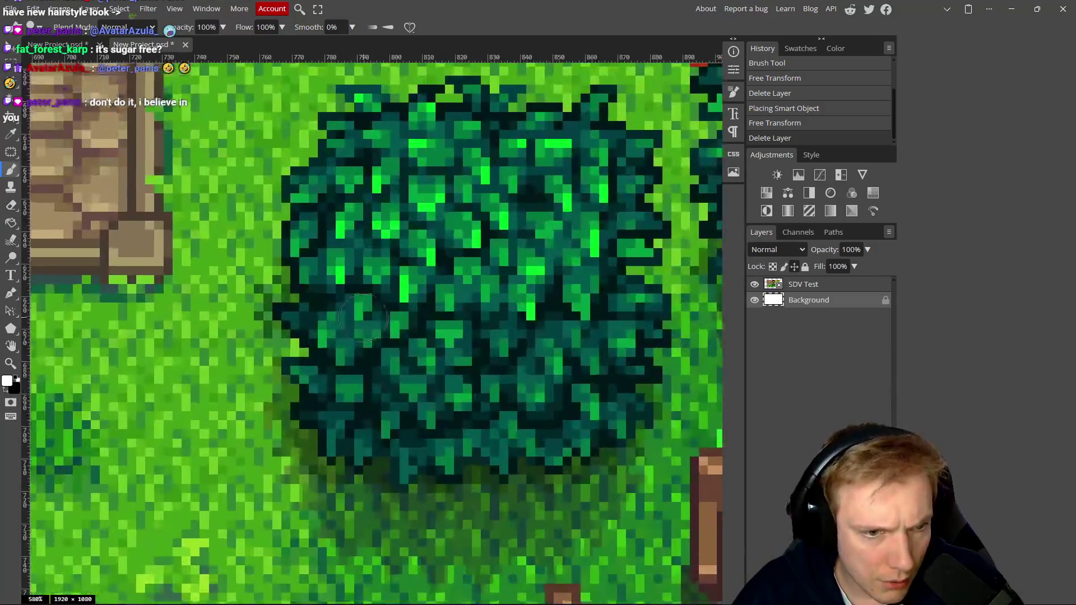
{"action": "scroll", "coordinate": [307, 351], "scroll_direction": "down", "scroll_amount": 5}
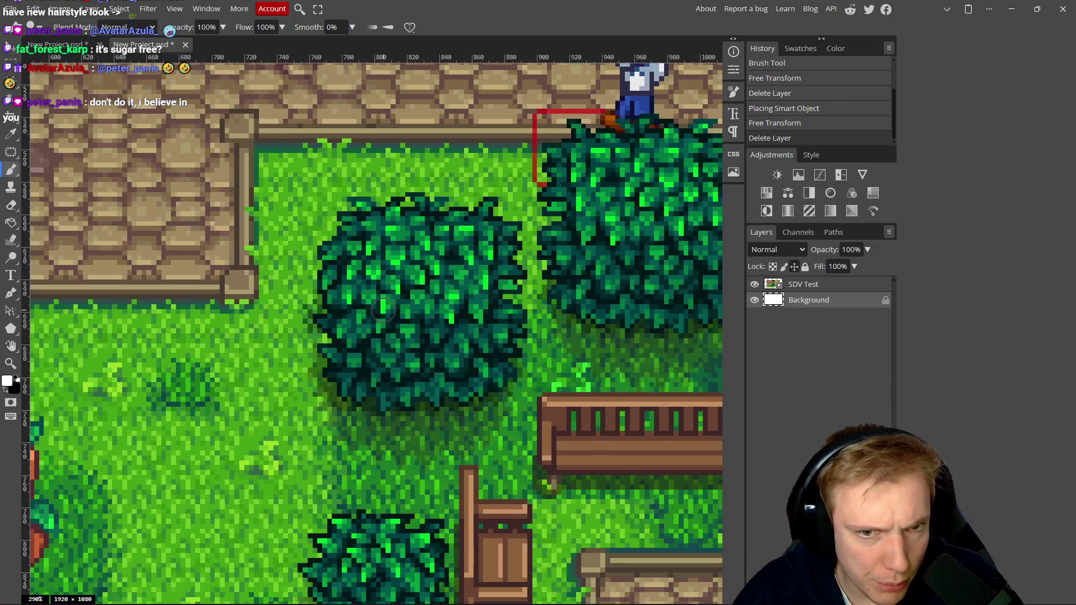
{"action": "left_click_drag", "start_coordinate": [563, 232], "coordinate": [288, 333]}
{"action": "scroll", "coordinate": [555, 317], "scroll_direction": "up", "scroll_amount": 3}
{"action": "scroll", "coordinate": [554, 317], "scroll_direction": "down", "scroll_amount": 2}
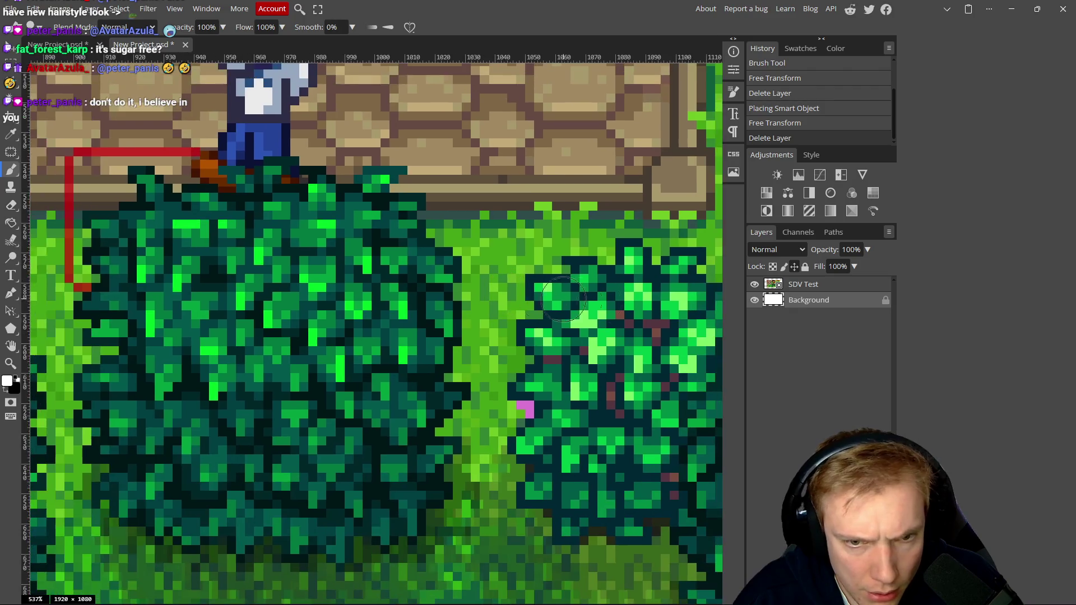
{"action": "scroll", "coordinate": [303, 297], "scroll_direction": "up", "scroll_amount": 2}
{"action": "scroll", "coordinate": [302, 297], "scroll_direction": "down", "scroll_amount": 6}
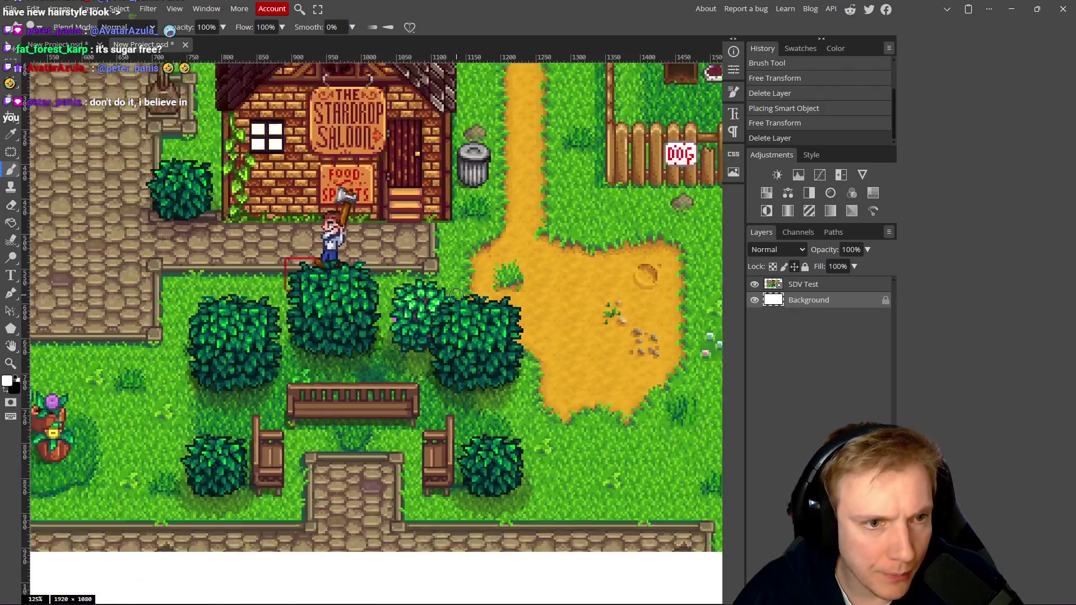
{"action": "scroll", "coordinate": [447, 262], "scroll_direction": "down", "scroll_amount": 3}
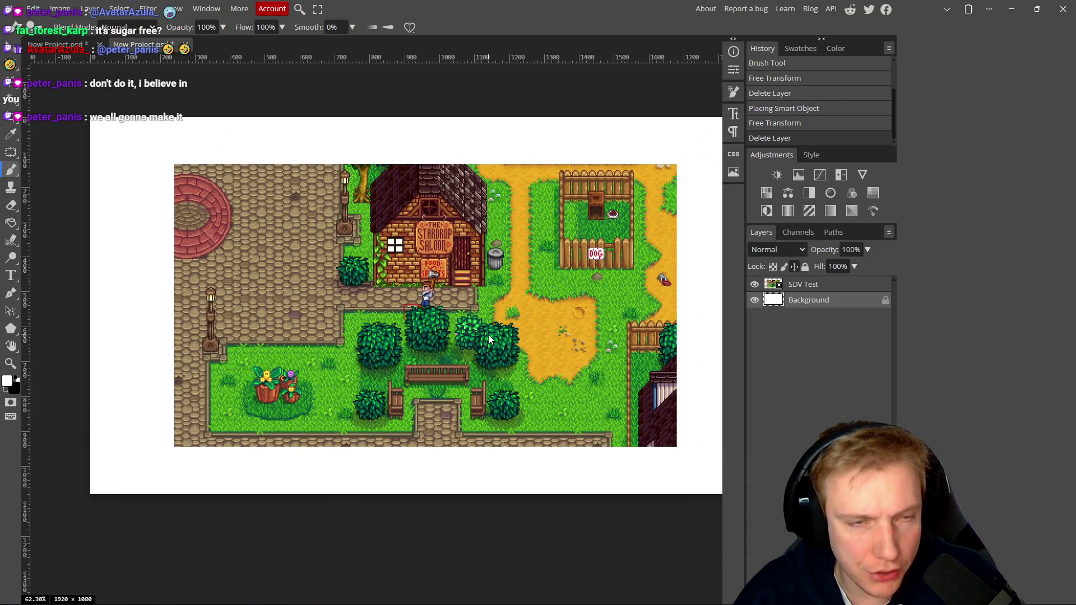
{"action": "left_click", "coordinate": [523, 226]}
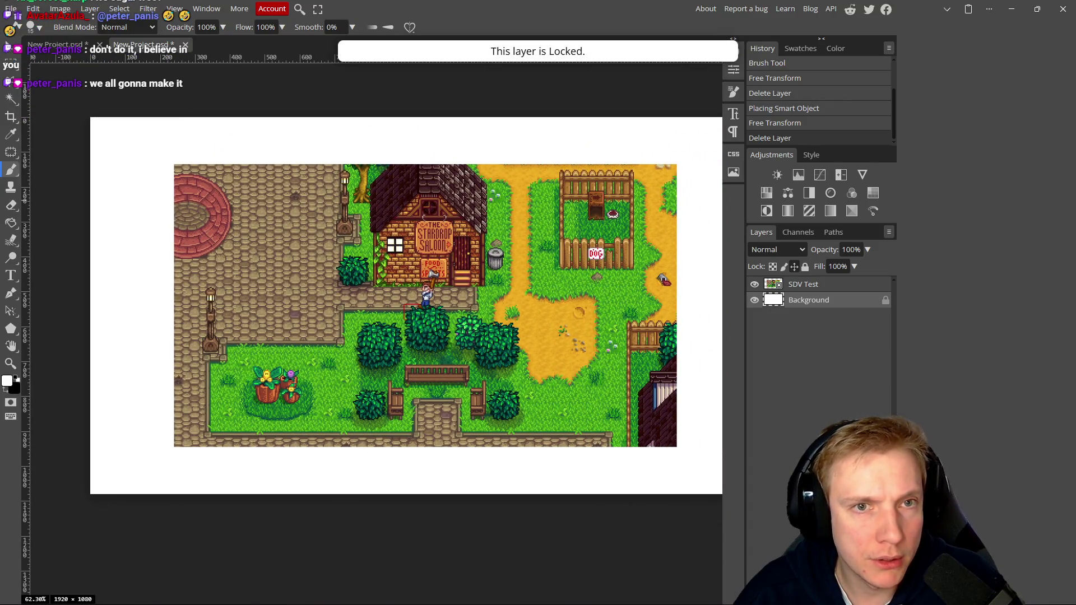
{"action": "scroll", "coordinate": [715, 256], "scroll_direction": "right", "scroll_amount": 1}
Scale the SDV Test layer from 75% to 100% to fill the 1920×1080 canvas
{"action": "left_click", "coordinate": [819, 286]}
{"action": "key", "text": "ctrl+t"}
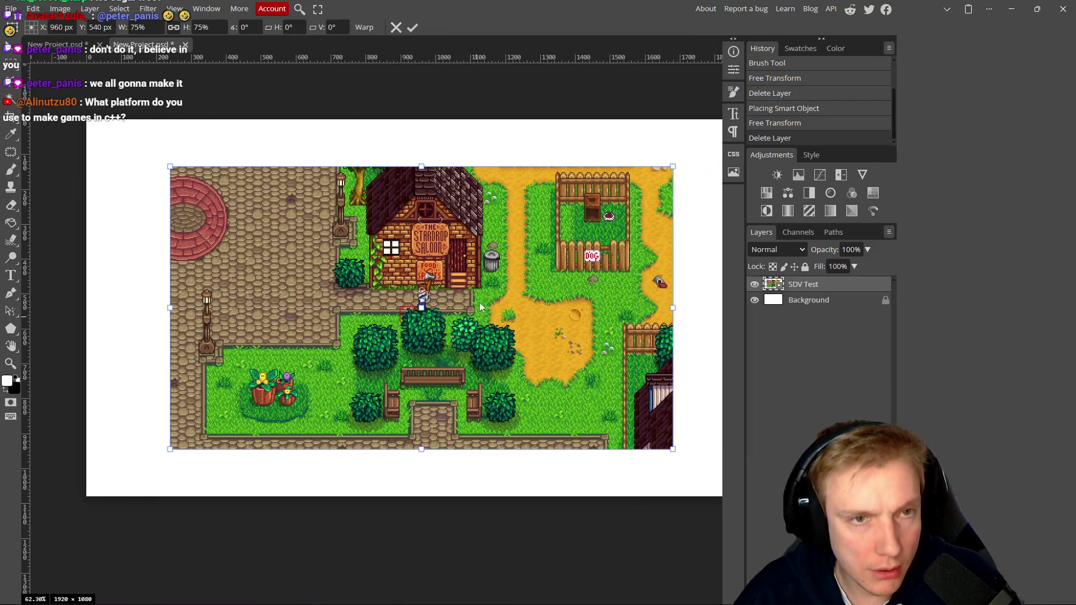
{"action": "left_click_drag", "start_coordinate": [422, 166], "coordinate": [426, 120]}
{"action": "left_click_drag", "start_coordinate": [419, 449], "coordinate": [419, 496]}
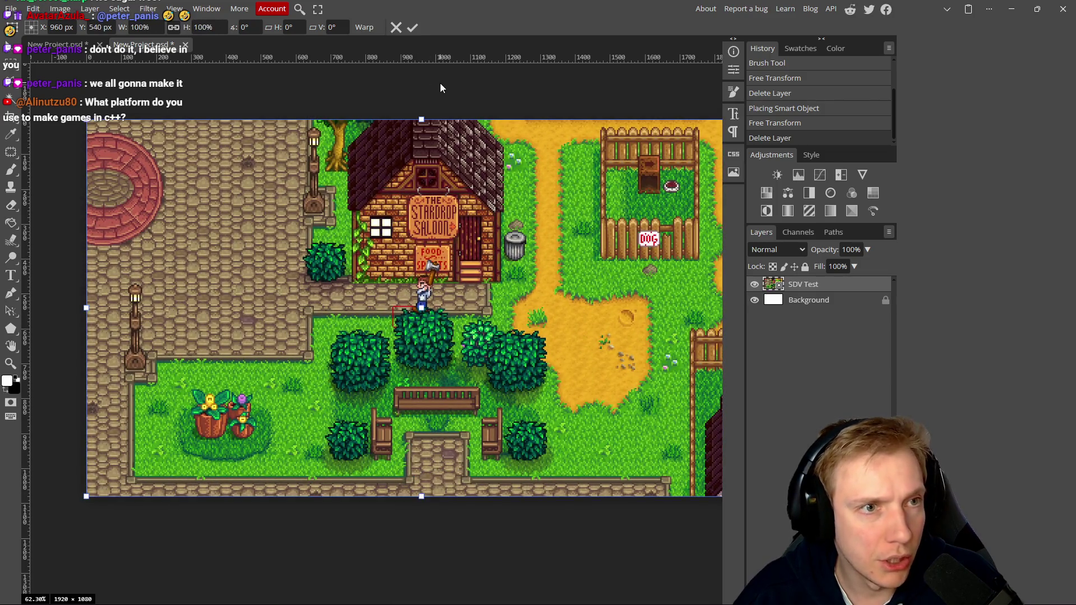
{"action": "left_click", "coordinate": [412, 28]}
{"action": "scroll", "coordinate": [342, 250], "scroll_direction": "up", "scroll_amount": 8}
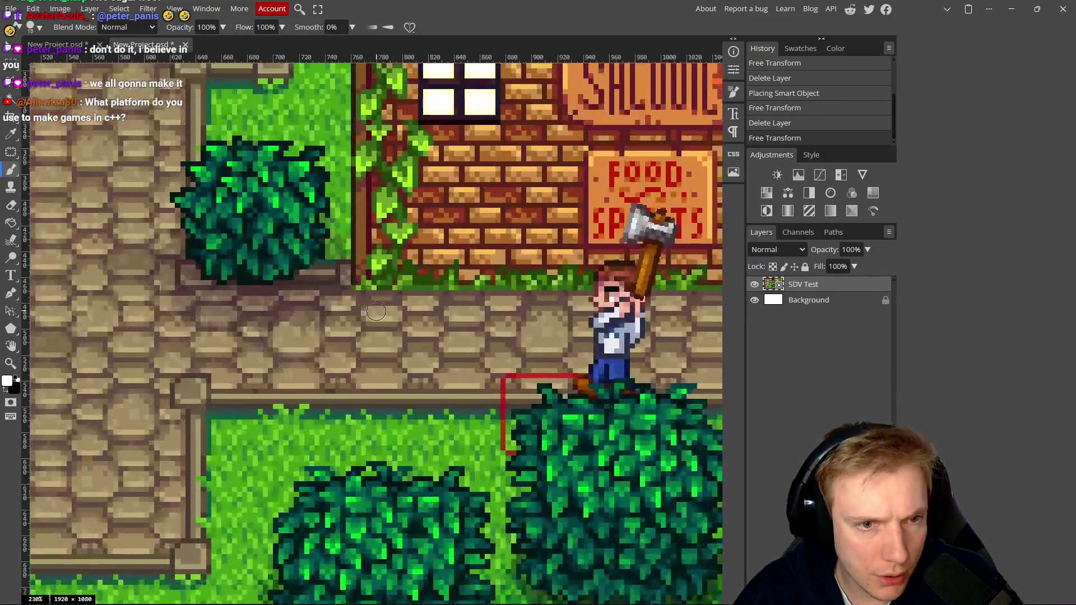
{"action": "scroll", "coordinate": [416, 273], "scroll_direction": "down", "scroll_amount": 3}
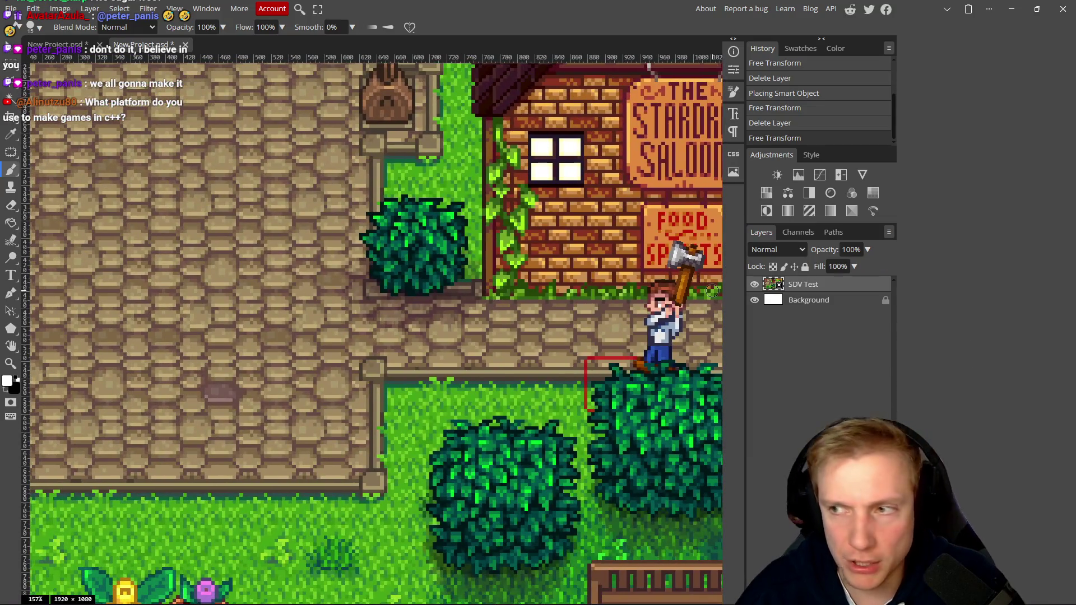
Place the Light Overlay image as a new layer and roughly stretch it
{"action": "left_click_drag", "start_coordinate": [1037, 245], "coordinate": [453, 330]}
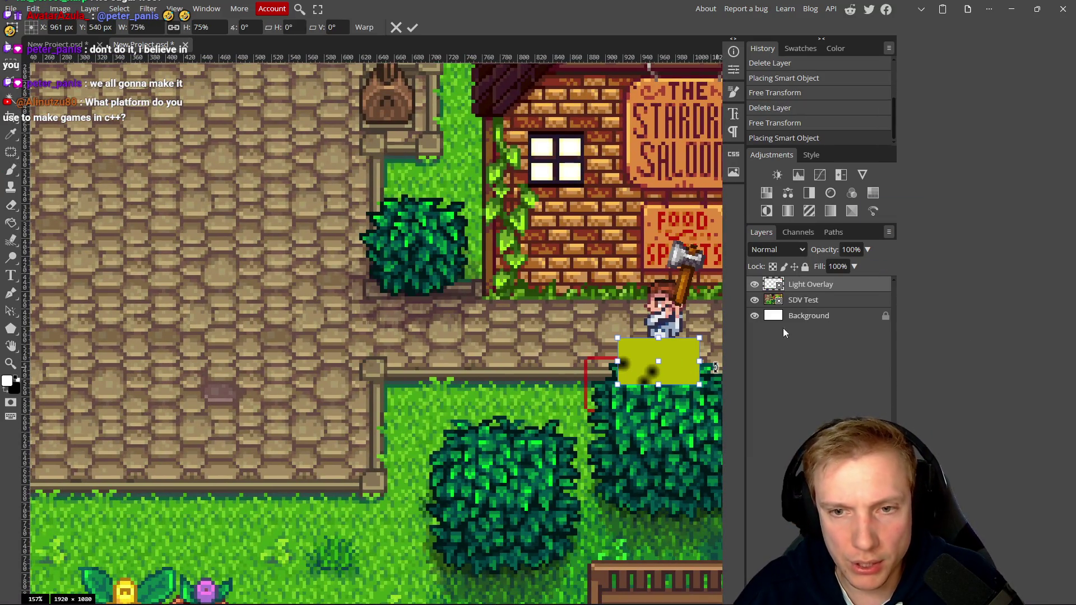
{"action": "scroll", "coordinate": [659, 348], "scroll_direction": "down", "scroll_amount": 5}
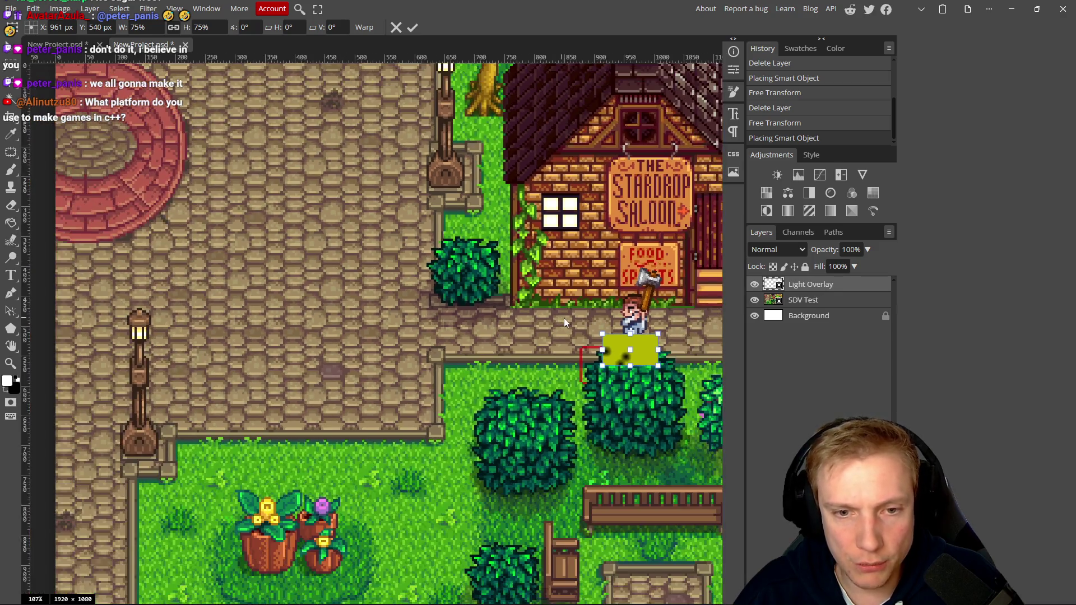
{"action": "left_click_drag", "start_coordinate": [606, 351], "coordinate": [622, 194]}
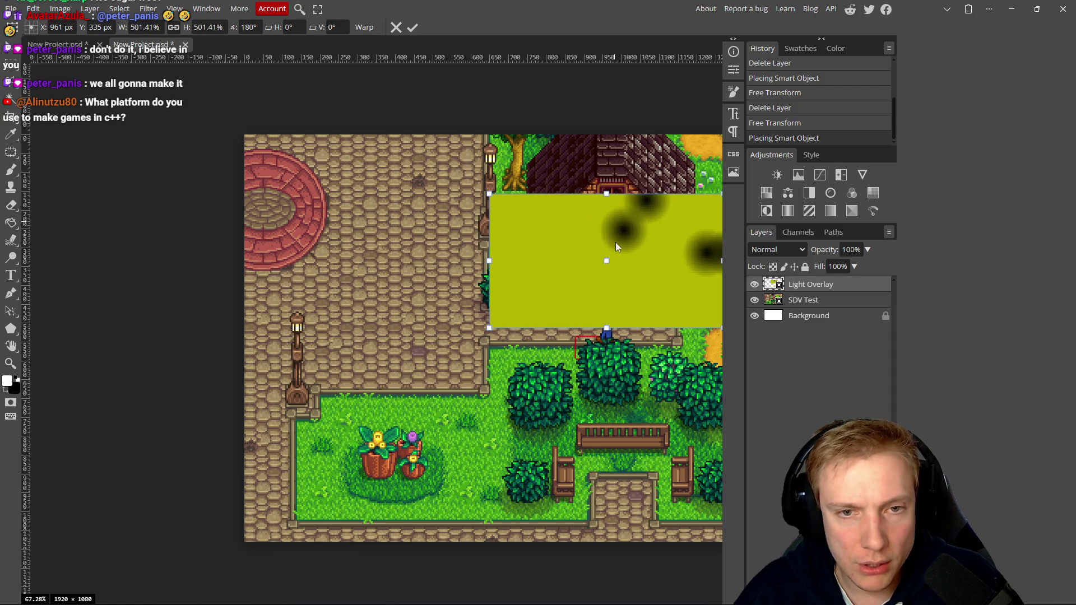
{"action": "scroll", "coordinate": [615, 242], "scroll_direction": "right", "scroll_amount": 3}
{"action": "left_click_drag", "start_coordinate": [634, 256], "coordinate": [269, 253]}
{"action": "left_click_drag", "start_coordinate": [331, 221], "coordinate": [337, 403]}
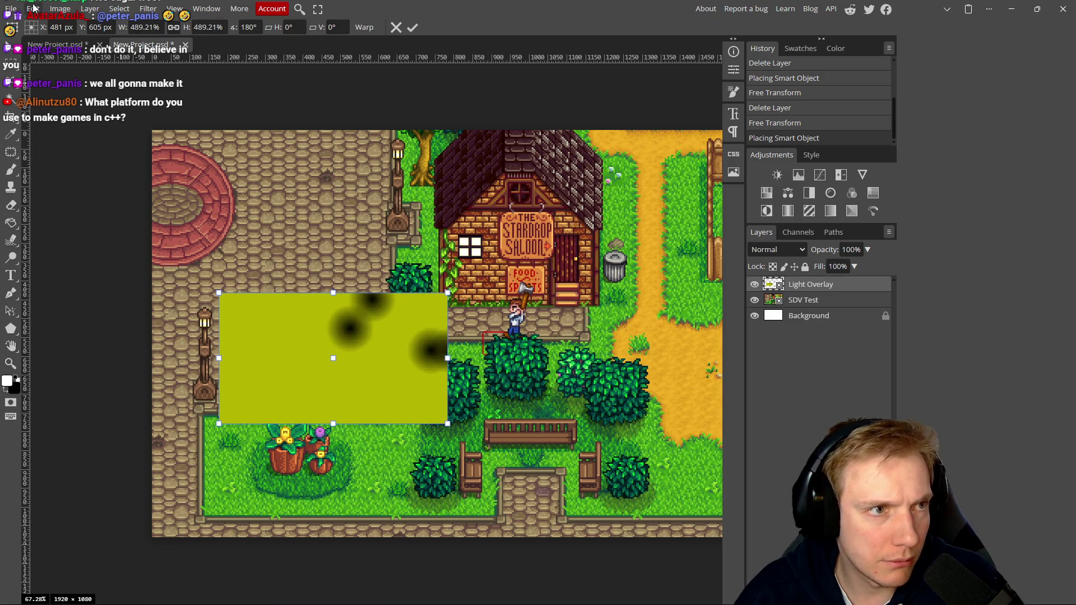
Flip the Light Overlay horizontally and stretch it to cover the whole canvas
{"action": "left_click", "coordinate": [33, 8]}
{"action": "mouse_move", "coordinate": [73, 303]}
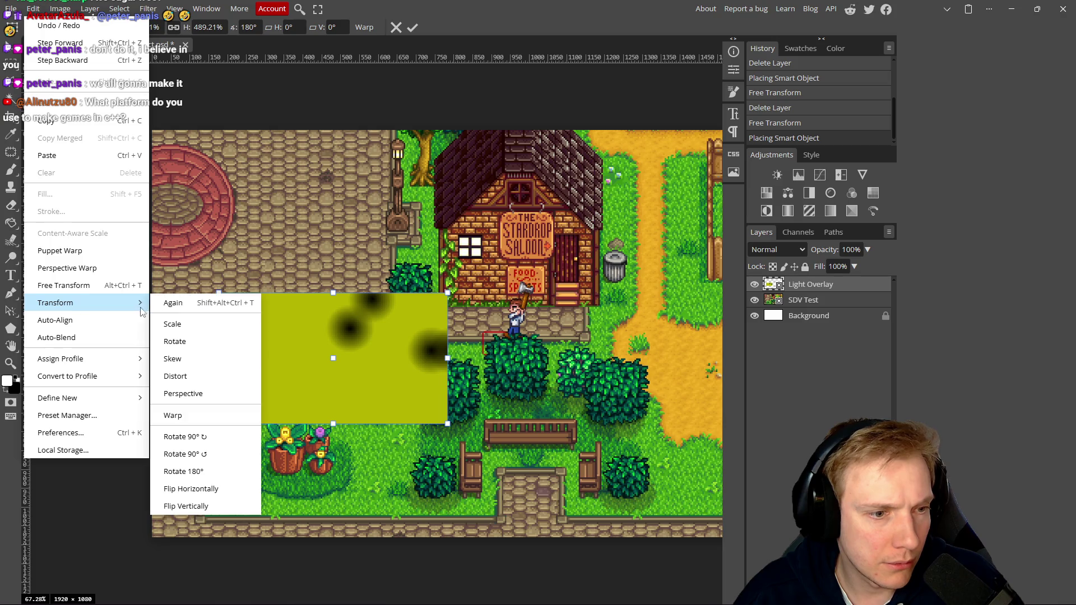
{"action": "left_click", "coordinate": [217, 489]}
{"action": "mouse_move", "coordinate": [385, 325]}
{"action": "left_mouse_down"}
{"action": "mouse_move", "coordinate": [499, 258]}
{"action": "mouse_move", "coordinate": [550, 190]}
{"action": "left_mouse_up"}
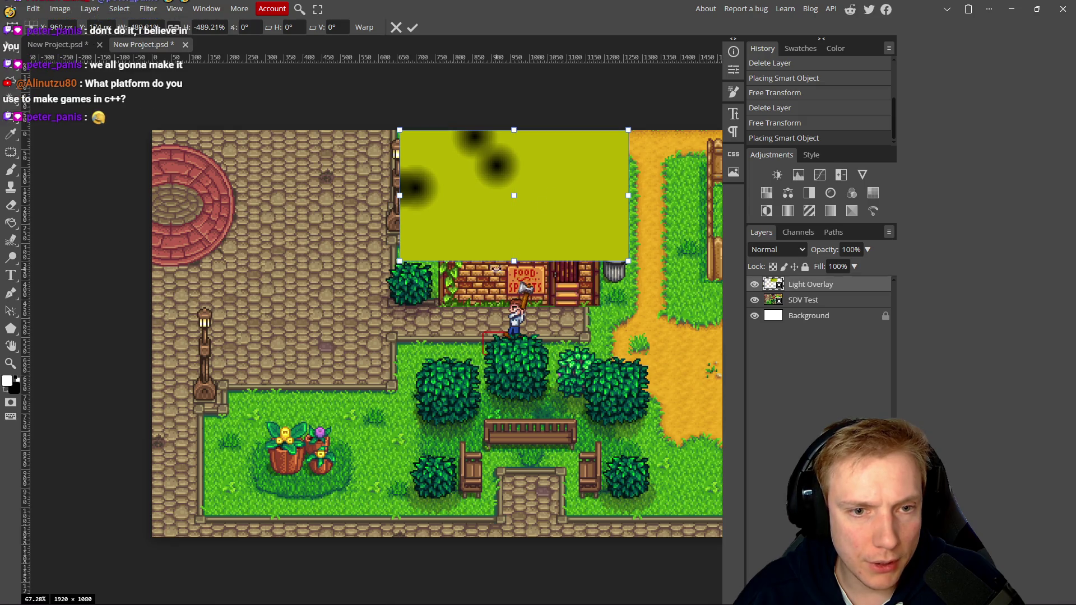
{"action": "left_click_drag", "start_coordinate": [514, 261], "coordinate": [519, 537]}
{"action": "scroll", "coordinate": [392, 465], "scroll_direction": "right", "scroll_amount": 5}
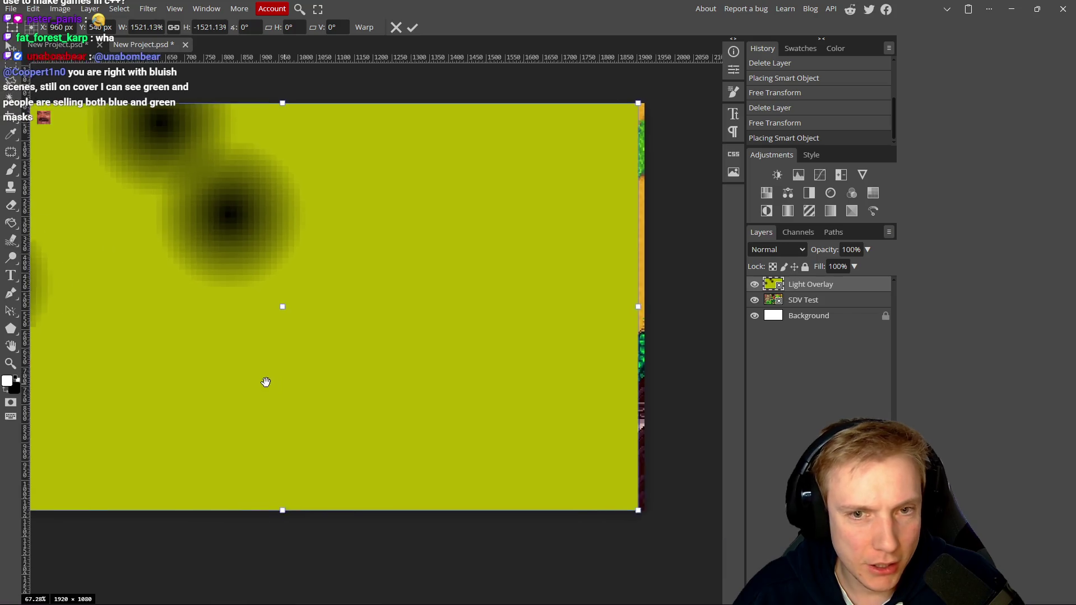
{"action": "scroll", "coordinate": [276, 395], "scroll_direction": "left", "scroll_amount": 7}
{"action": "left_click_drag", "start_coordinate": [241, 314], "coordinate": [236, 313]}
{"action": "scroll", "coordinate": [174, 326], "scroll_direction": "right", "scroll_amount": 5}
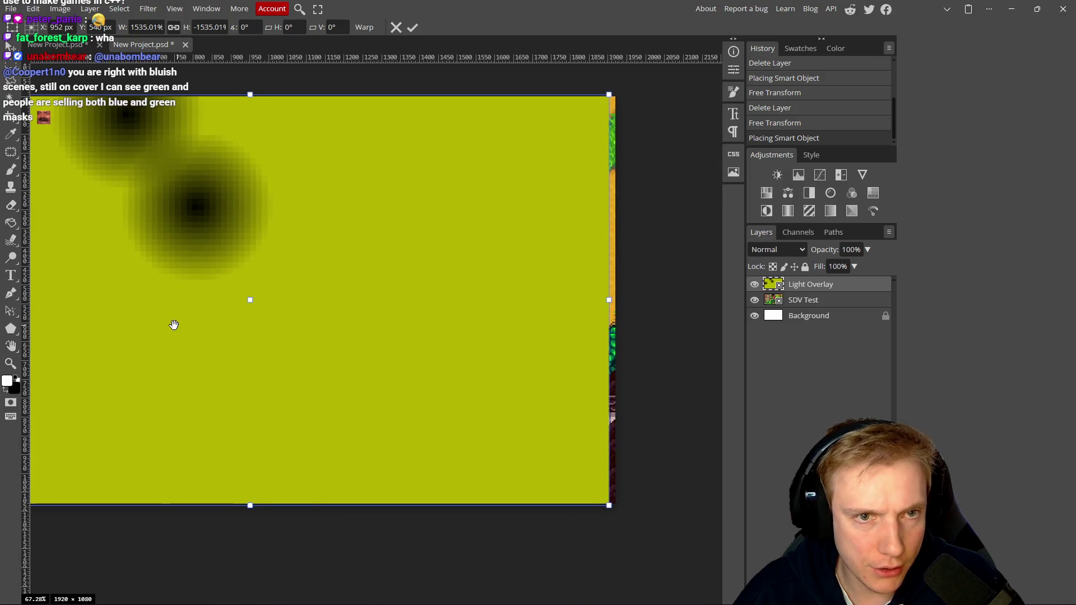
{"action": "left_click_drag", "start_coordinate": [604, 302], "coordinate": [610, 302]}
{"action": "scroll", "coordinate": [446, 287], "scroll_direction": "left", "scroll_amount": 5}
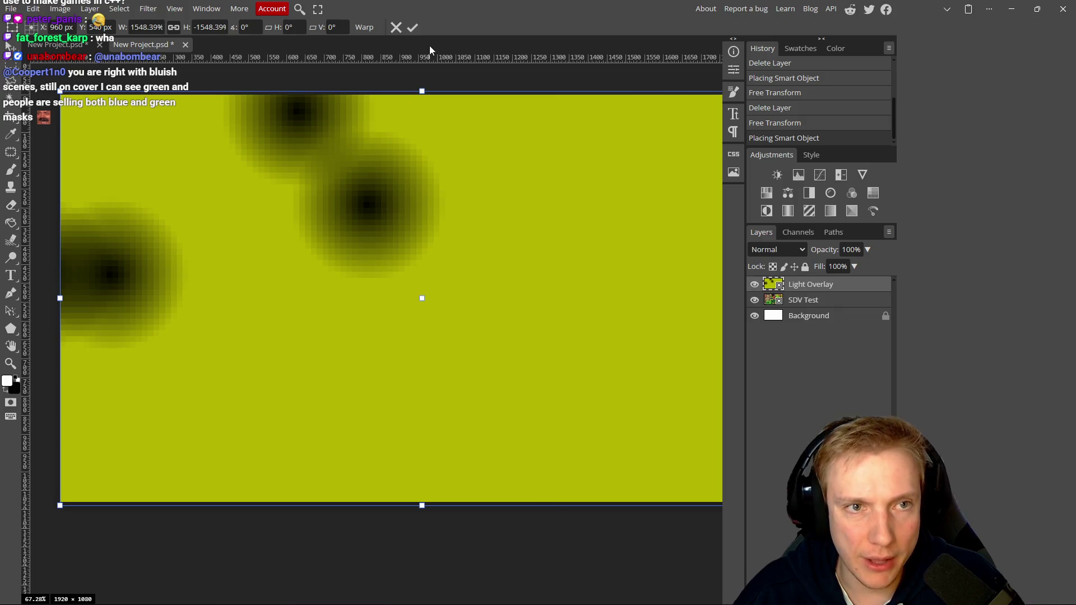
{"action": "left_click", "coordinate": [412, 27]}
{"action": "key", "text": "b"}
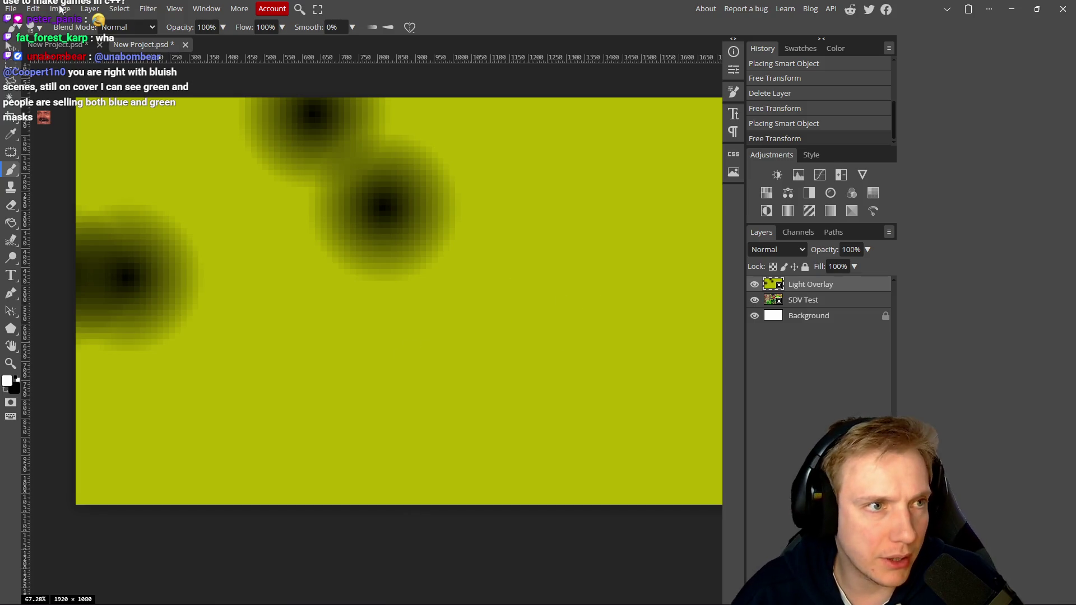
Invert the Light Overlay's colours with Ctrl+I, turning the yellow sheet blue with white spots
{"action": "left_click", "coordinate": [32, 7]}
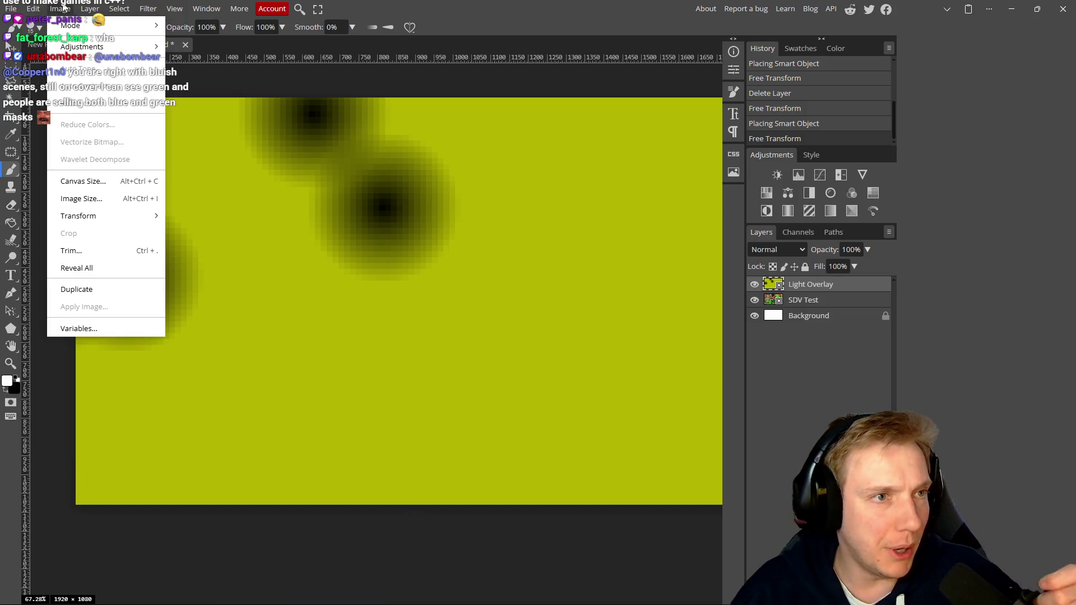
{"action": "mouse_move", "coordinate": [100, 10]}
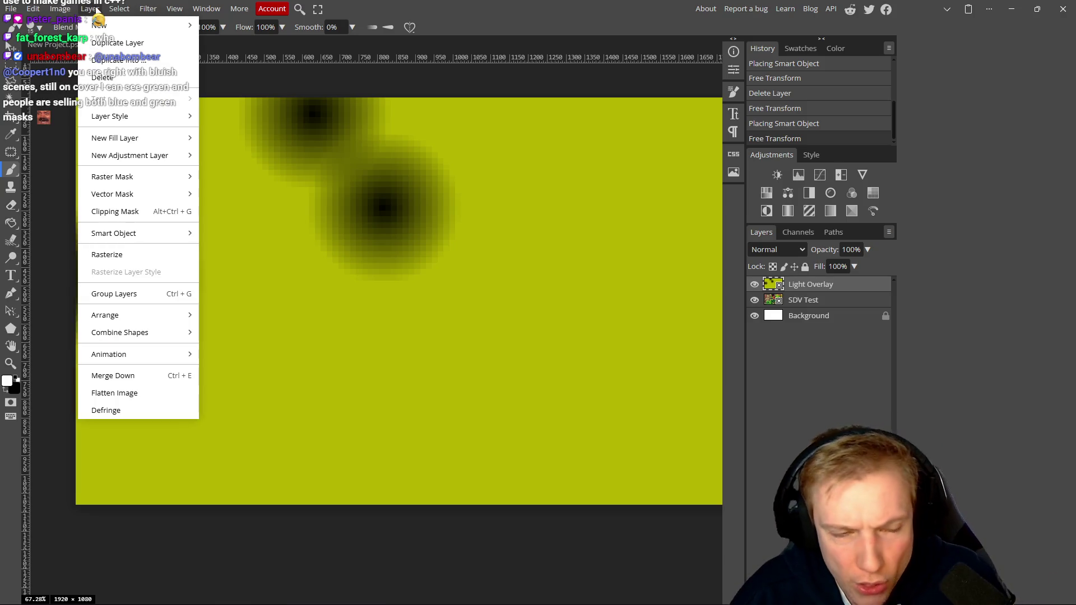
{"action": "mouse_move", "coordinate": [144, 9]}
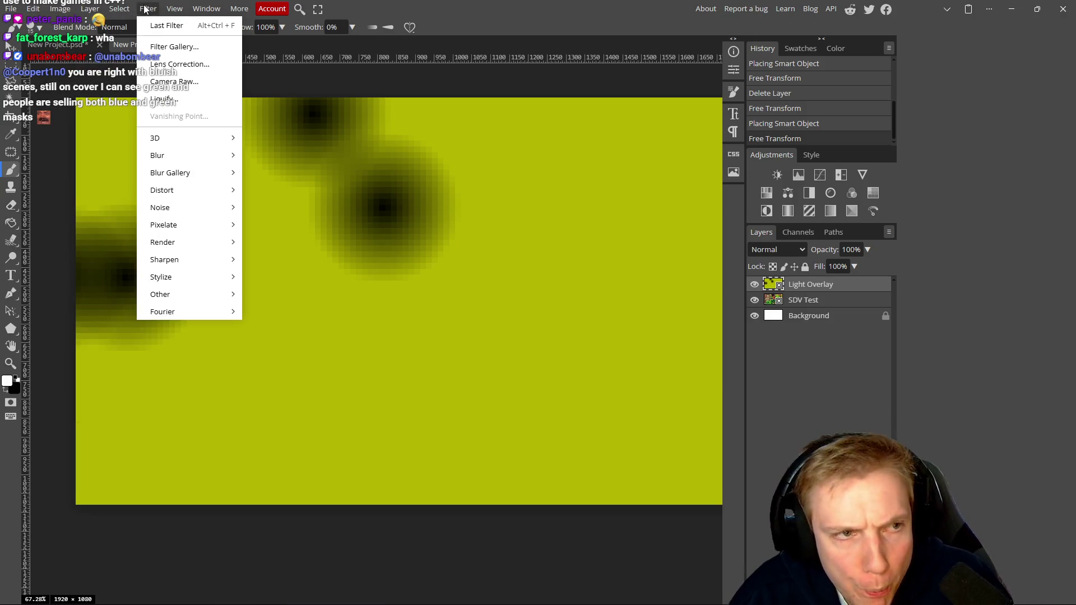
{"action": "left_click", "coordinate": [538, 307]}
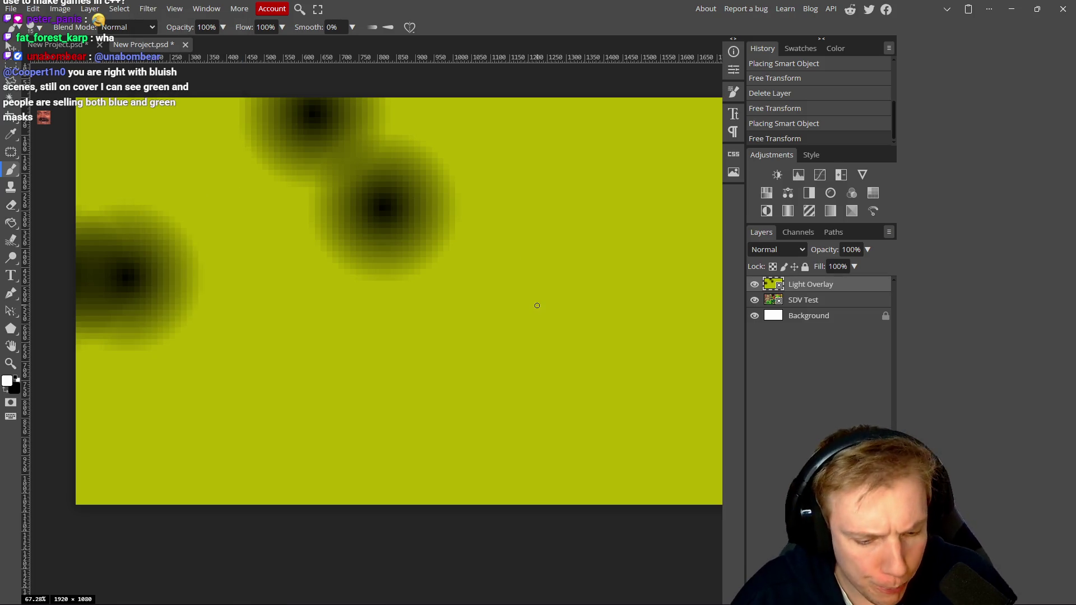
{"action": "key", "text": "ctrl+i"}
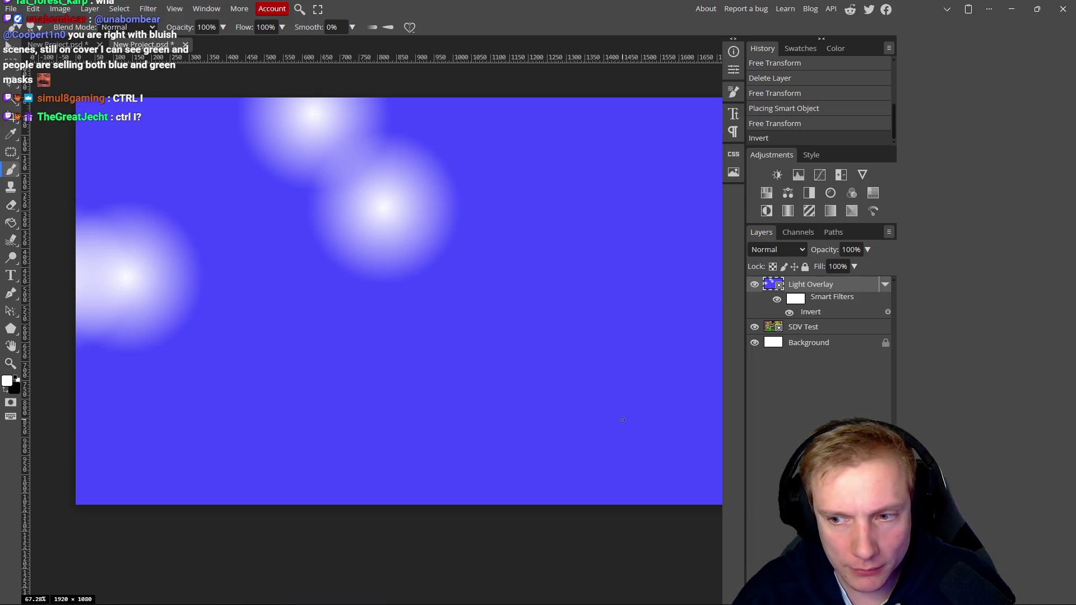
{"action": "scroll", "coordinate": [401, 408], "scroll_direction": "right", "scroll_amount": 2}
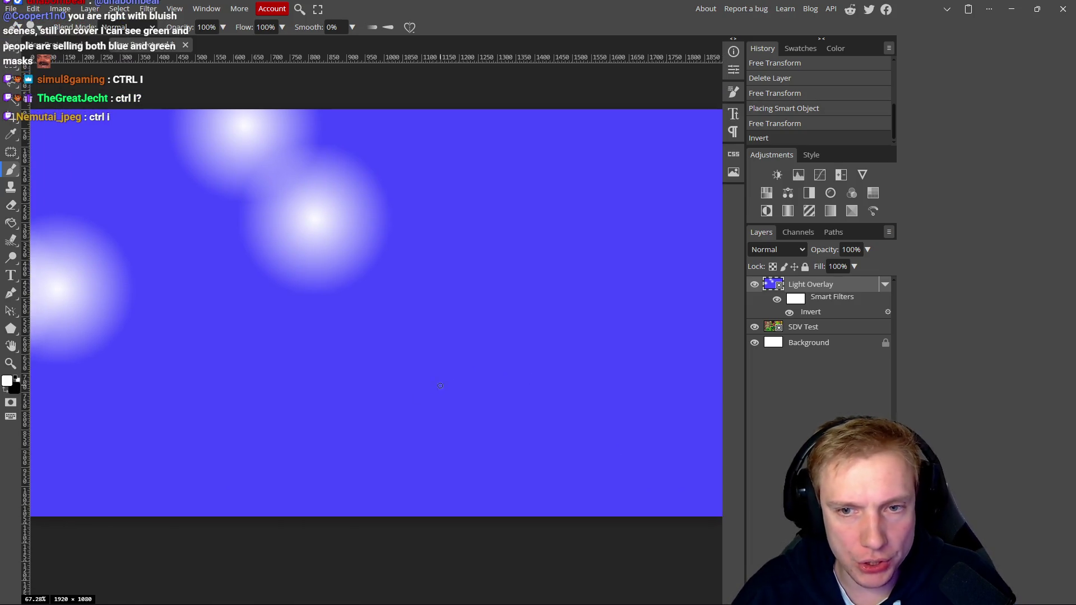
{"action": "left_click", "coordinate": [787, 251]}
Set the Light Overlay blend mode to Multiply and view the night-lit Stardrop Saloon
{"action": "left_click", "coordinate": [779, 319]}
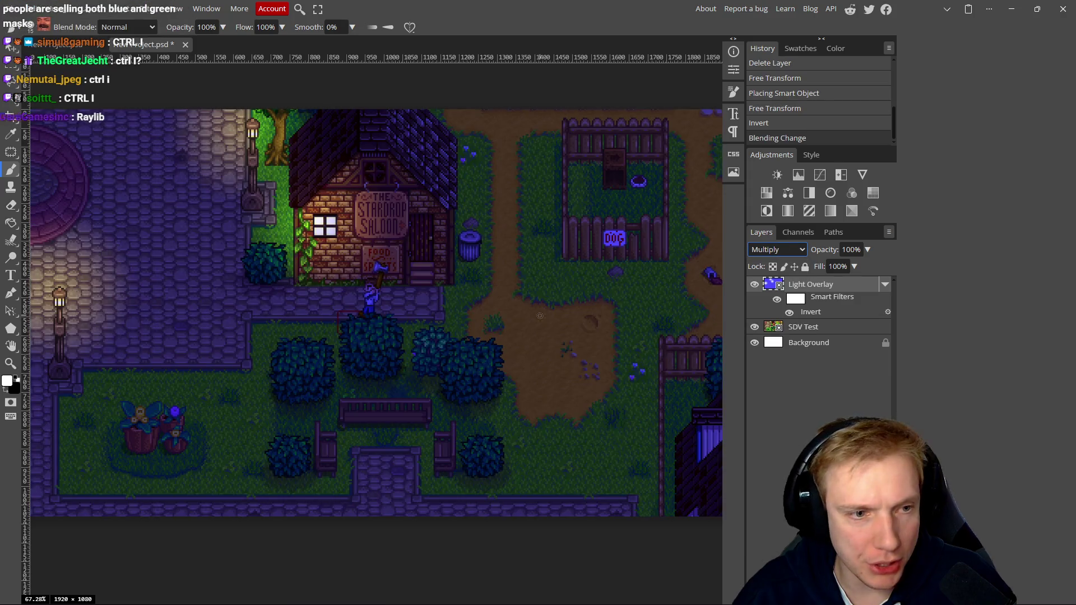
{"action": "scroll", "coordinate": [458, 323], "scroll_direction": "up", "scroll_amount": 5}
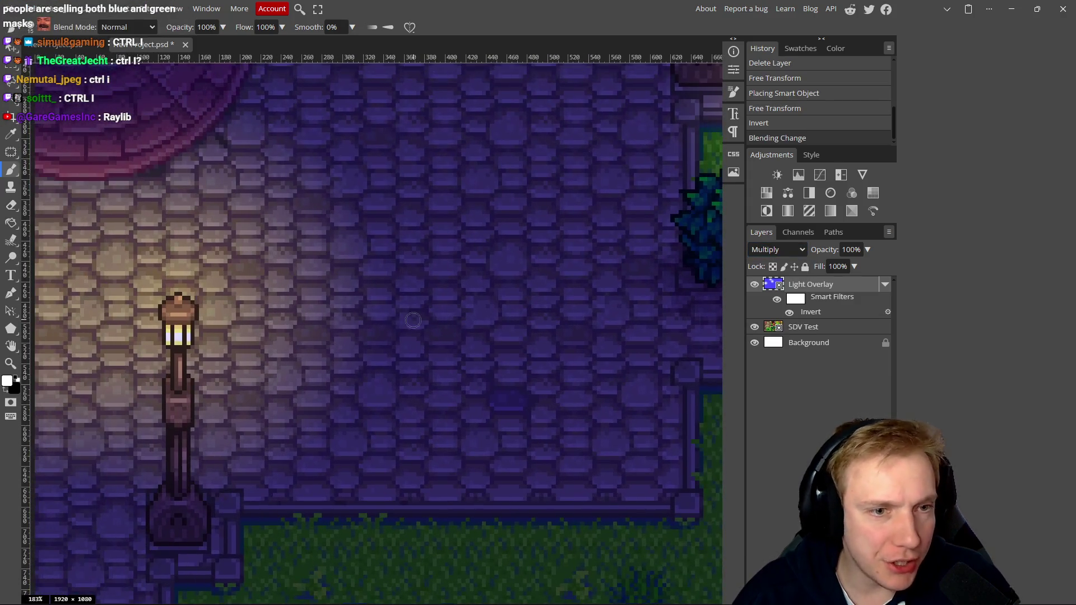
{"action": "scroll", "coordinate": [428, 308], "scroll_direction": "down", "scroll_amount": 4}
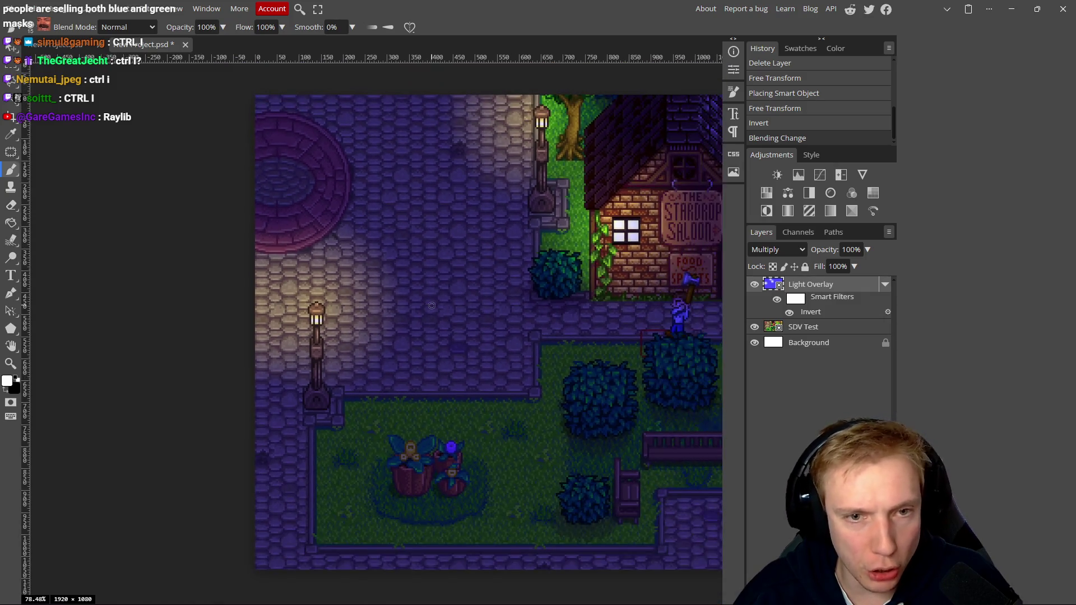
{"action": "scroll", "coordinate": [436, 305], "scroll_direction": "up", "scroll_amount": 3}
{"action": "left_click_drag", "start_coordinate": [460, 304], "coordinate": [263, 321]}
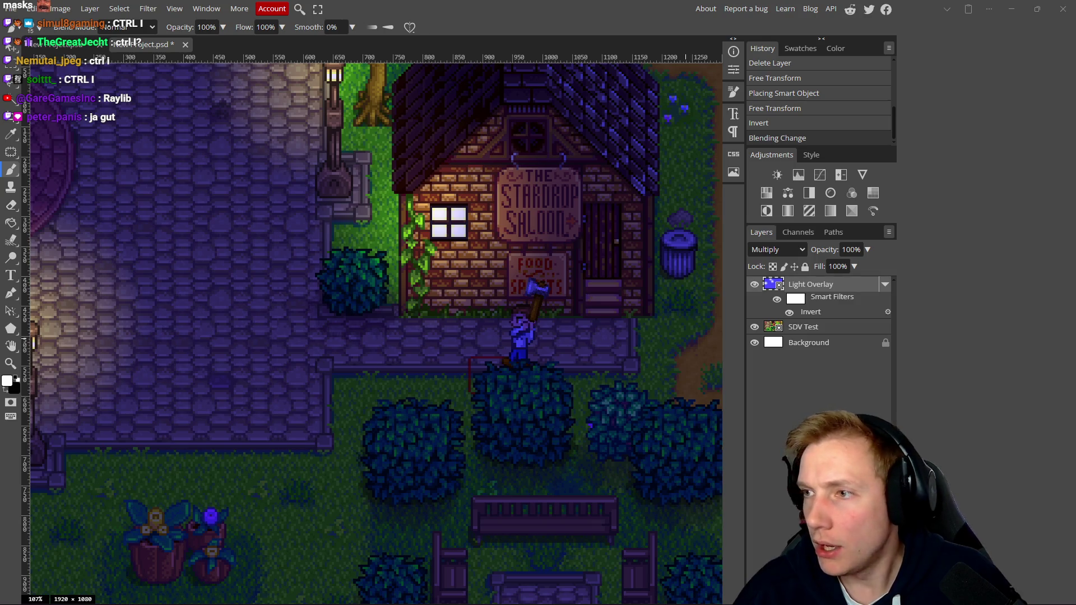
{"action": "scroll", "coordinate": [457, 322], "scroll_direction": "down", "scroll_amount": 4}
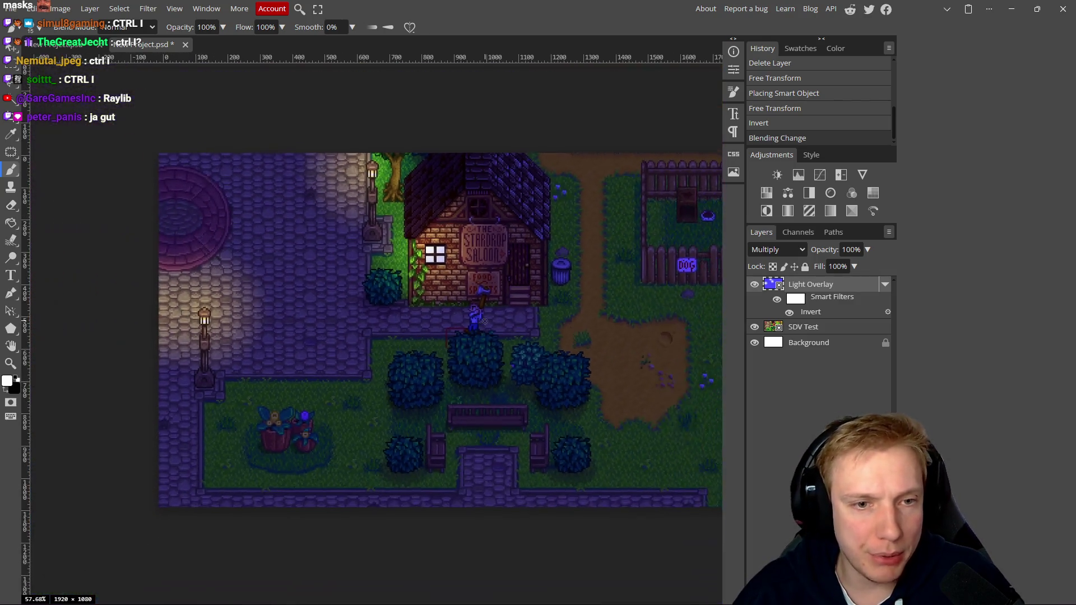
{"action": "scroll", "coordinate": [471, 311], "scroll_direction": "up", "scroll_amount": 2}
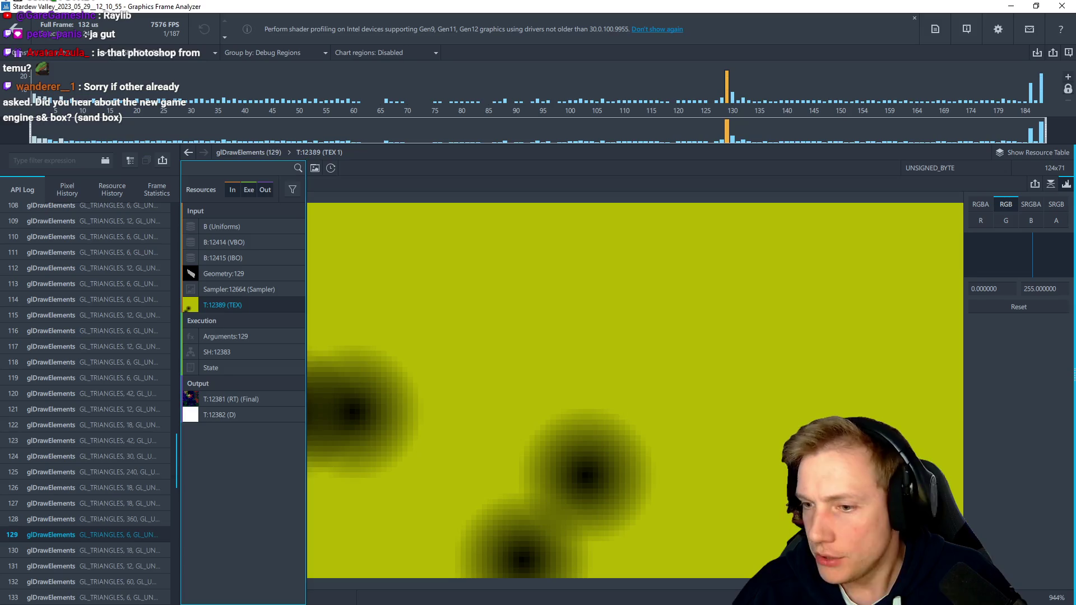
Open the Export Texture dialog for draw call 129's final render target T:12381
{"action": "left_click", "coordinate": [81, 549]}
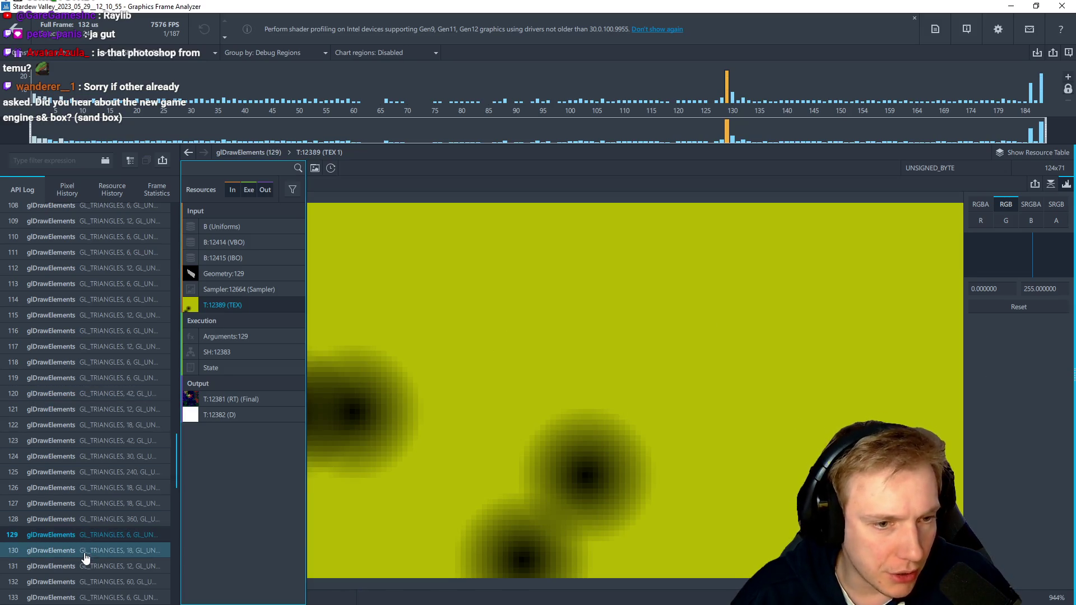
{"action": "left_click", "coordinate": [94, 535]}
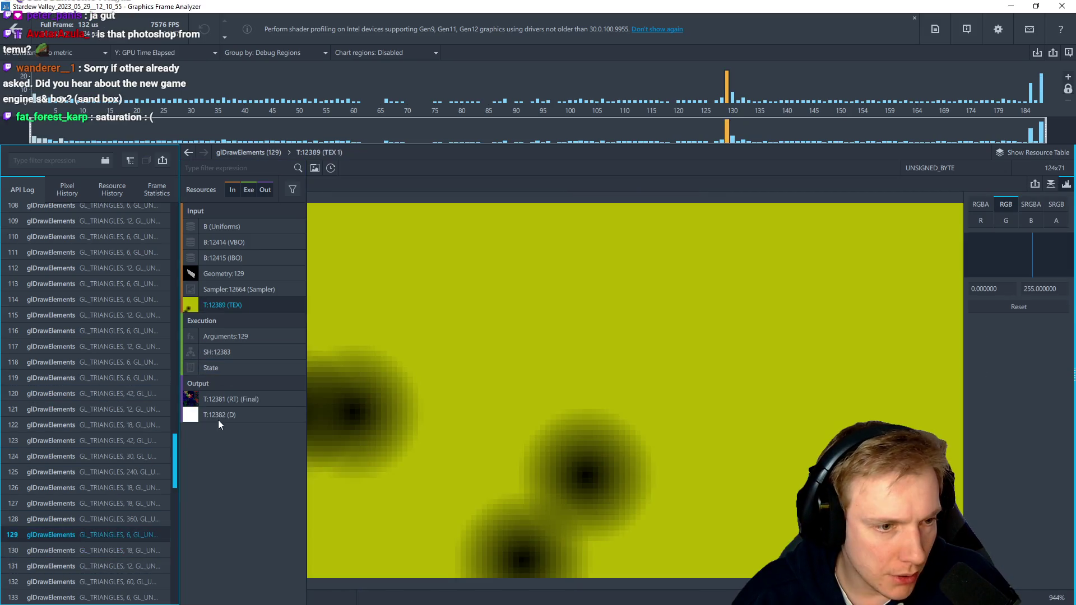
{"action": "left_click", "coordinate": [221, 399]}
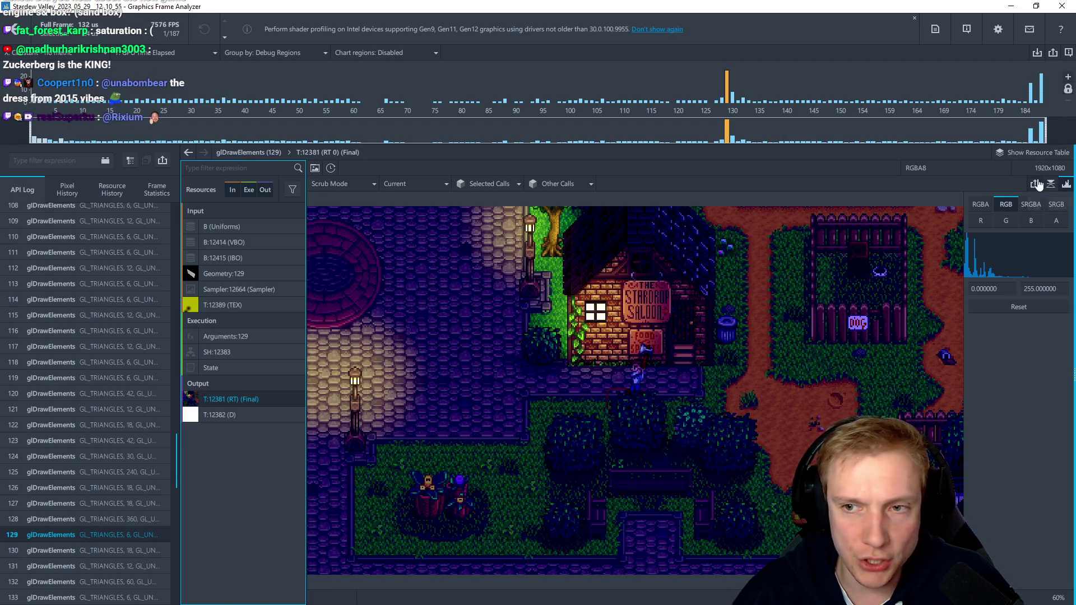
{"action": "left_click", "coordinate": [1033, 185]}
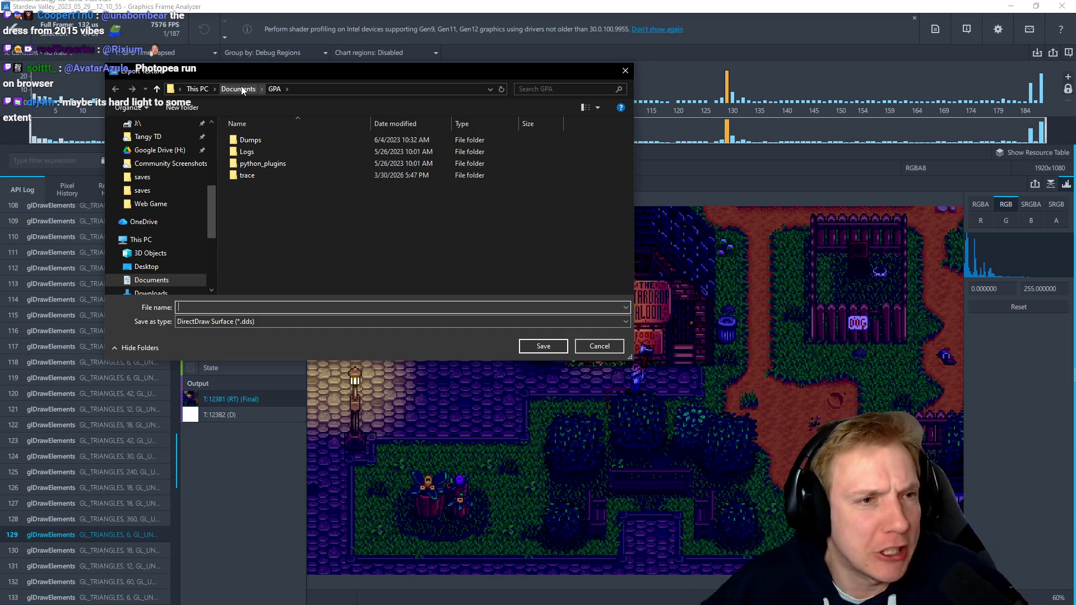
Save the final frame as PNG in Downloads named 'SDV FinalTest.png'
{"action": "scroll", "coordinate": [154, 151], "scroll_direction": "up", "scroll_amount": 8}
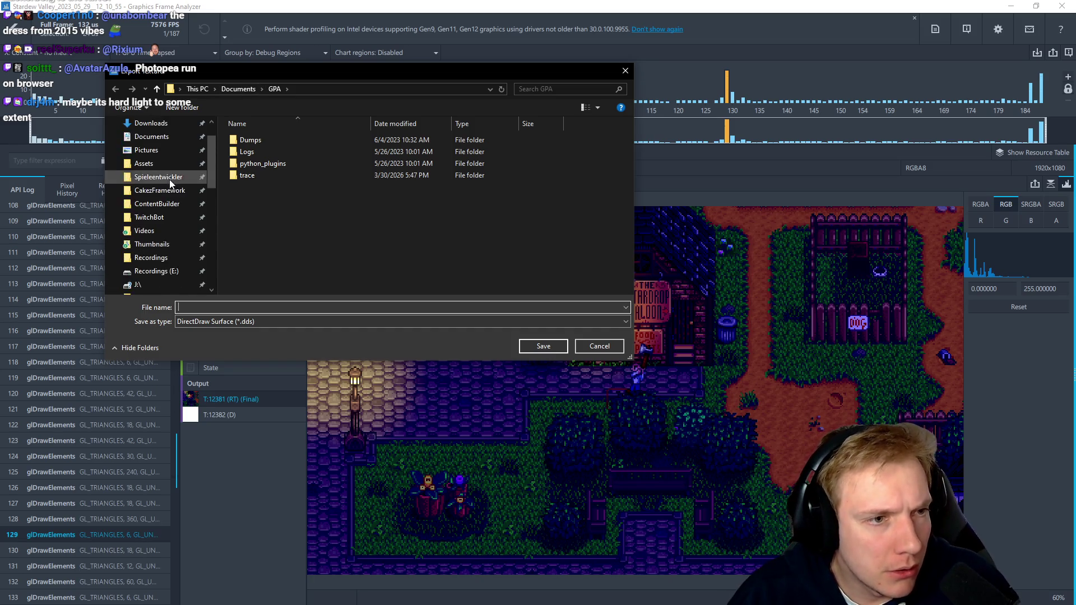
{"action": "left_click", "coordinate": [147, 145]}
{"action": "left_click", "coordinate": [151, 159]}
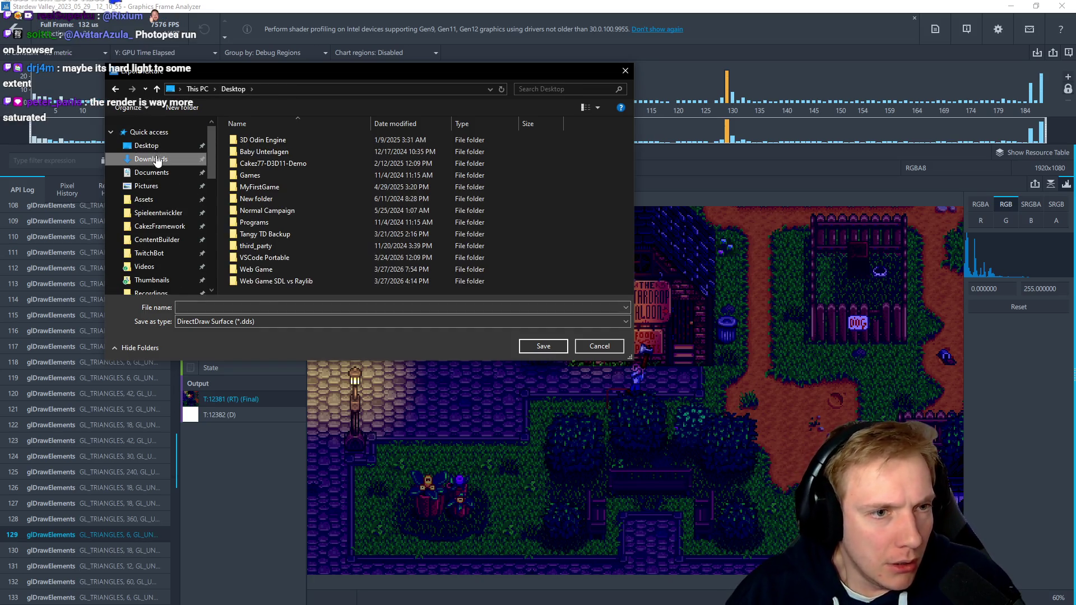
{"action": "left_click", "coordinate": [275, 321]}
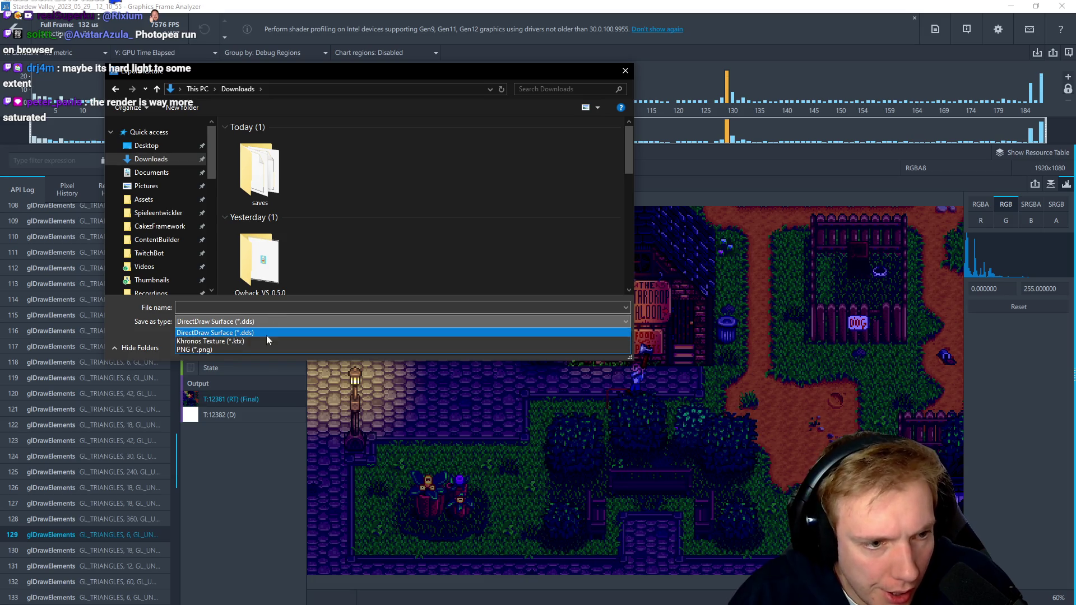
{"action": "left_click", "coordinate": [226, 352]}
{"action": "left_click", "coordinate": [215, 308]}
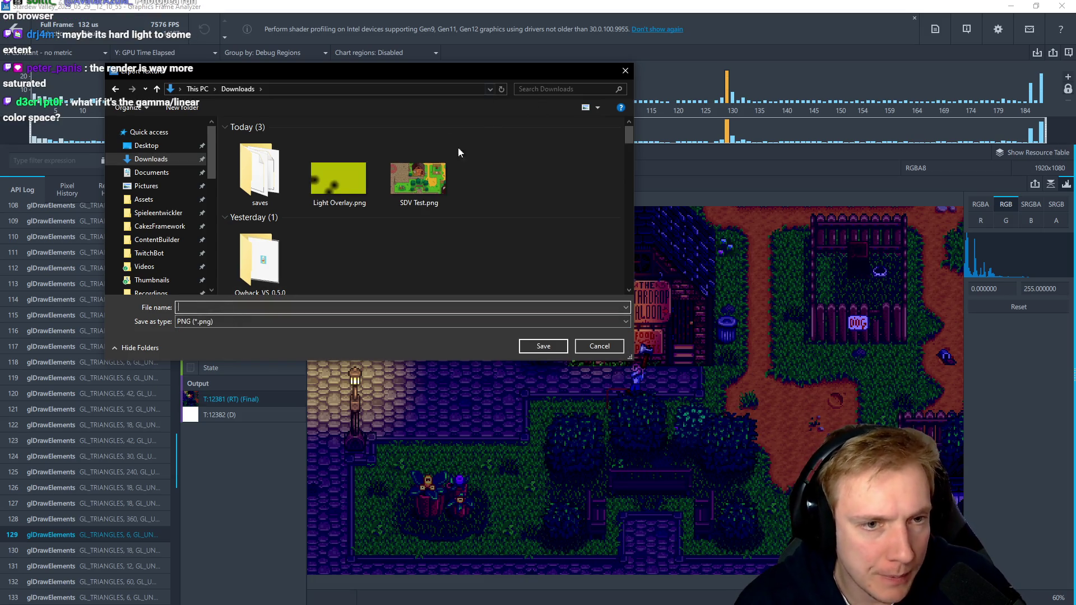
{"action": "left_click", "coordinate": [418, 178]}
{"action": "left_click", "coordinate": [193, 308]}
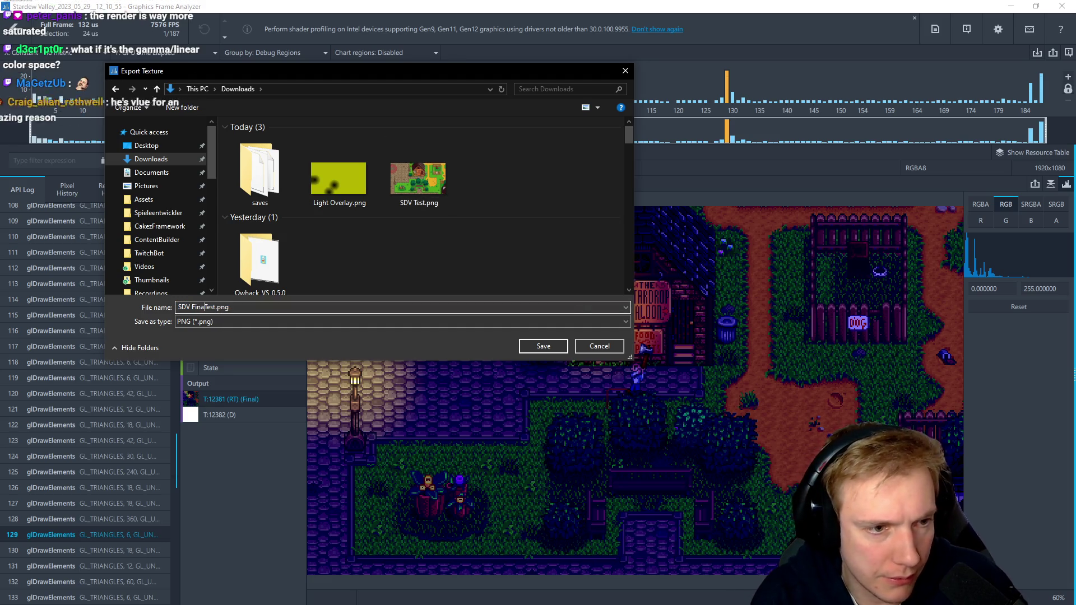
{"action": "key", "text": "Return"}
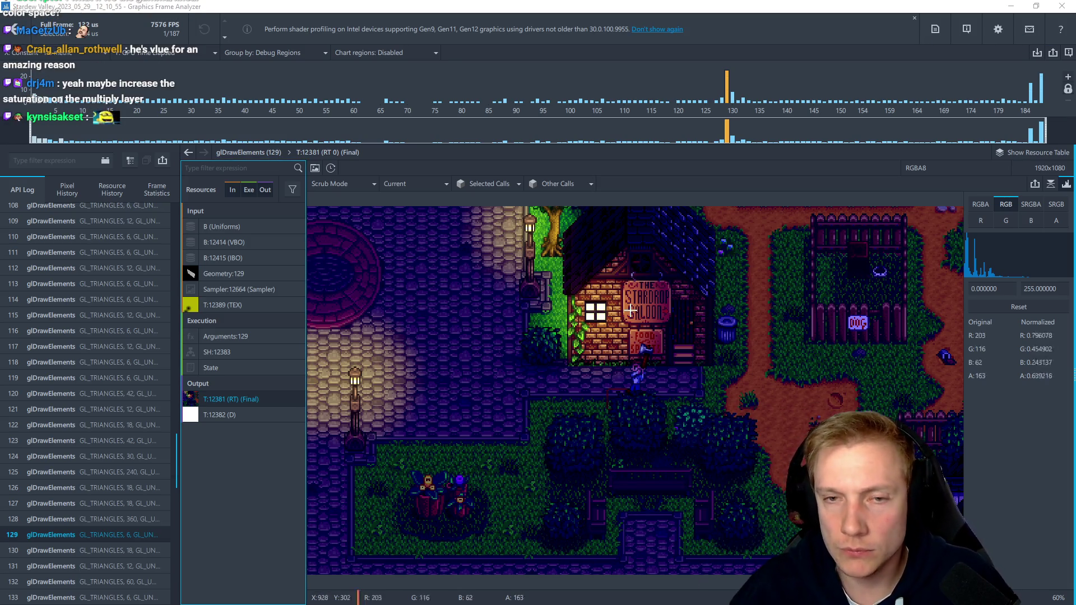
Return to Photopea, collapse the side panels and centre the placed final frame
{"action": "key", "text": "alt+Tab"}
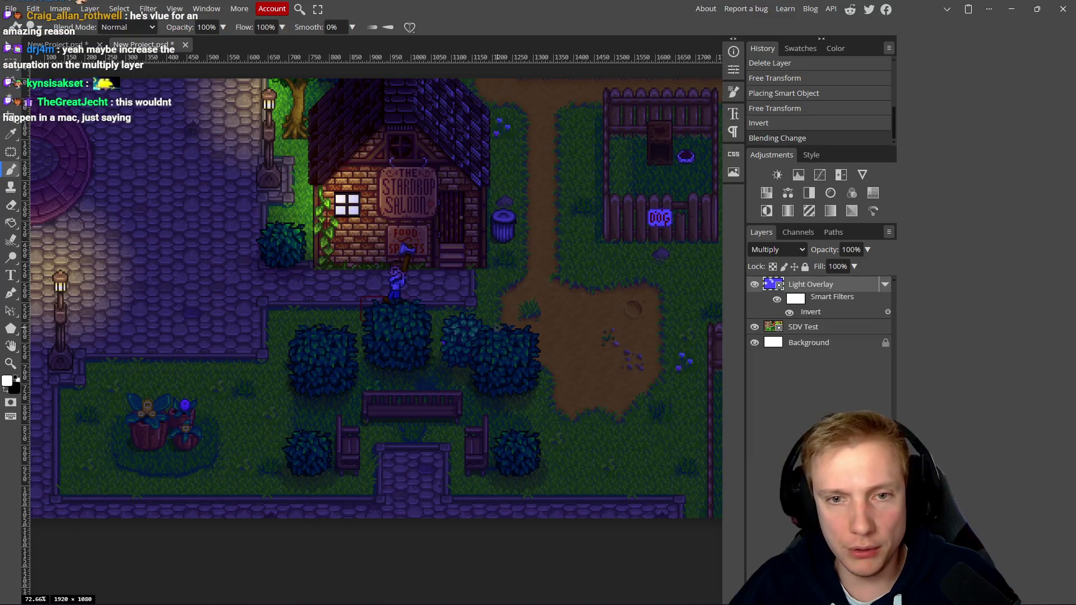
{"action": "scroll", "coordinate": [392, 337], "scroll_direction": "up", "scroll_amount": 3}
{"action": "left_click", "coordinate": [822, 38]}
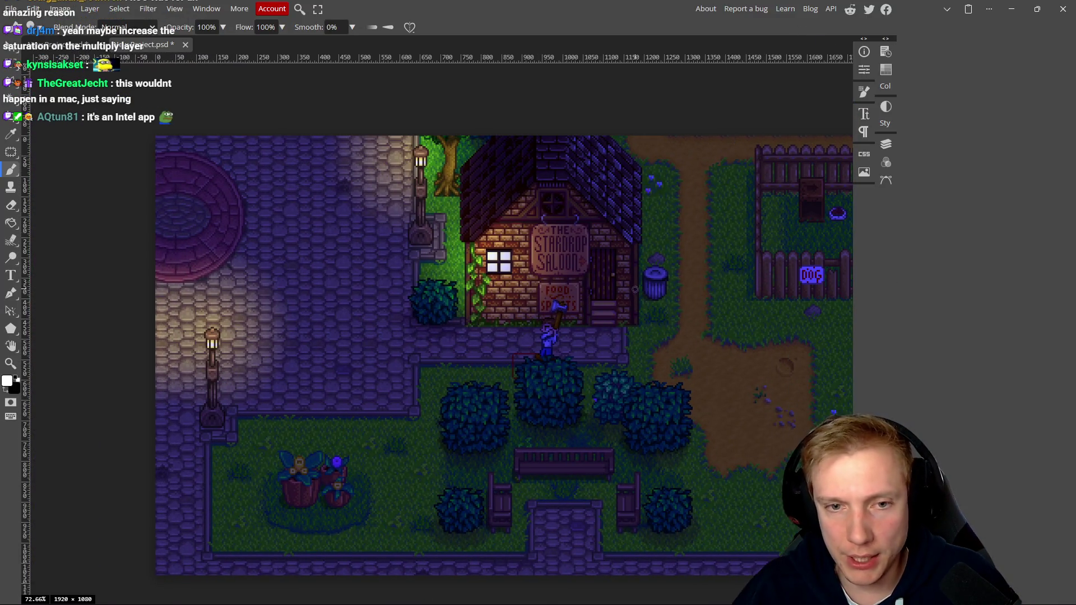
{"action": "scroll", "coordinate": [542, 282], "scroll_direction": "down", "scroll_amount": 3}
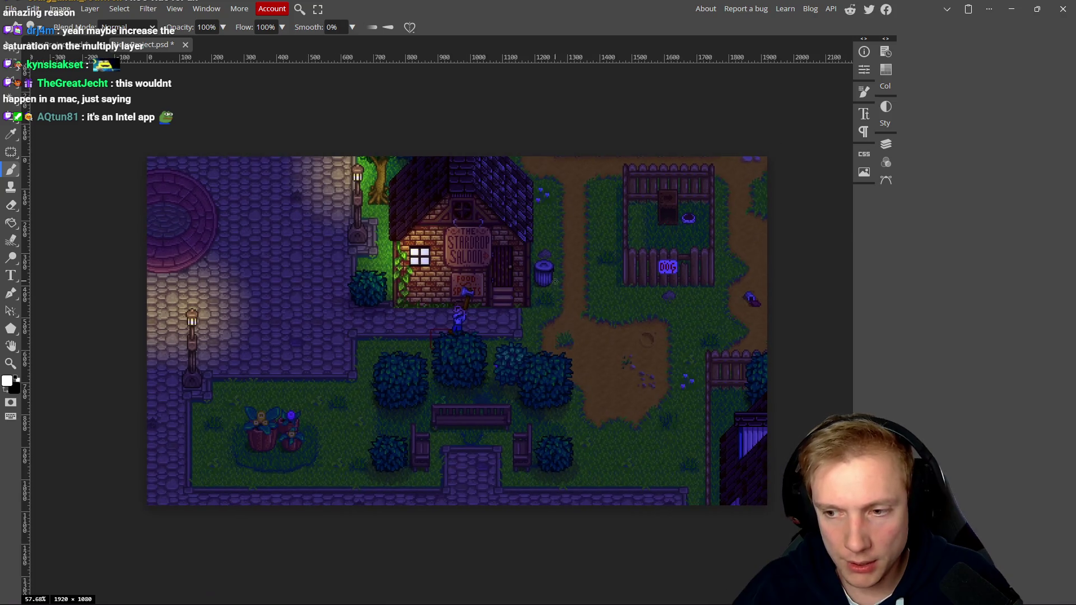
{"action": "scroll", "coordinate": [564, 285], "scroll_direction": "up", "scroll_amount": 2}
{"action": "scroll", "coordinate": [563, 284], "scroll_direction": "up", "scroll_amount": 1}
{"action": "left_click_drag", "start_coordinate": [469, 283], "coordinate": [495, 282]}
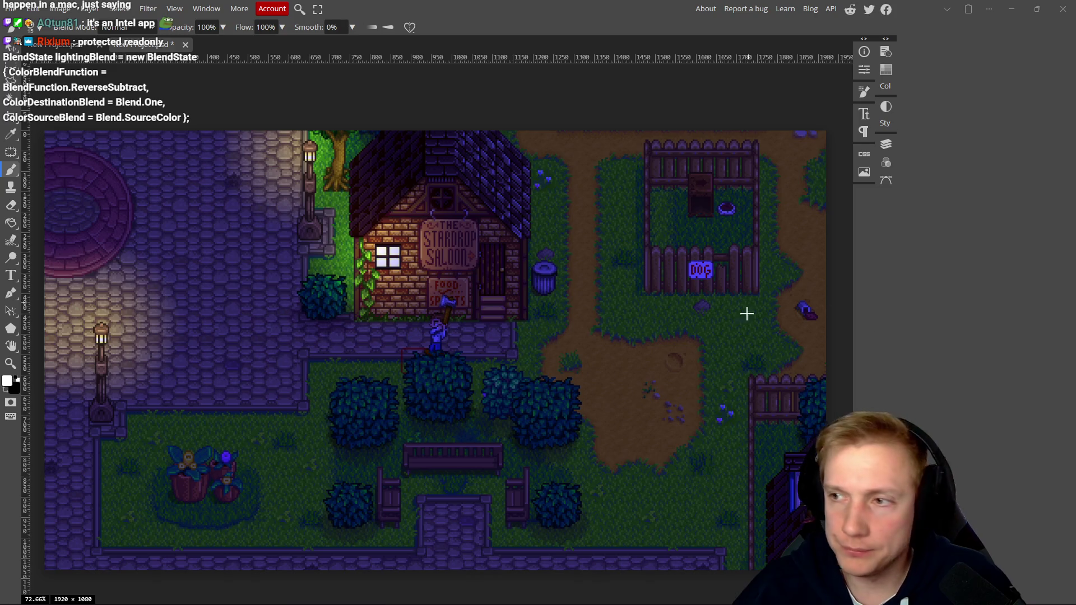
Stretch the final frame's top and bottom edges to fill the 1920×1080 canvas
{"action": "key", "text": "ctrl+alt+t"}
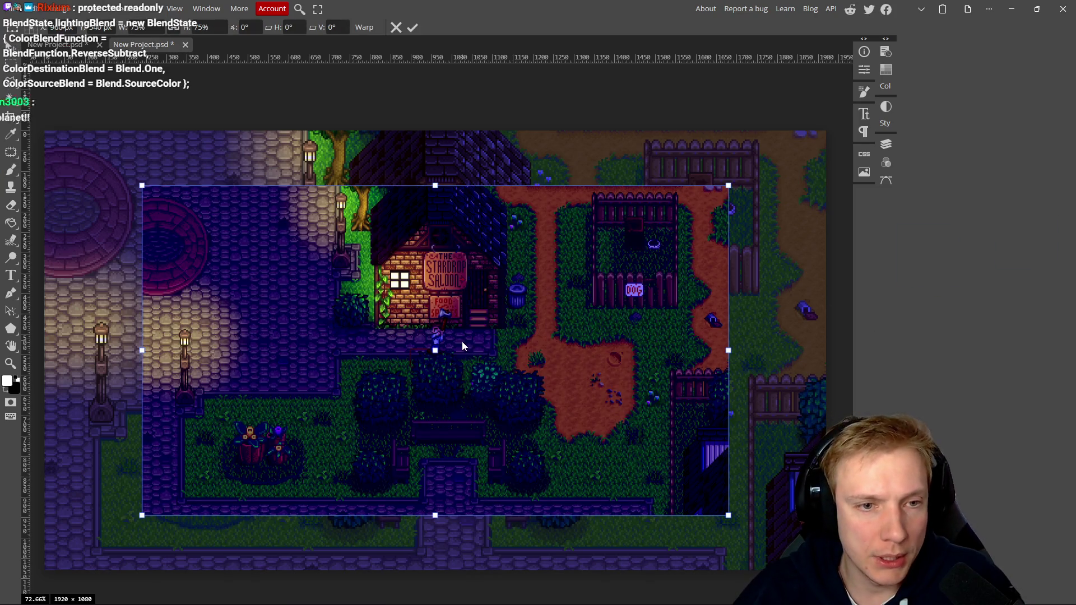
{"action": "left_click_drag", "start_coordinate": [435, 182], "coordinate": [435, 129]}
{"action": "left_click_drag", "start_coordinate": [435, 516], "coordinate": [440, 571]}
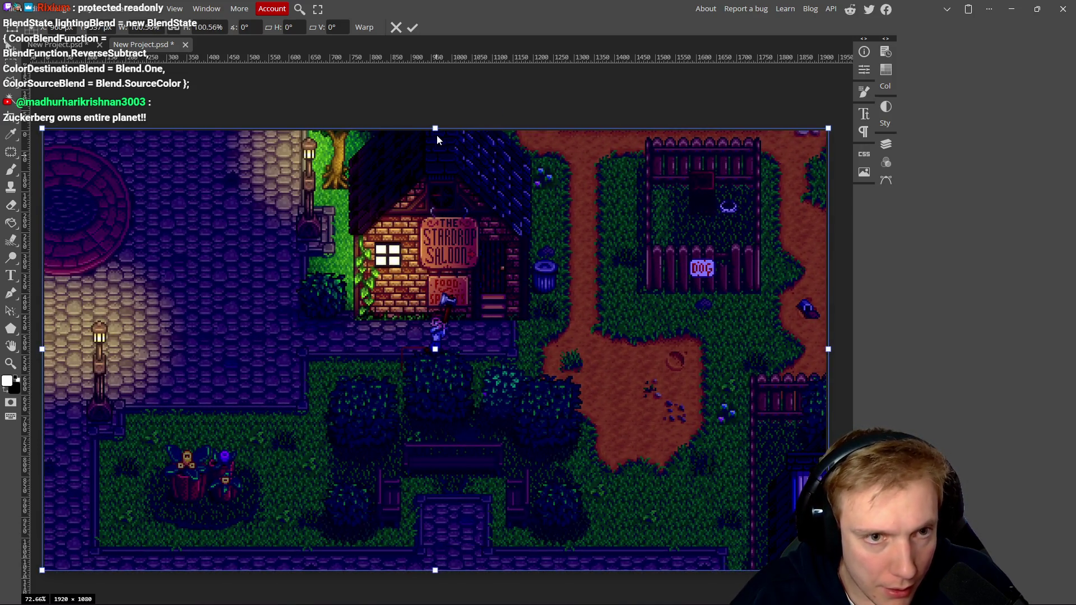
{"action": "left_click_drag", "start_coordinate": [435, 128], "coordinate": [435, 129]}
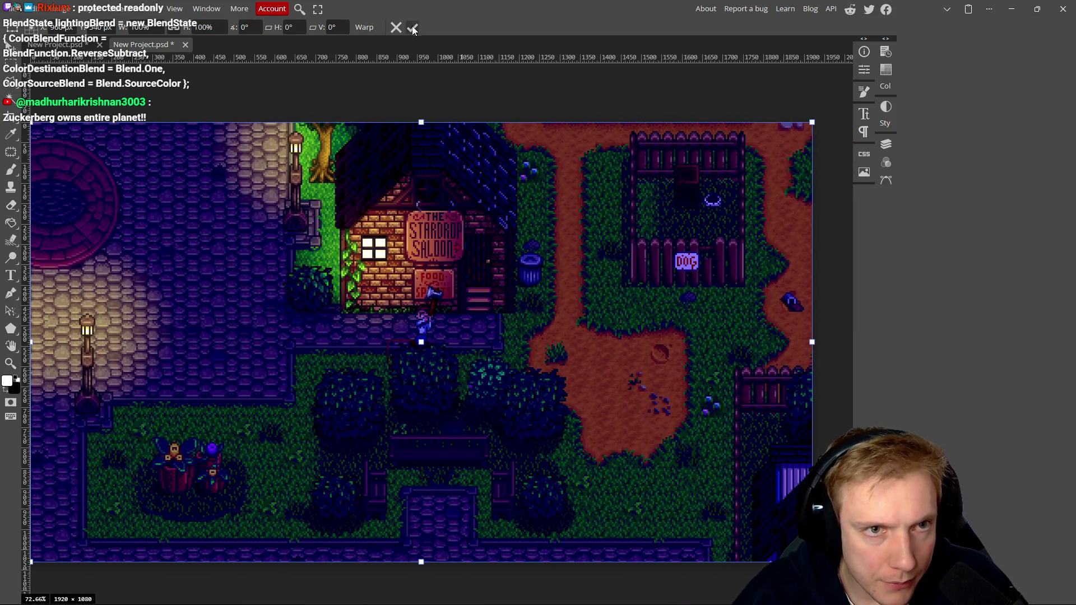
{"action": "left_click", "coordinate": [412, 29]}
{"action": "scroll", "coordinate": [496, 244], "scroll_direction": "down", "scroll_amount": 3}
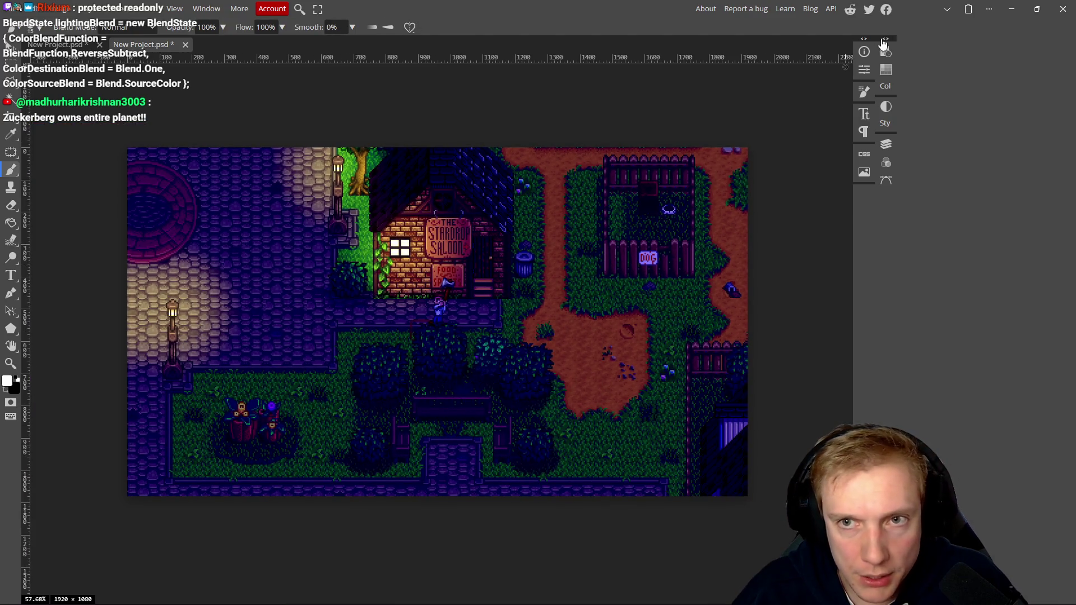
Reopen the Layers panel and add a mask to the SDV Final Test layer
{"action": "left_click", "coordinate": [884, 39]}
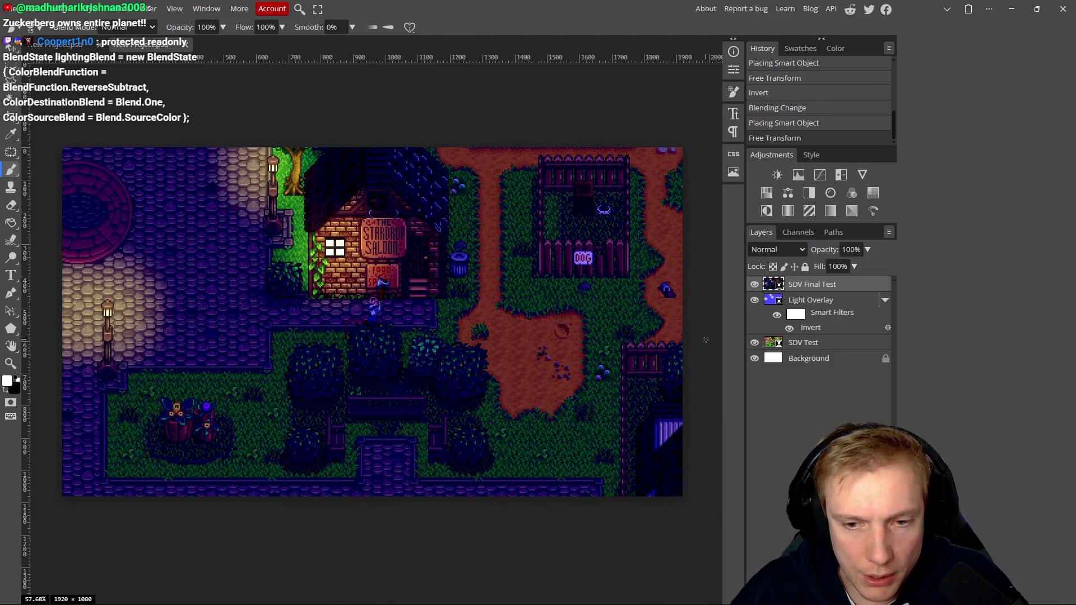
{"action": "left_click", "coordinate": [782, 597]}
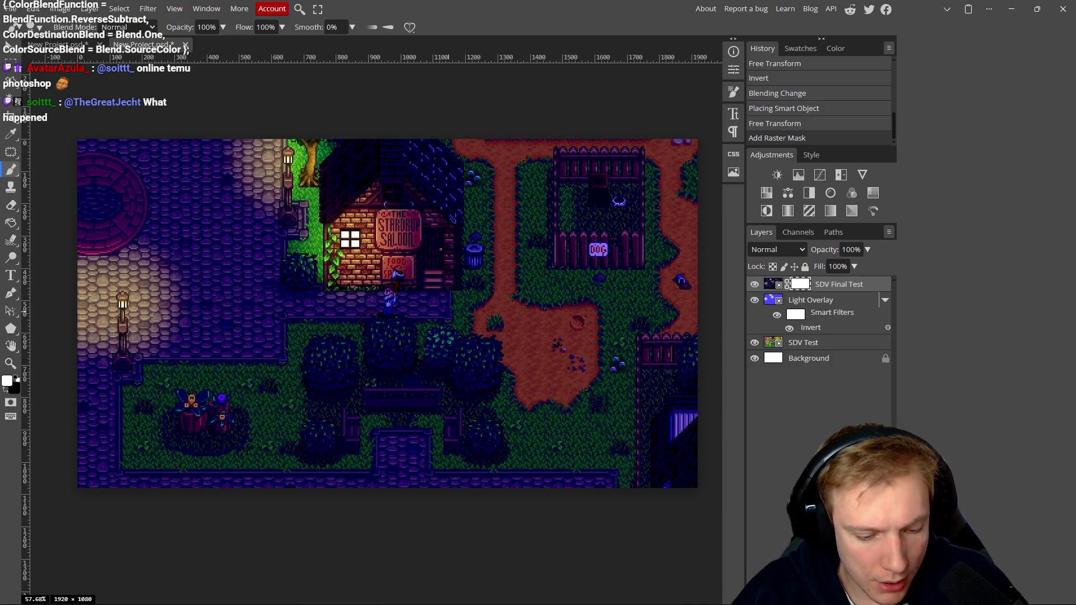
{"action": "key", "text": "m"}
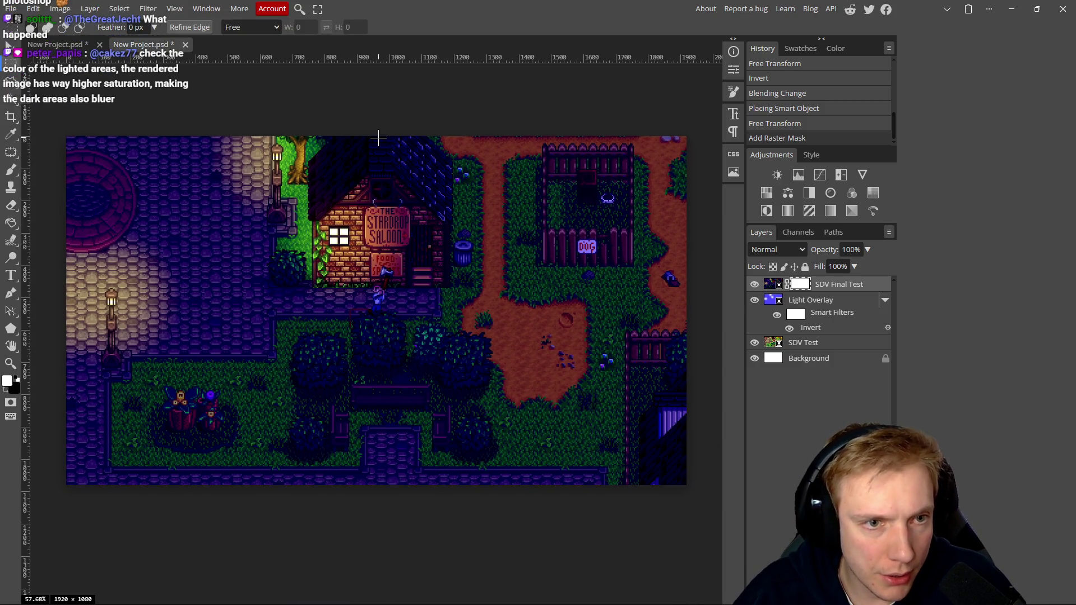
{"action": "scroll", "coordinate": [437, 138], "scroll_direction": "right", "scroll_amount": 1}
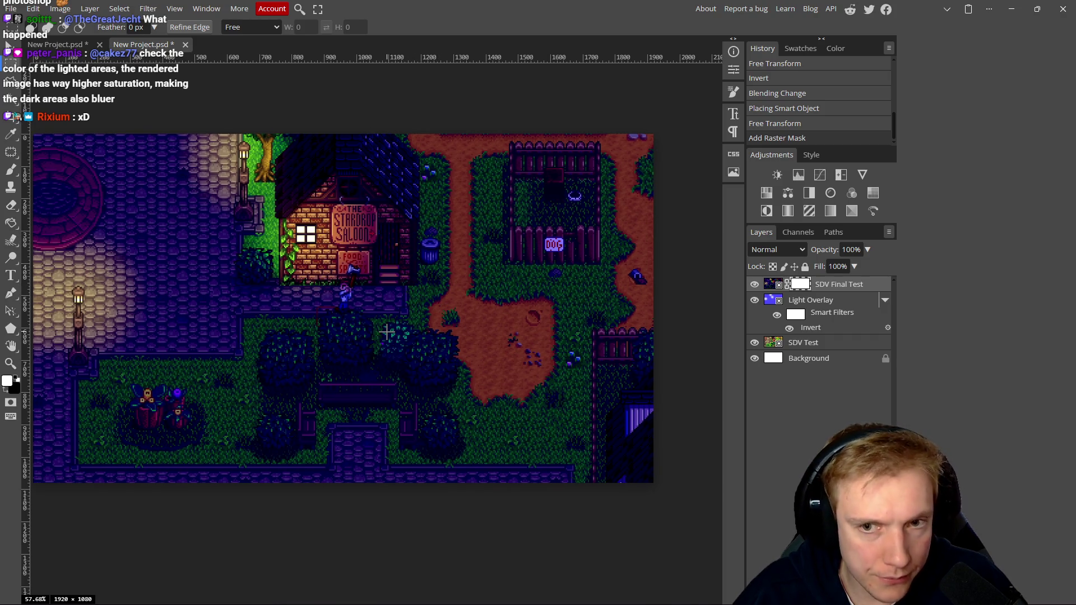
Erase a vertical strip and the top-right area of the final frame with a square eraser
{"action": "key", "text": "e"}
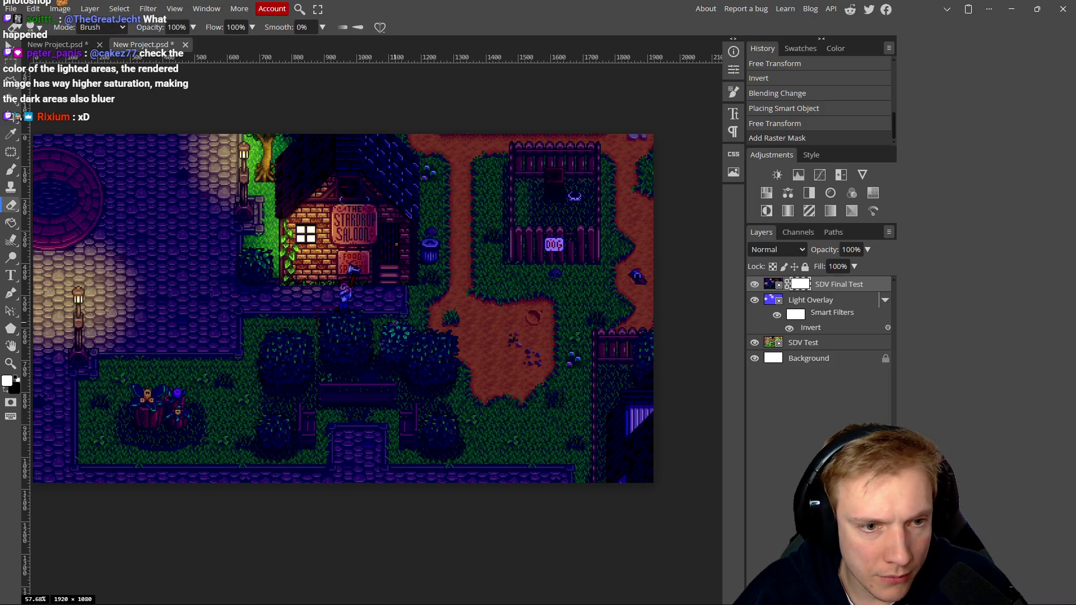
{"action": "right_click", "coordinate": [440, 409]}
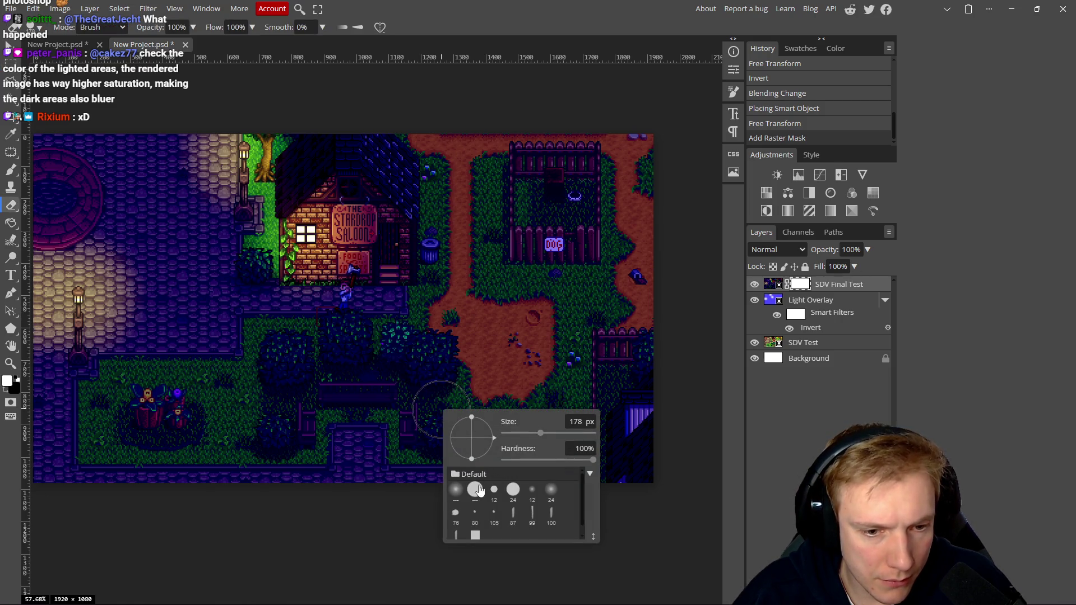
{"action": "left_click", "coordinate": [475, 537]}
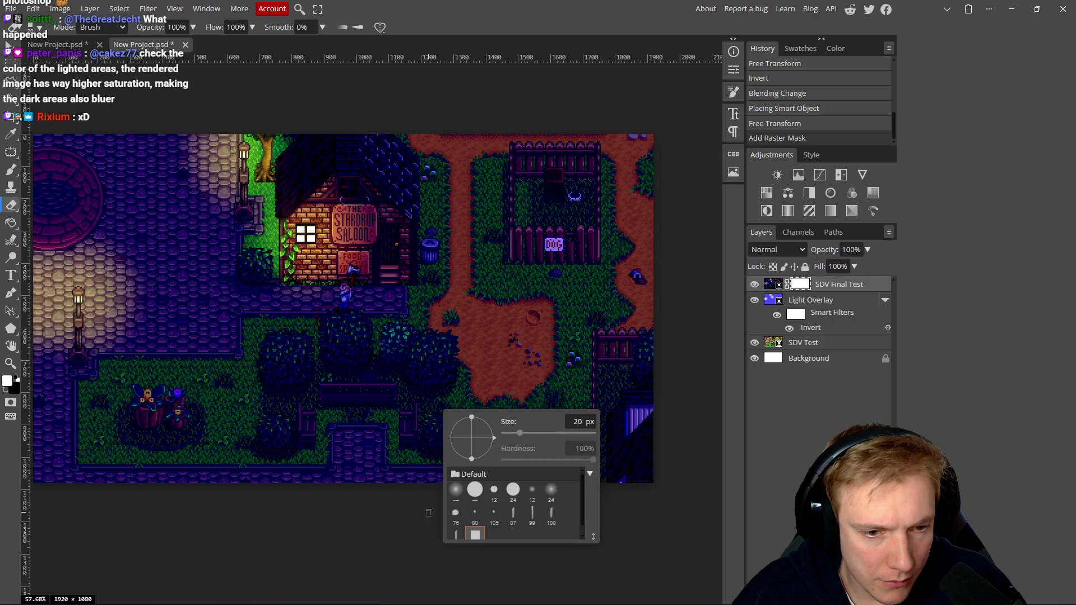
{"action": "left_click_drag", "start_coordinate": [421, 389], "coordinate": [456, 393]}
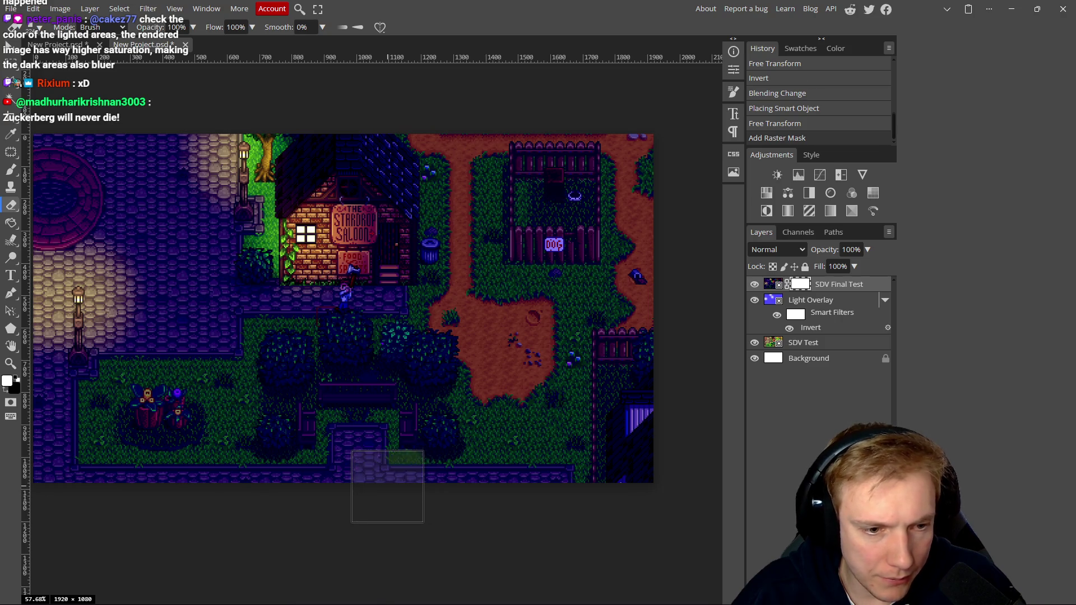
{"action": "left_click", "coordinate": [388, 489]}
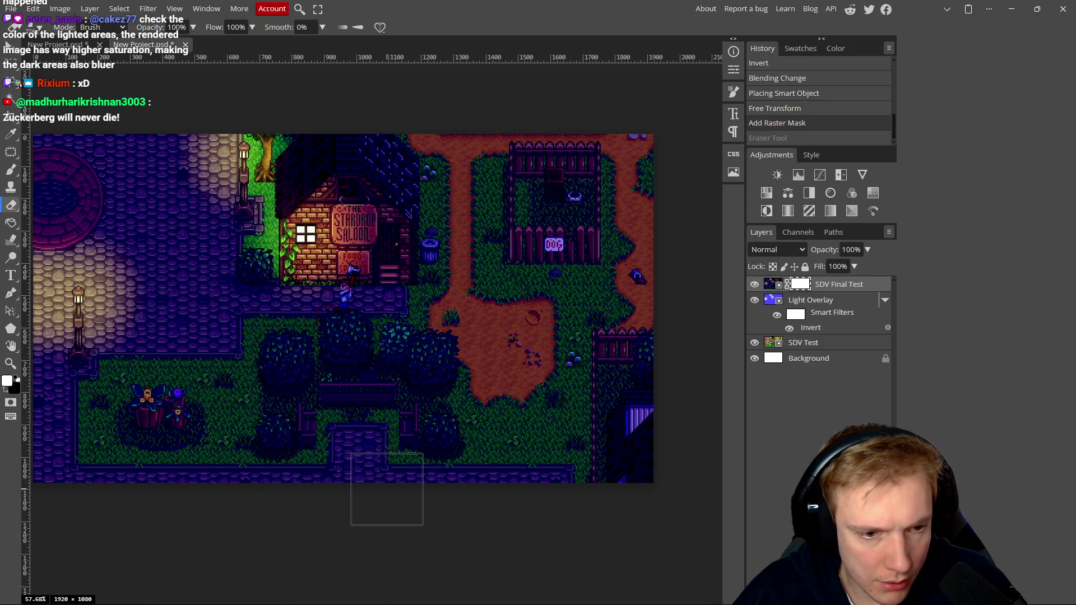
{"action": "left_click_drag", "start_coordinate": [395, 487], "coordinate": [399, 87]}
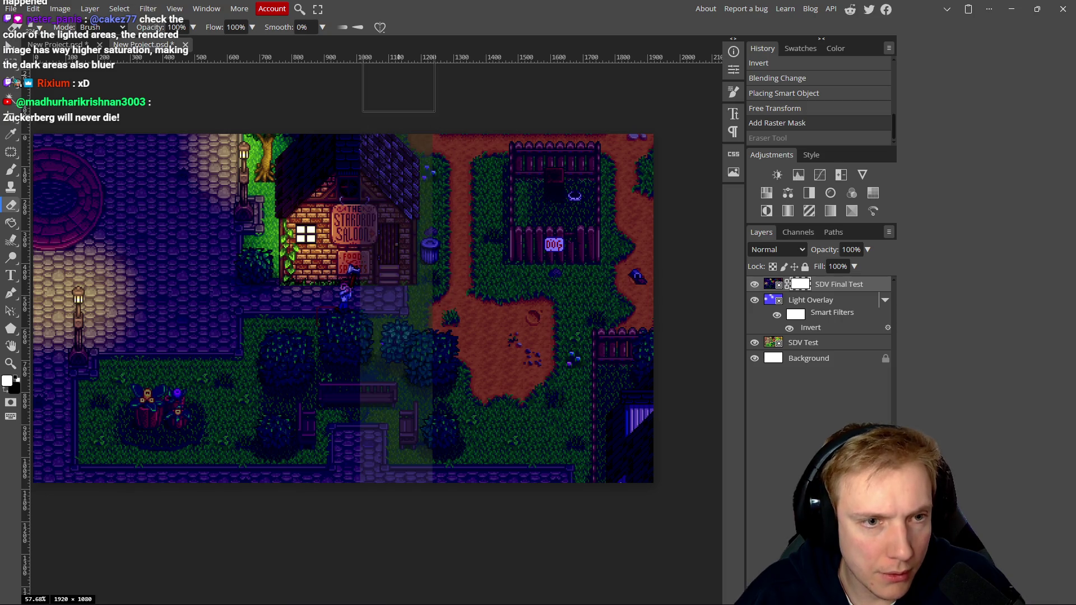
{"action": "mouse_move", "coordinate": [470, 159]}
{"action": "left_mouse_down"}
{"action": "mouse_move", "coordinate": [638, 179]}
{"action": "mouse_move", "coordinate": [457, 177]}
{"action": "mouse_move", "coordinate": [463, 414]}
{"action": "mouse_move", "coordinate": [572, 204]}
{"action": "mouse_move", "coordinate": [646, 432]}
{"action": "mouse_move", "coordinate": [611, 460]}
{"action": "left_mouse_up"}
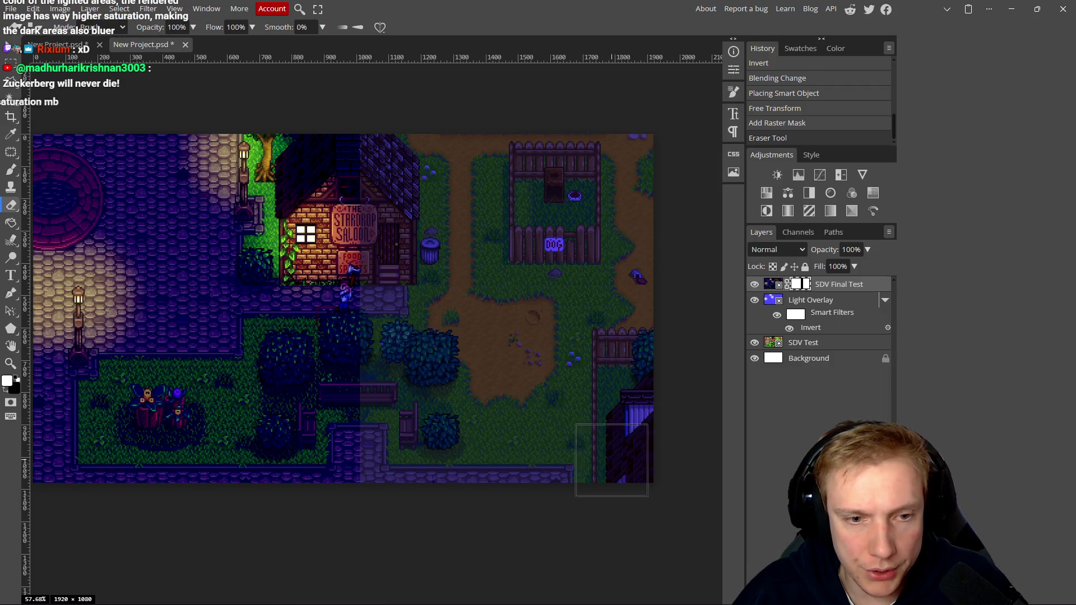
Shrink the eraser brush from 224 px to about 12 px
{"action": "scroll", "coordinate": [505, 375], "scroll_direction": "up", "scroll_amount": 5}
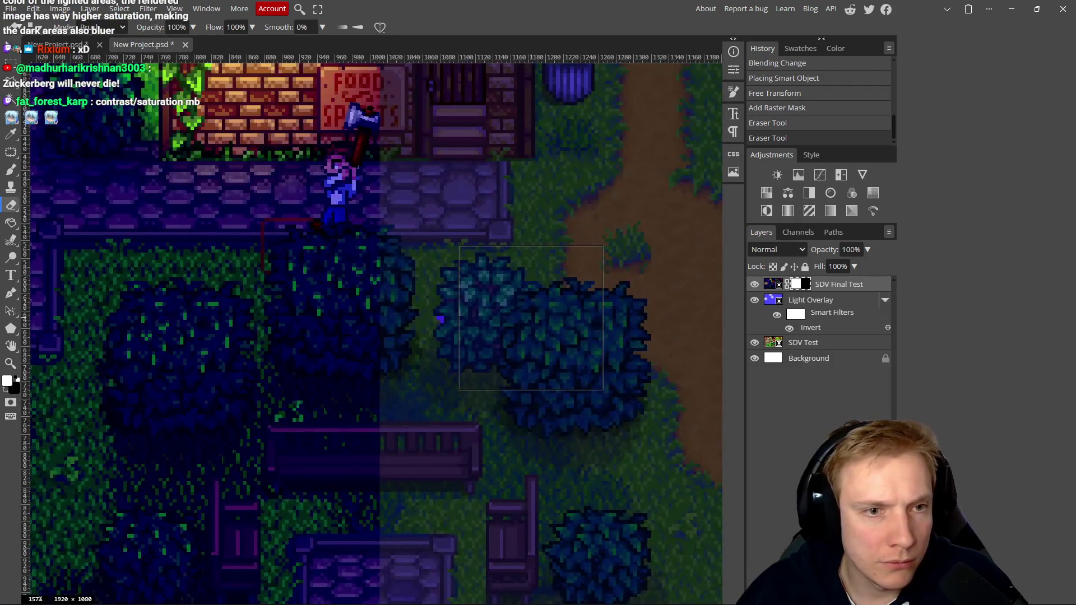
{"action": "scroll", "coordinate": [531, 317], "scroll_direction": "up", "scroll_amount": 3}
{"action": "scroll", "coordinate": [531, 317], "scroll_direction": "left", "scroll_amount": 3}
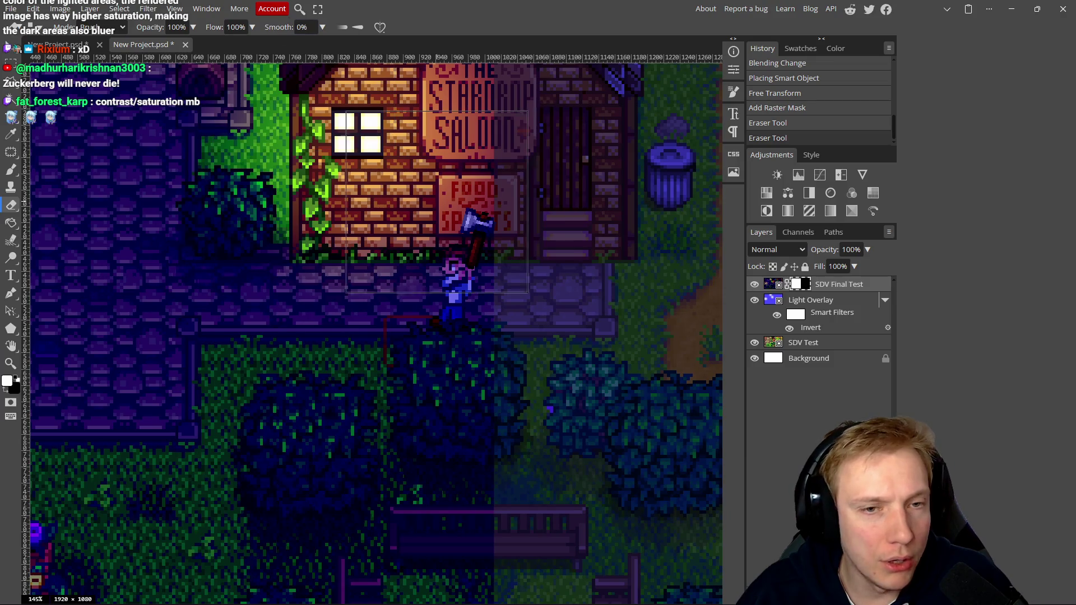
{"action": "right_click", "coordinate": [602, 403]}
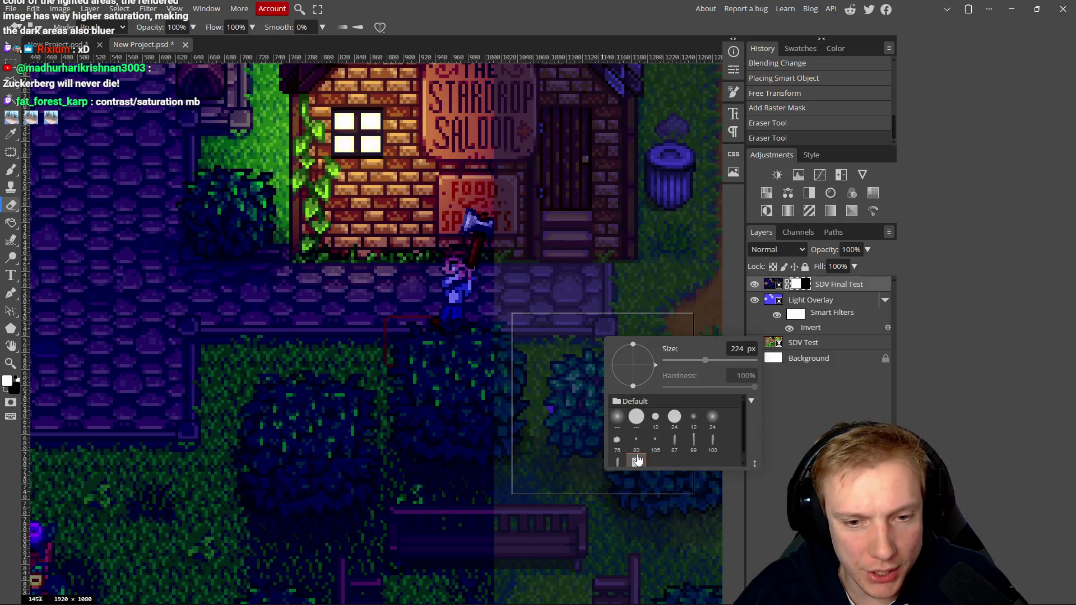
{"action": "scroll", "coordinate": [590, 356], "scroll_direction": "down", "scroll_amount": 1}
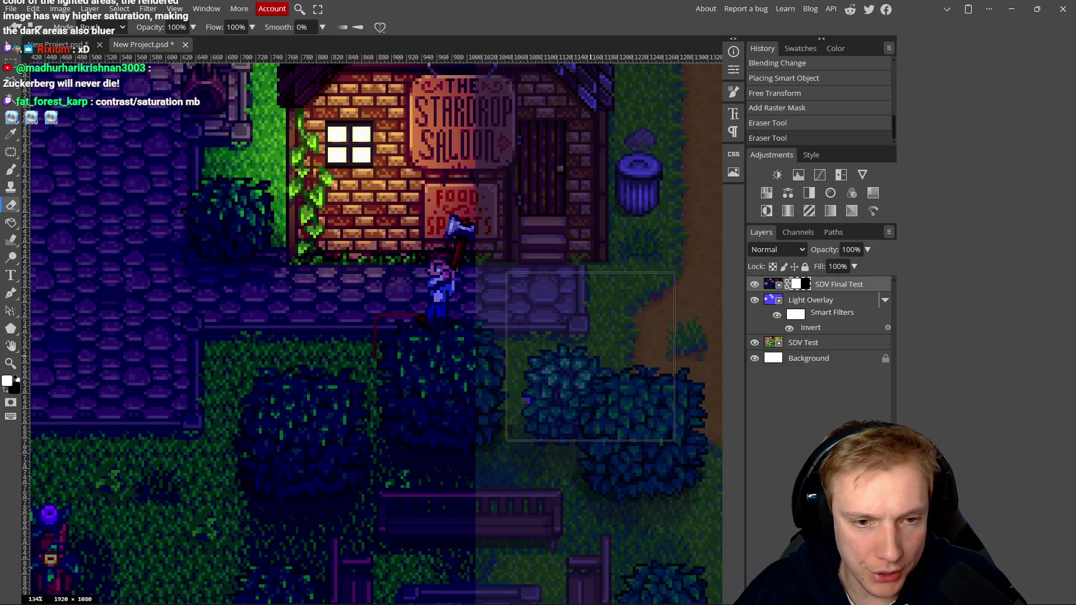
{"action": "scroll", "coordinate": [591, 356], "scroll_direction": "down", "scroll_amount": 5}
{"action": "scroll", "coordinate": [616, 460], "scroll_direction": "up", "scroll_amount": 3}
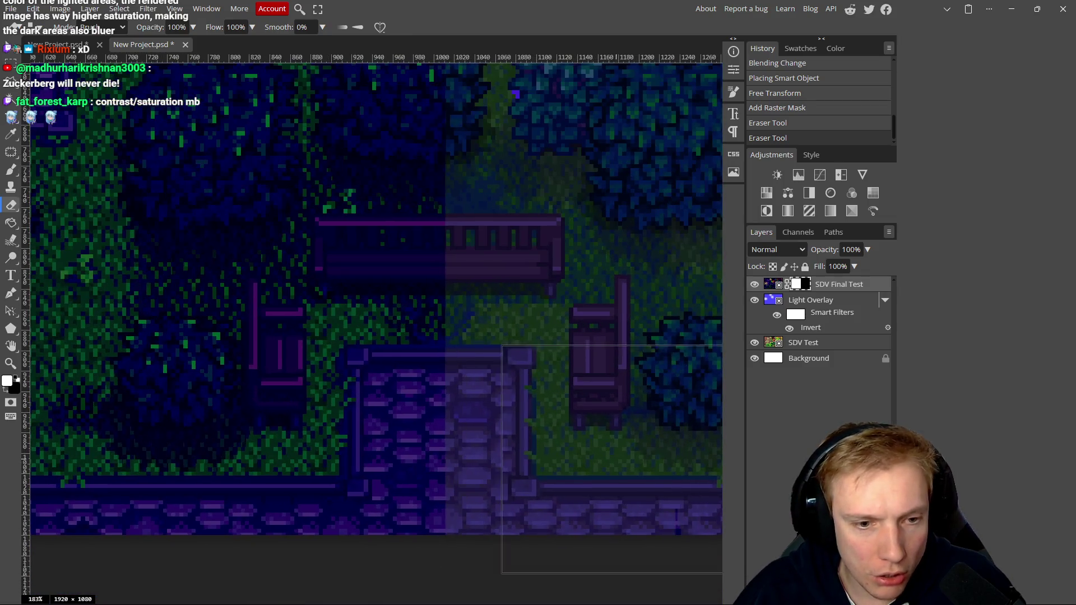
{"action": "mouse_move", "coordinate": [534, 418]}
{"action": "left_mouse_down"}
{"action": "mouse_move", "coordinate": [439, 409]}
{"action": "mouse_move", "coordinate": [505, 412]}
{"action": "left_mouse_up"}
{"action": "right_click", "coordinate": [506, 413]}
{"action": "scroll", "coordinate": [553, 344], "scroll_direction": "up", "scroll_amount": 2}
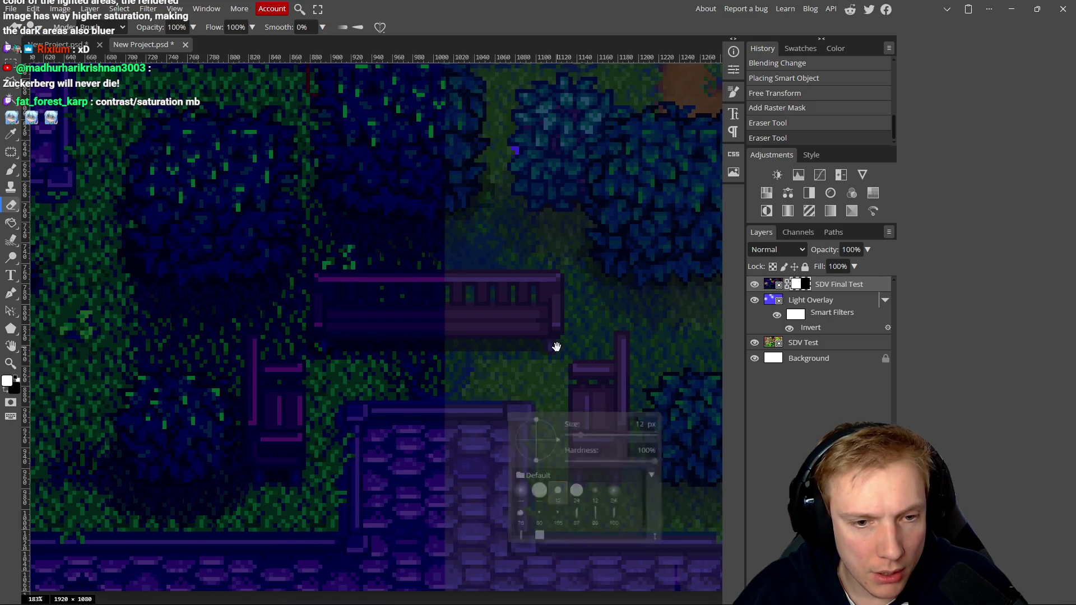
{"action": "key", "text": "Escape"}
{"action": "scroll", "coordinate": [445, 450], "scroll_direction": "down", "scroll_amount": 4}
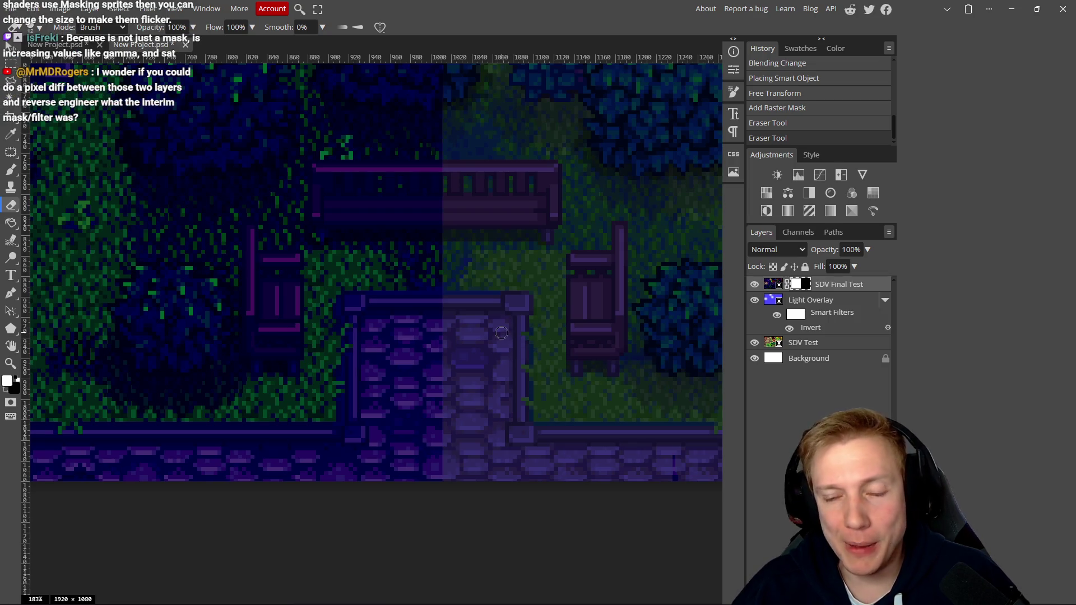
Shrink the right panel dock to an icon strip and zoom out on the Stardrop Saloon composite
{"action": "scroll", "coordinate": [510, 334], "scroll_direction": "left", "scroll_amount": 1}
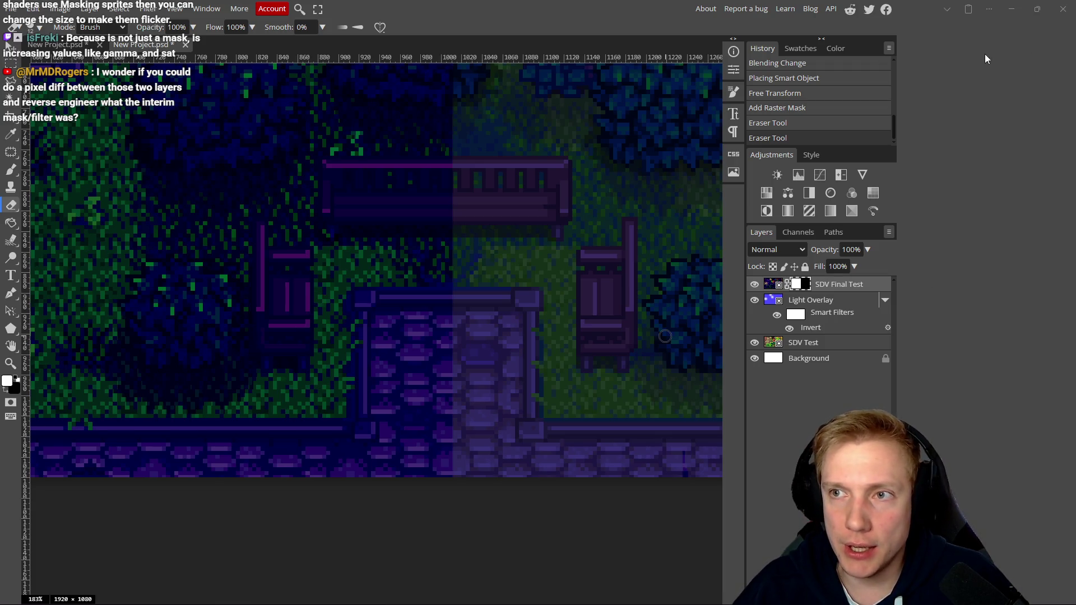
{"action": "scroll", "coordinate": [400, 191], "scroll_direction": "up", "scroll_amount": 5}
{"action": "scroll", "coordinate": [492, 307], "scroll_direction": "left", "scroll_amount": 5}
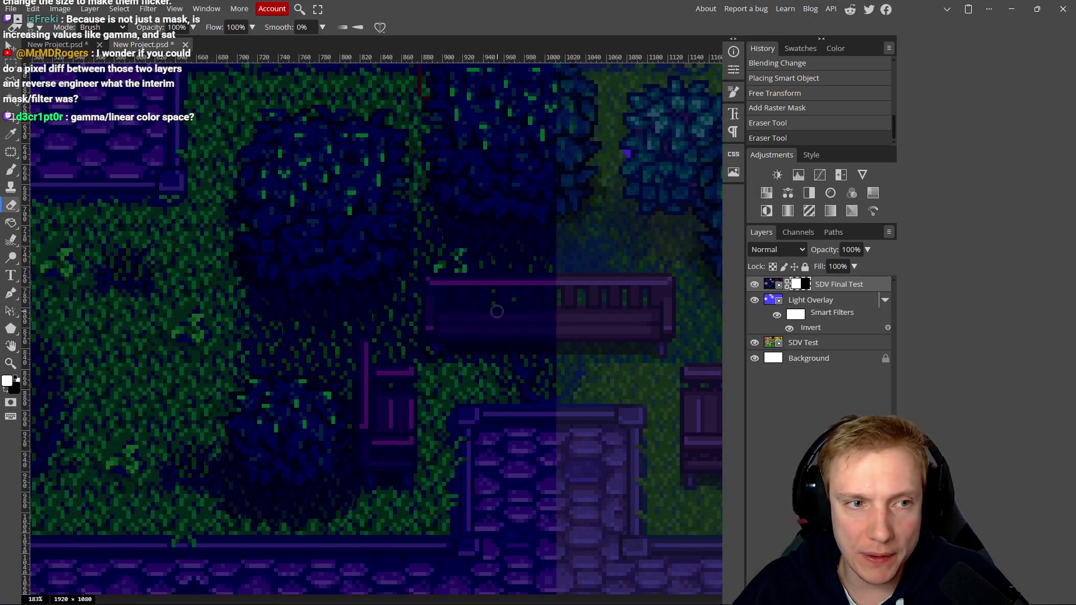
{"action": "scroll", "coordinate": [504, 324], "scroll_direction": "up", "scroll_amount": 3}
{"action": "scroll", "coordinate": [507, 342], "scroll_direction": "left", "scroll_amount": 2}
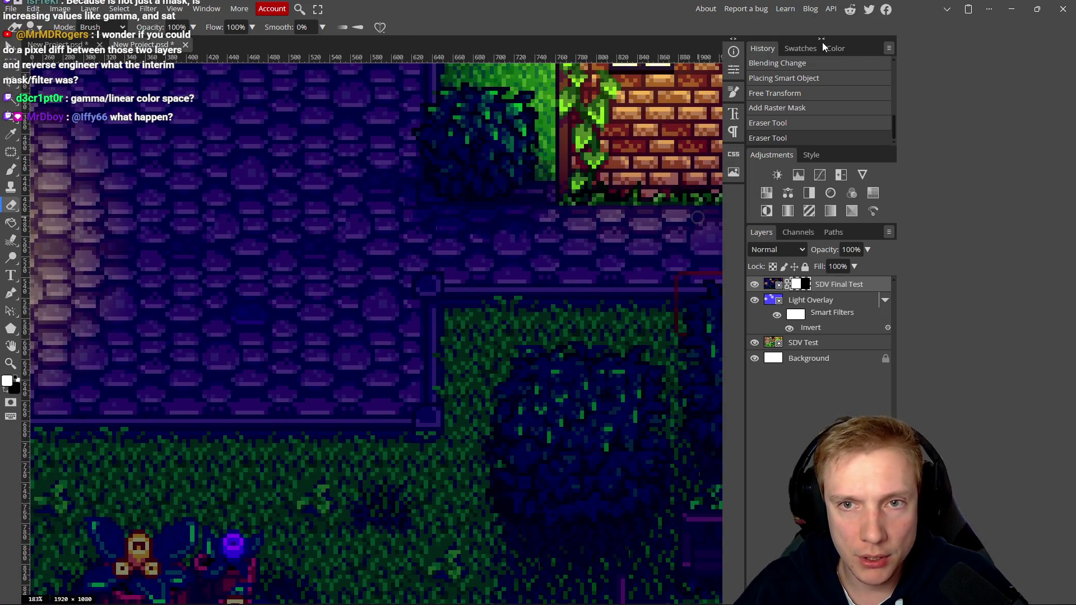
{"action": "left_click", "coordinate": [822, 40]}
{"action": "scroll", "coordinate": [471, 339], "scroll_direction": "down", "scroll_amount": 2}
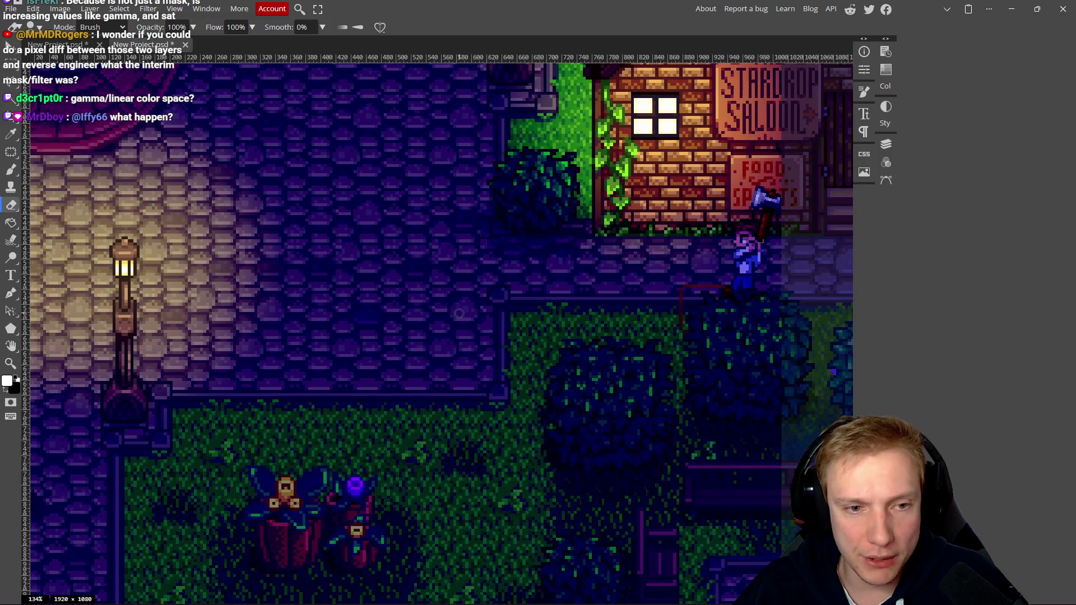
{"action": "scroll", "coordinate": [465, 316], "scroll_direction": "down", "scroll_amount": 2}
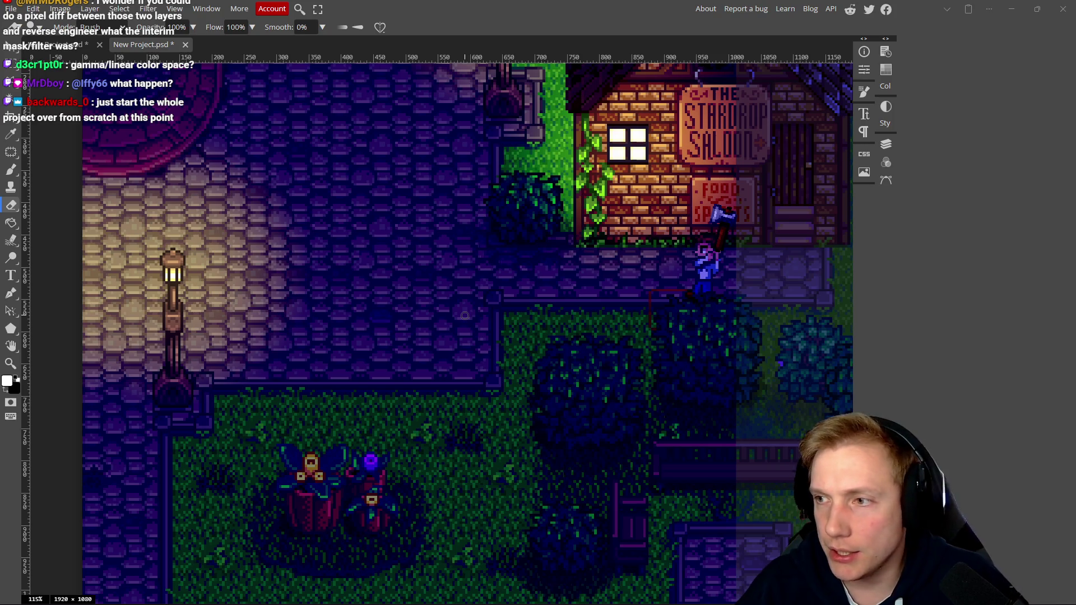
In the postProcessing.frag diff, highlight line 99's subtracted ambientMask term and trailing ambientLight
{"action": "key", "text": "alt+Tab"}
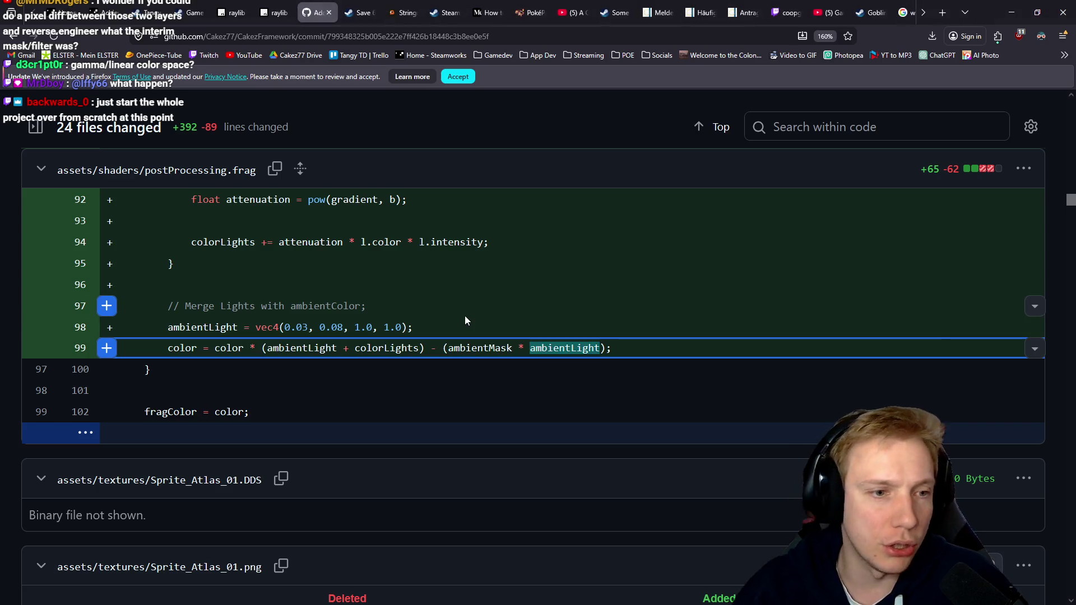
{"action": "left_click_drag", "start_coordinate": [221, 348], "coordinate": [238, 348]}
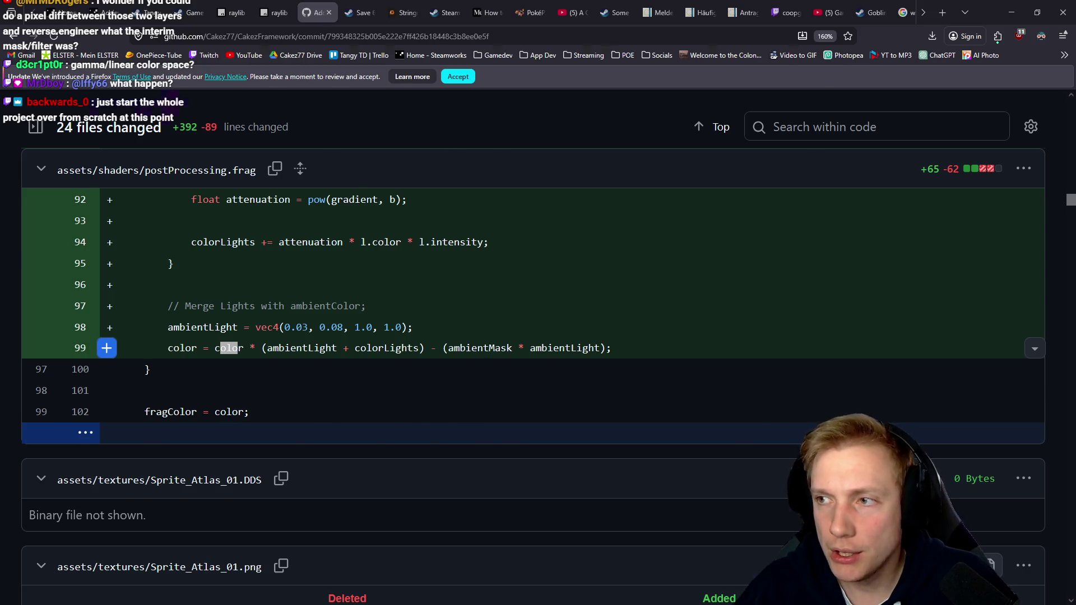
{"action": "key", "text": "alt+Tab"}
{"action": "key", "text": "alt+Tab"}
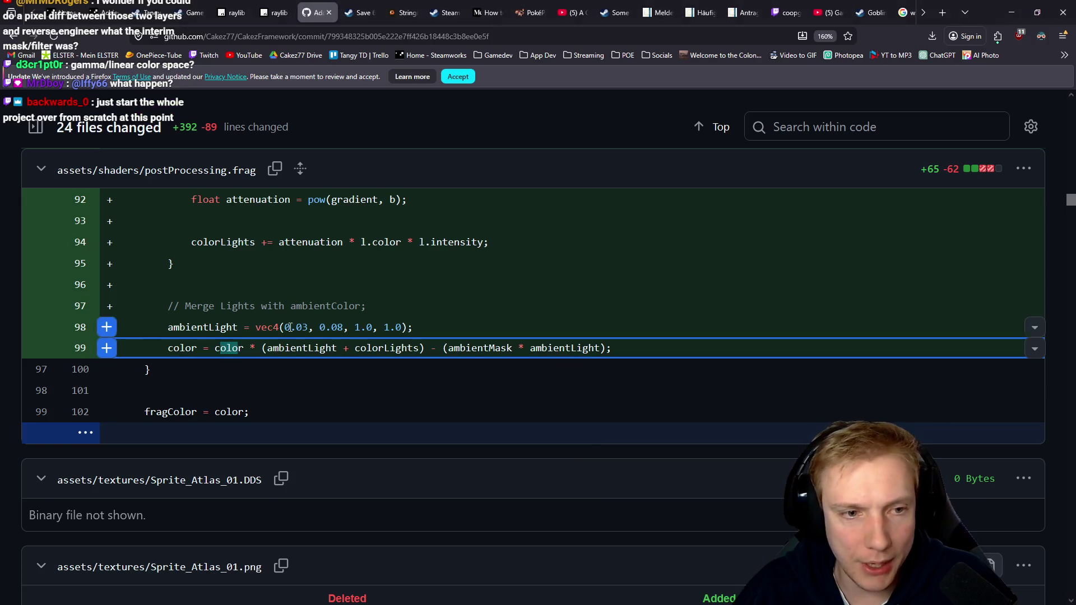
{"action": "mouse_move", "coordinate": [263, 348]}
{"action": "left_mouse_down"}
{"action": "mouse_move", "coordinate": [439, 348]}
{"action": "mouse_move", "coordinate": [443, 365]}
{"action": "mouse_move", "coordinate": [629, 343]}
{"action": "left_mouse_up"}
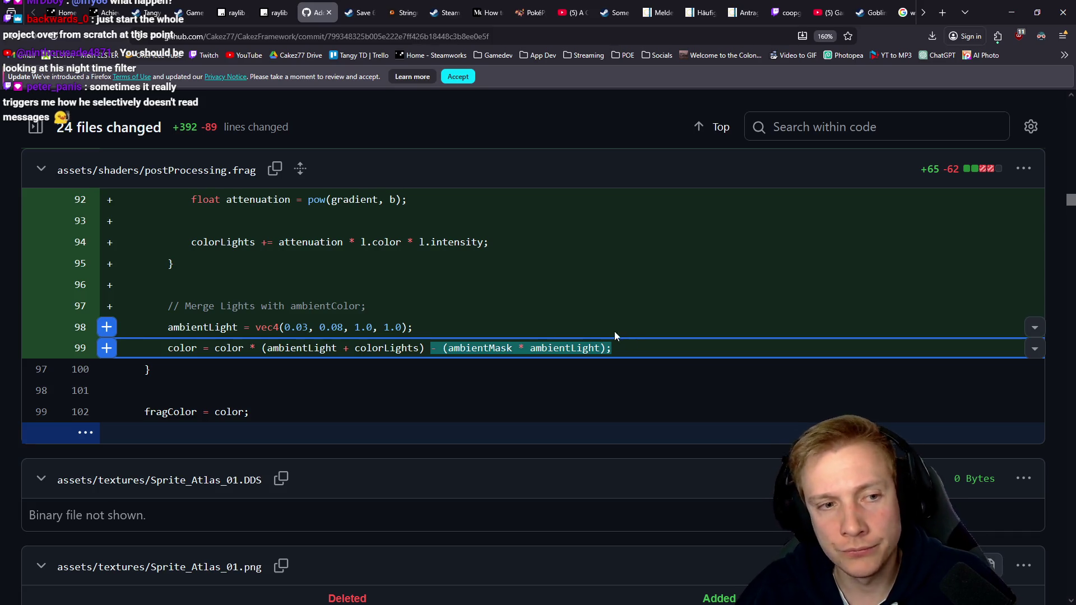
{"action": "left_click", "coordinate": [565, 352]}
{"action": "left_click_drag", "start_coordinate": [530, 348], "coordinate": [600, 346]}
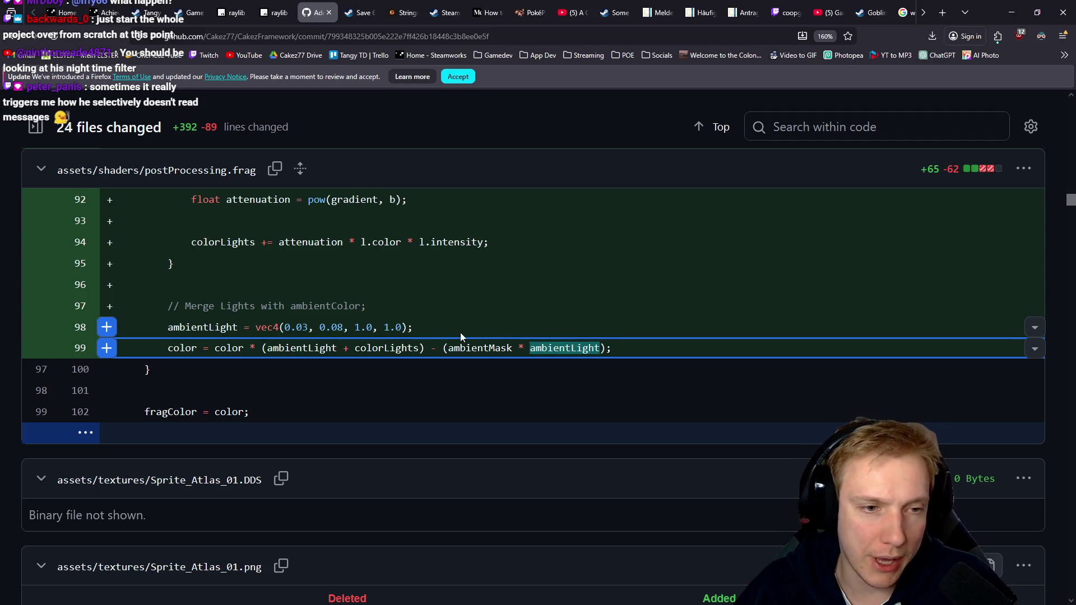
{"action": "scroll", "coordinate": [442, 323], "scroll_direction": "up", "scroll_amount": 5}
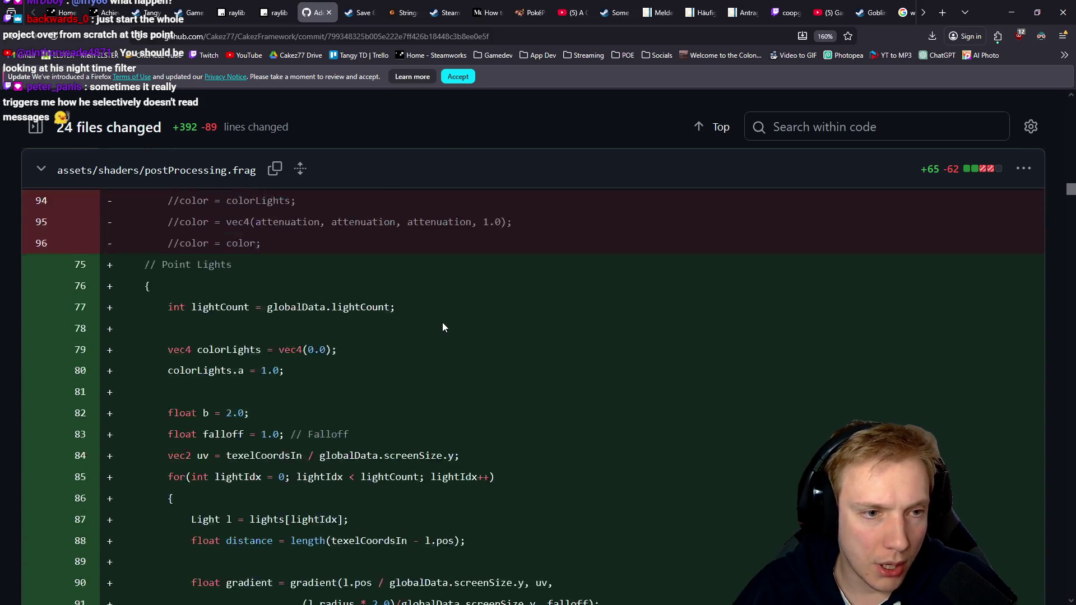
Highlight diff lines 71–73 (grain, blue, ambientMask), then go back to the Photopea composite
{"action": "scroll", "coordinate": [441, 322], "scroll_direction": "down", "scroll_amount": 1}
{"action": "scroll", "coordinate": [371, 277], "scroll_direction": "up", "scroll_amount": 3}
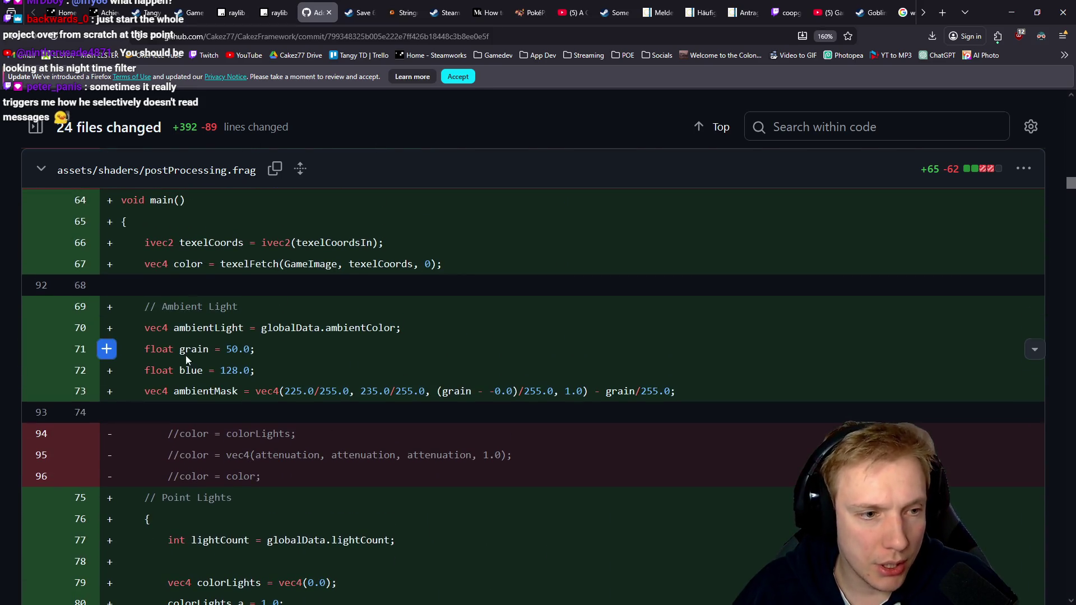
{"action": "left_click_drag", "start_coordinate": [147, 350], "coordinate": [681, 387]}
{"action": "left_click", "coordinate": [680, 387]}
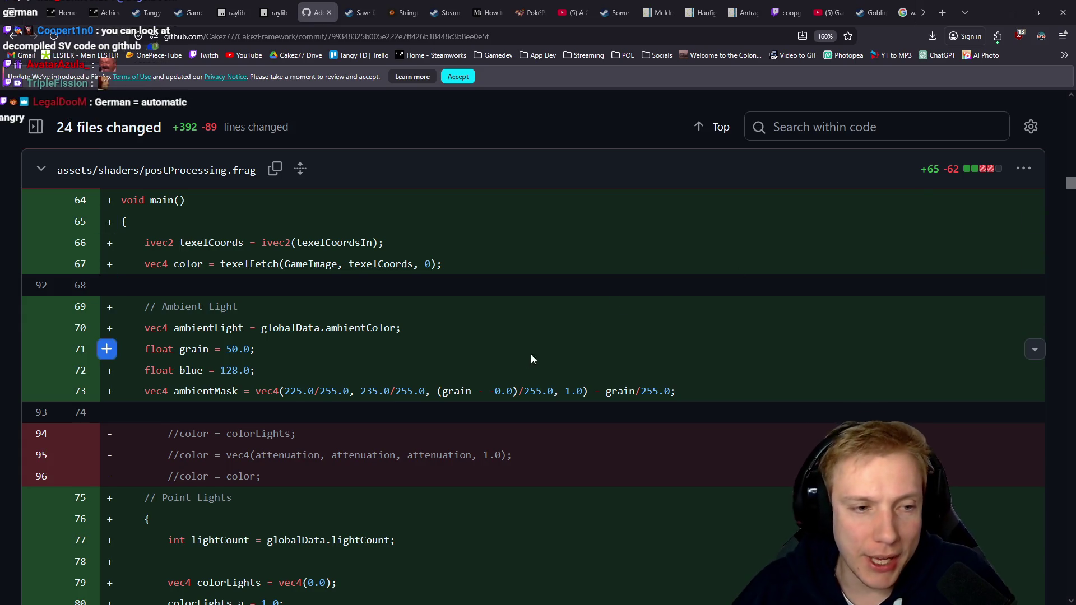
{"action": "scroll", "coordinate": [538, 353], "scroll_direction": "down", "scroll_amount": 10}
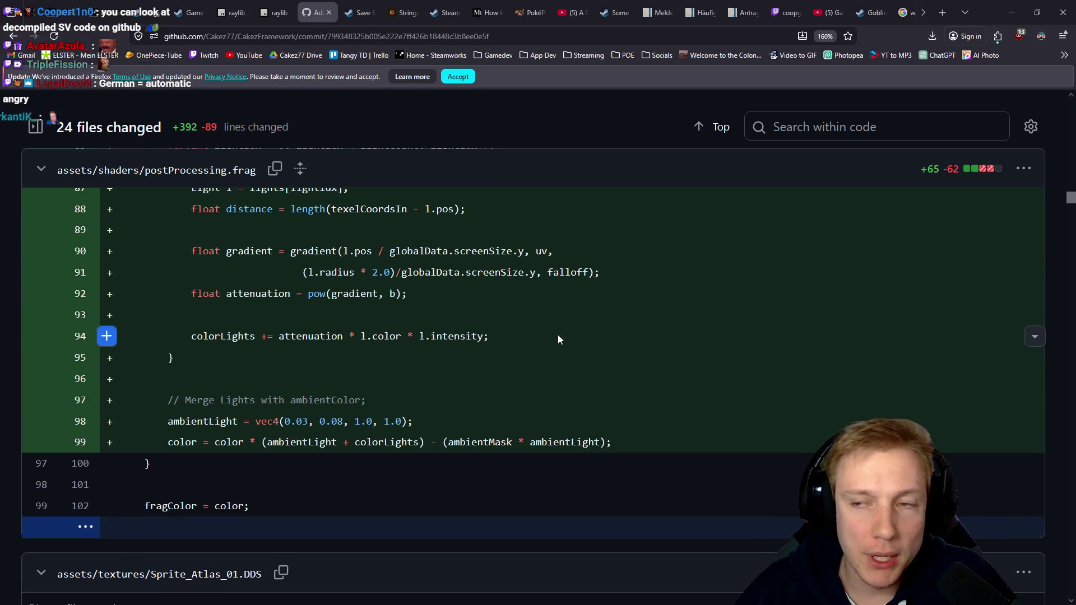
{"action": "key", "text": "alt+Tab"}
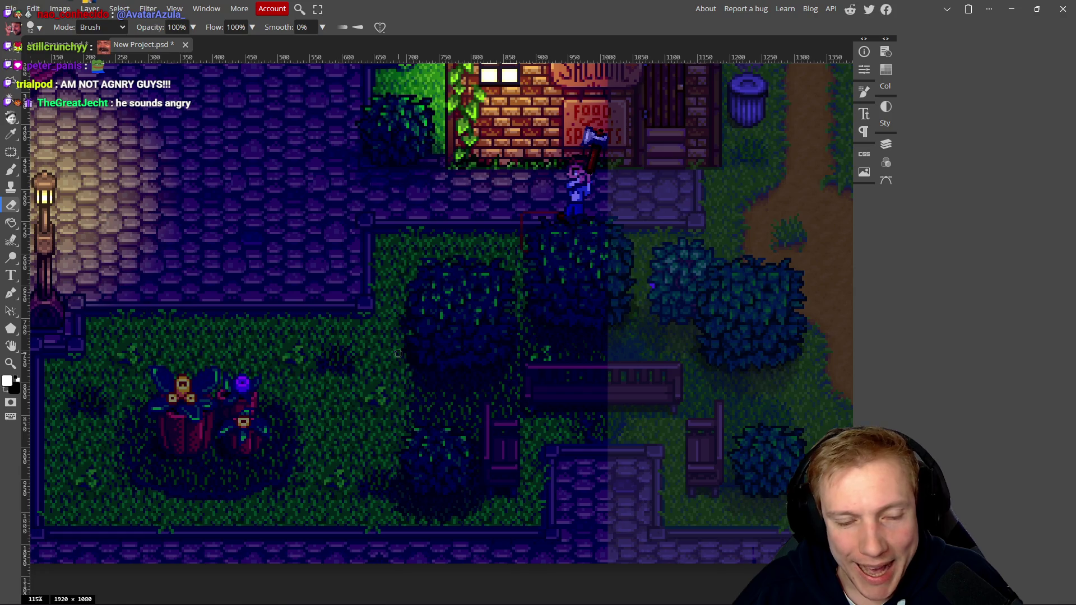
{"action": "left_click_drag", "start_coordinate": [323, 347], "coordinate": [450, 356]}
{"action": "left_click_drag", "start_coordinate": [345, 181], "coordinate": [345, 255]}
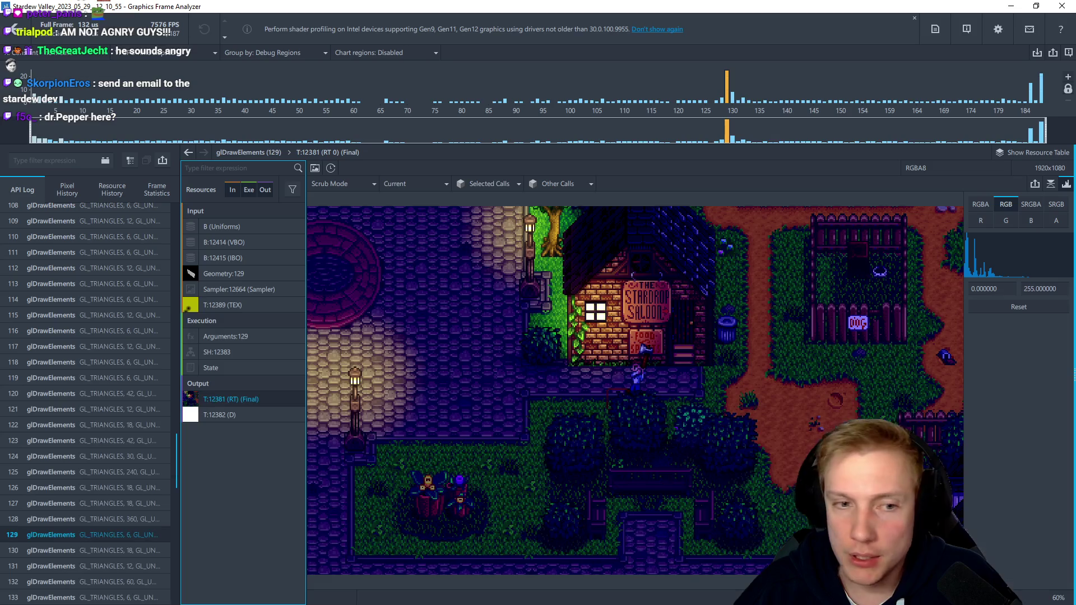
Show vertex shader SH:12383's GLSL source for draw call 129 and select main() lines 23–31
{"action": "key", "text": "alt+Tab"}
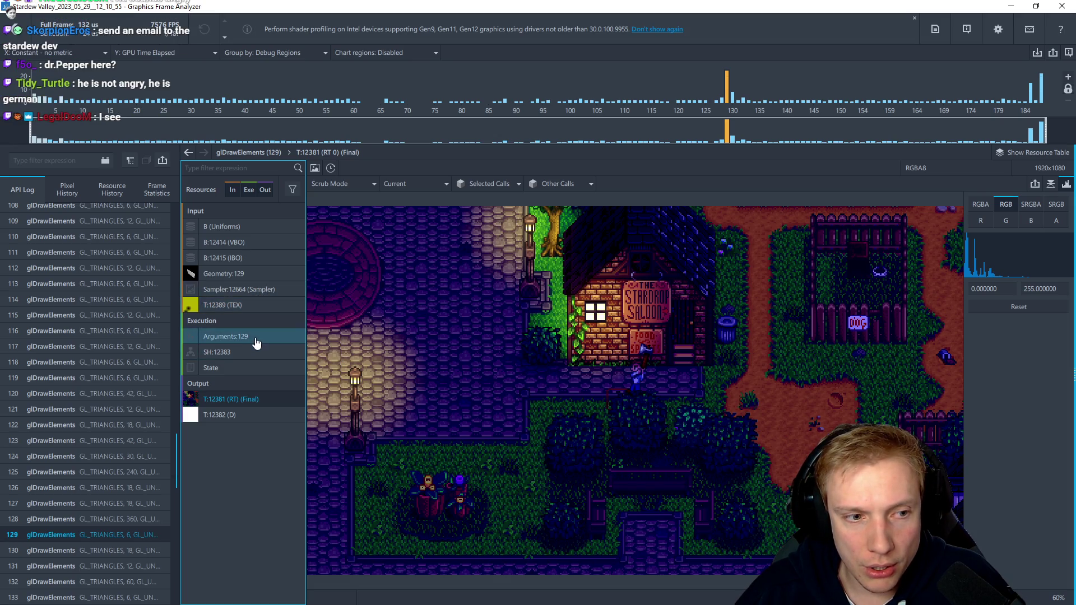
{"action": "left_click", "coordinate": [252, 356]}
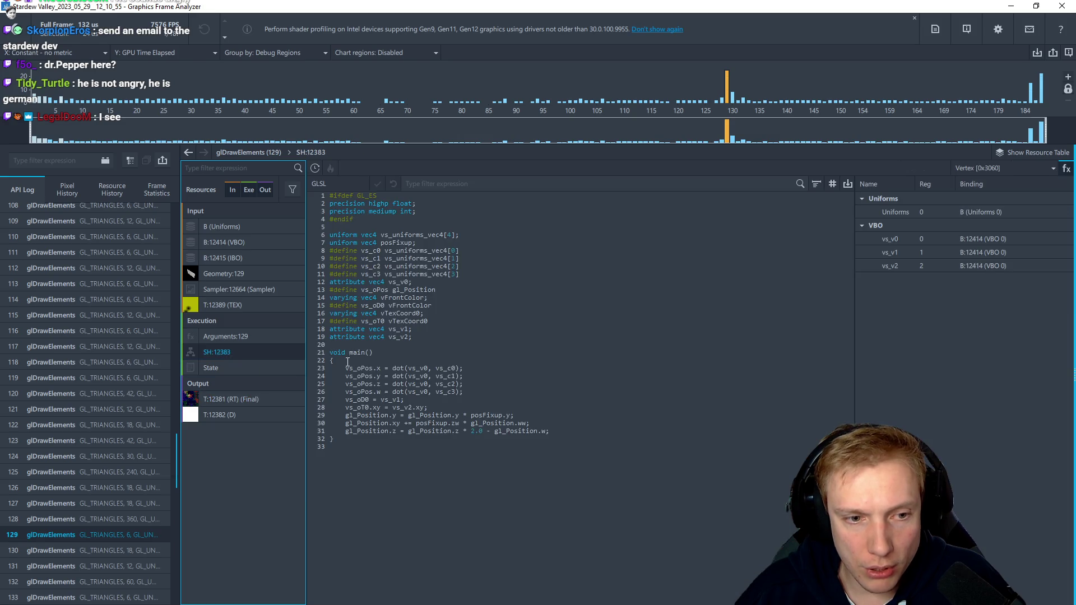
{"action": "left_click_drag", "start_coordinate": [342, 369], "coordinate": [579, 432]}
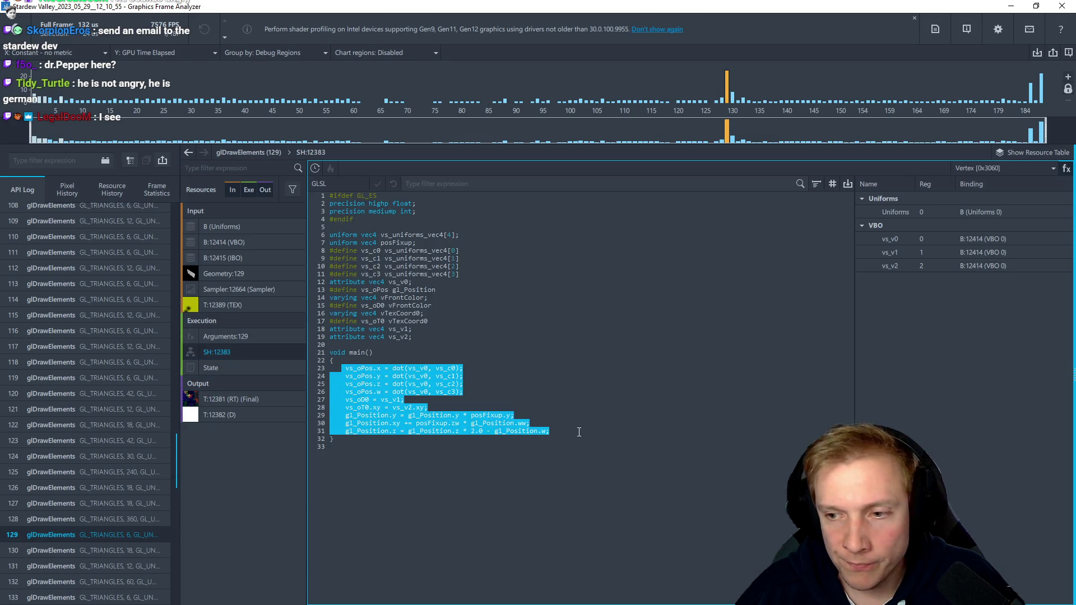